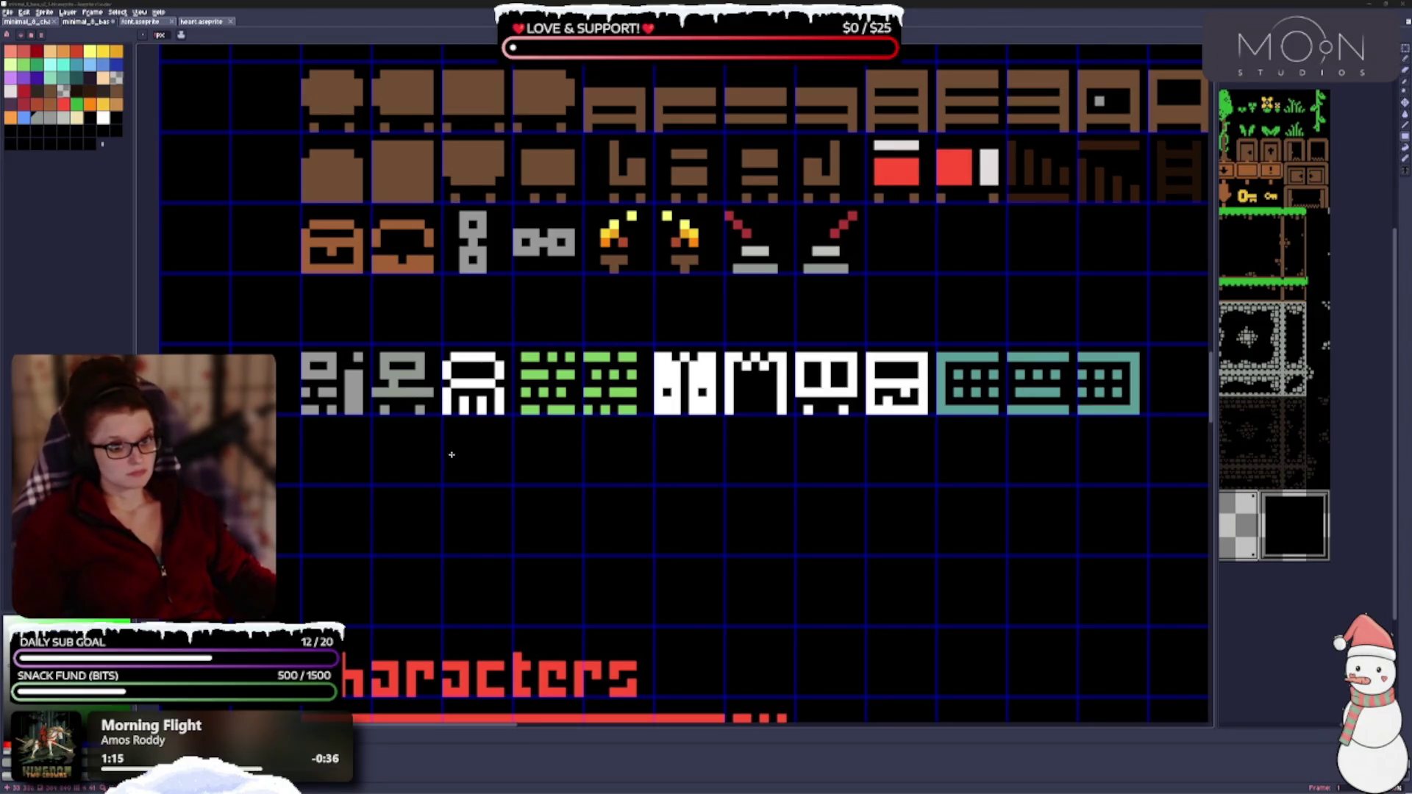
Step: Paint the third white glyph in the bottom row grey to match its neighbours
drag(453, 359, 482, 407)
click(495, 386)
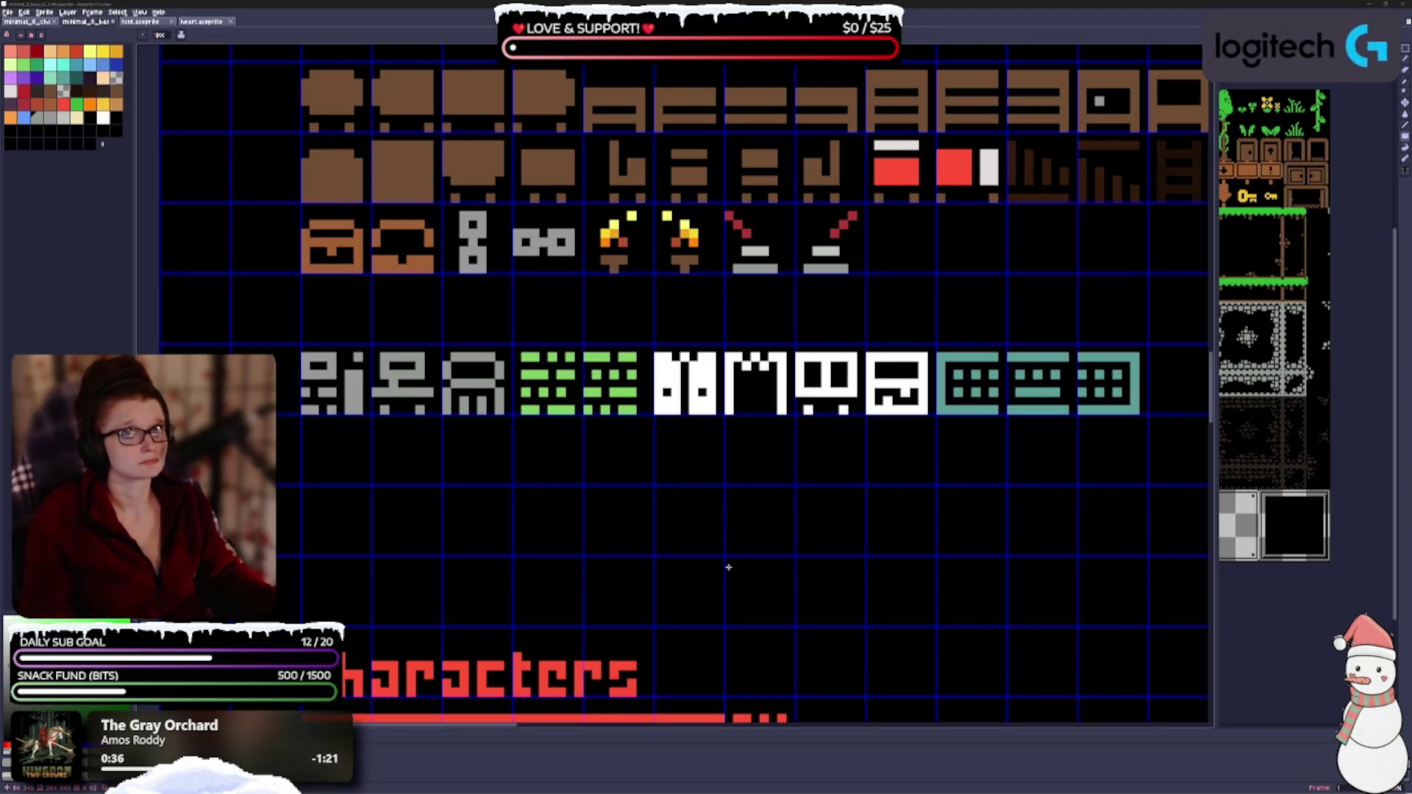
scroll(925, 530, down, 1)
scroll(745, 552, down, 1)
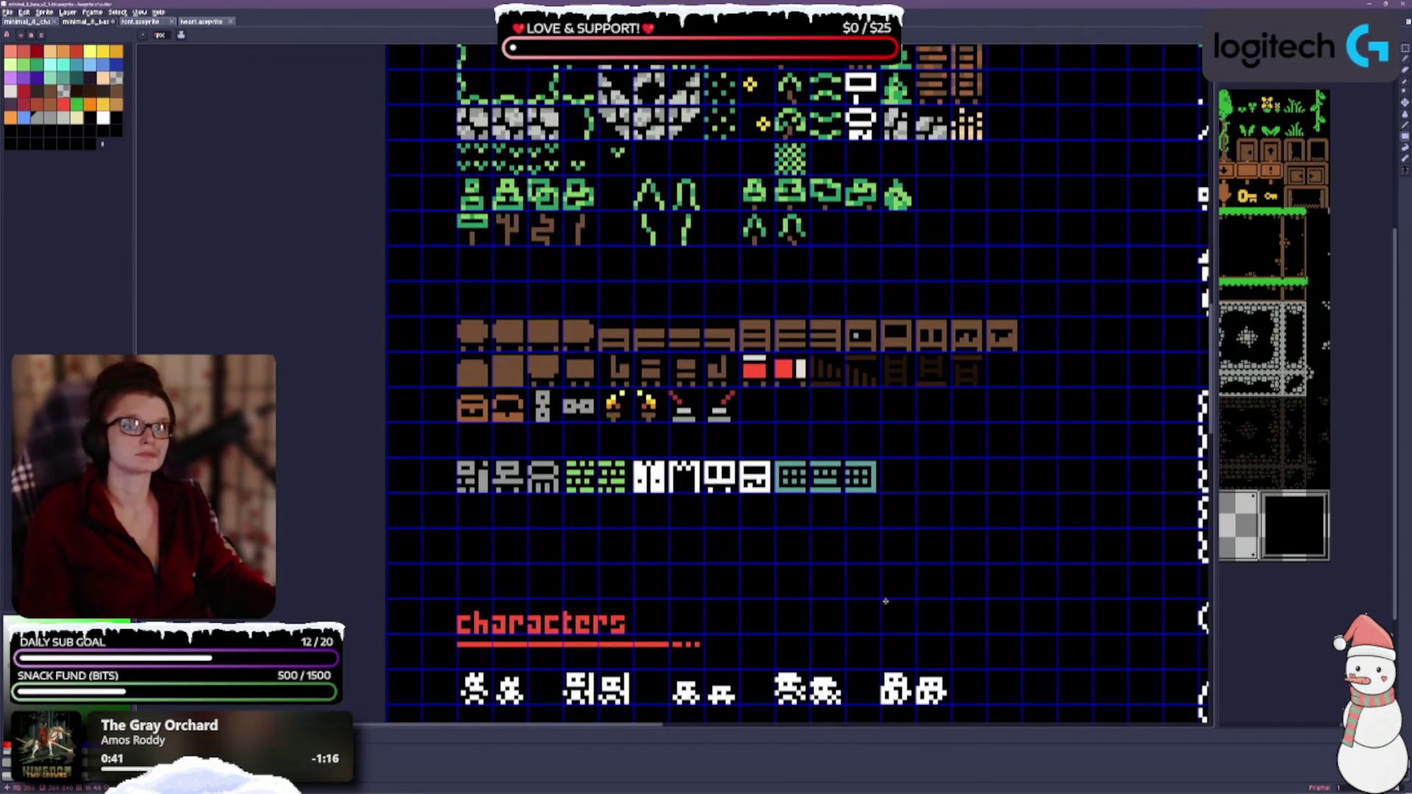
scroll(773, 607, down, 1)
scroll(673, 641, down, 1)
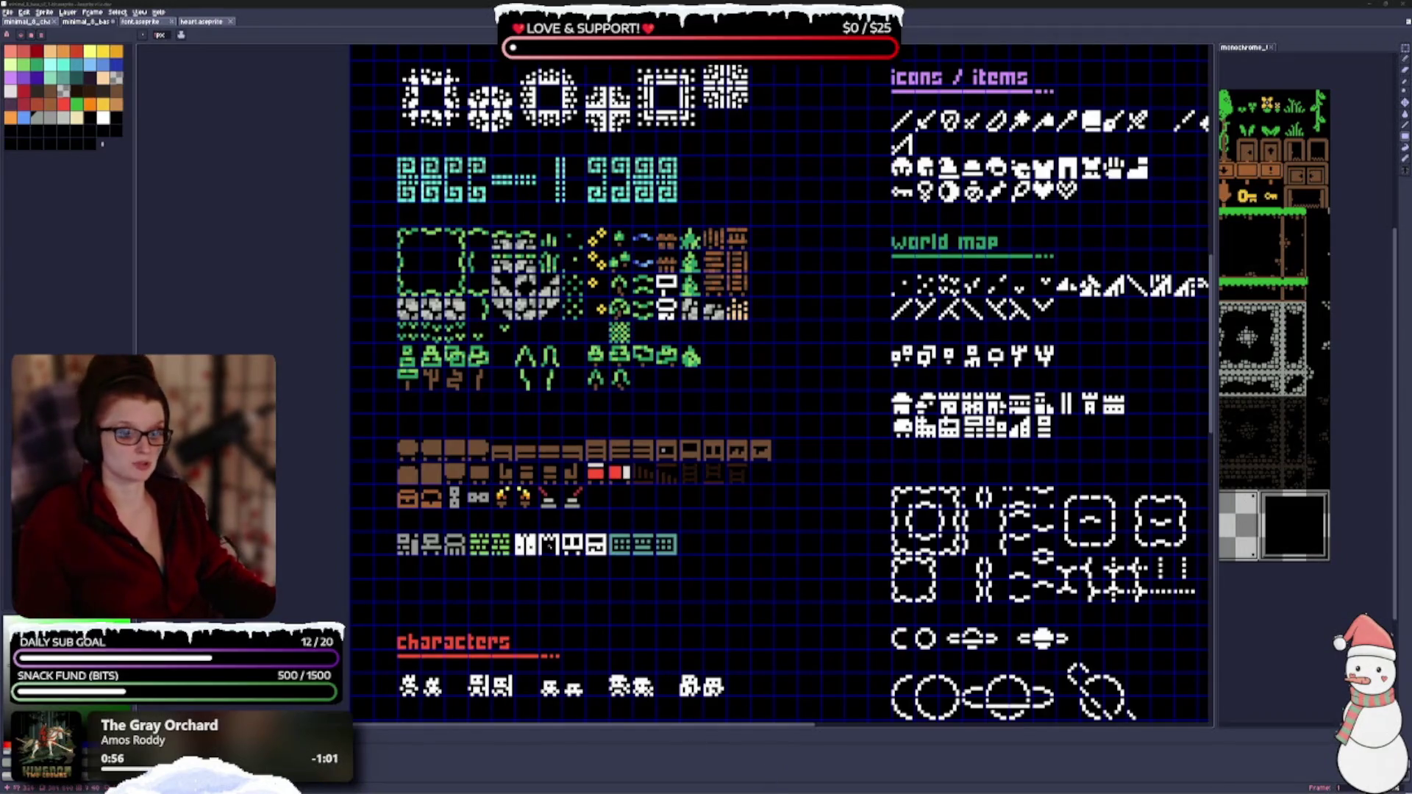
scroll(542, 540, up, 1)
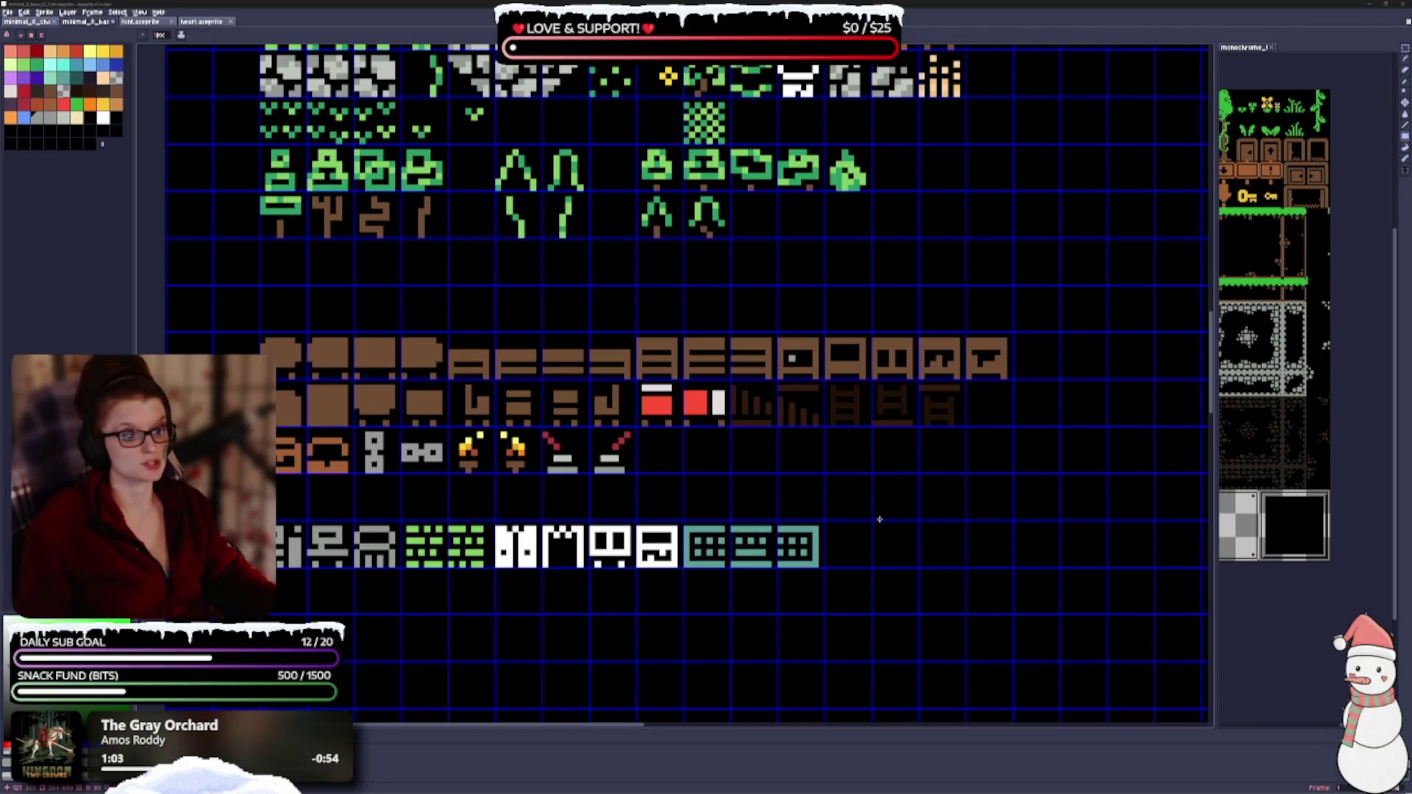
scroll(879, 521, up, 1)
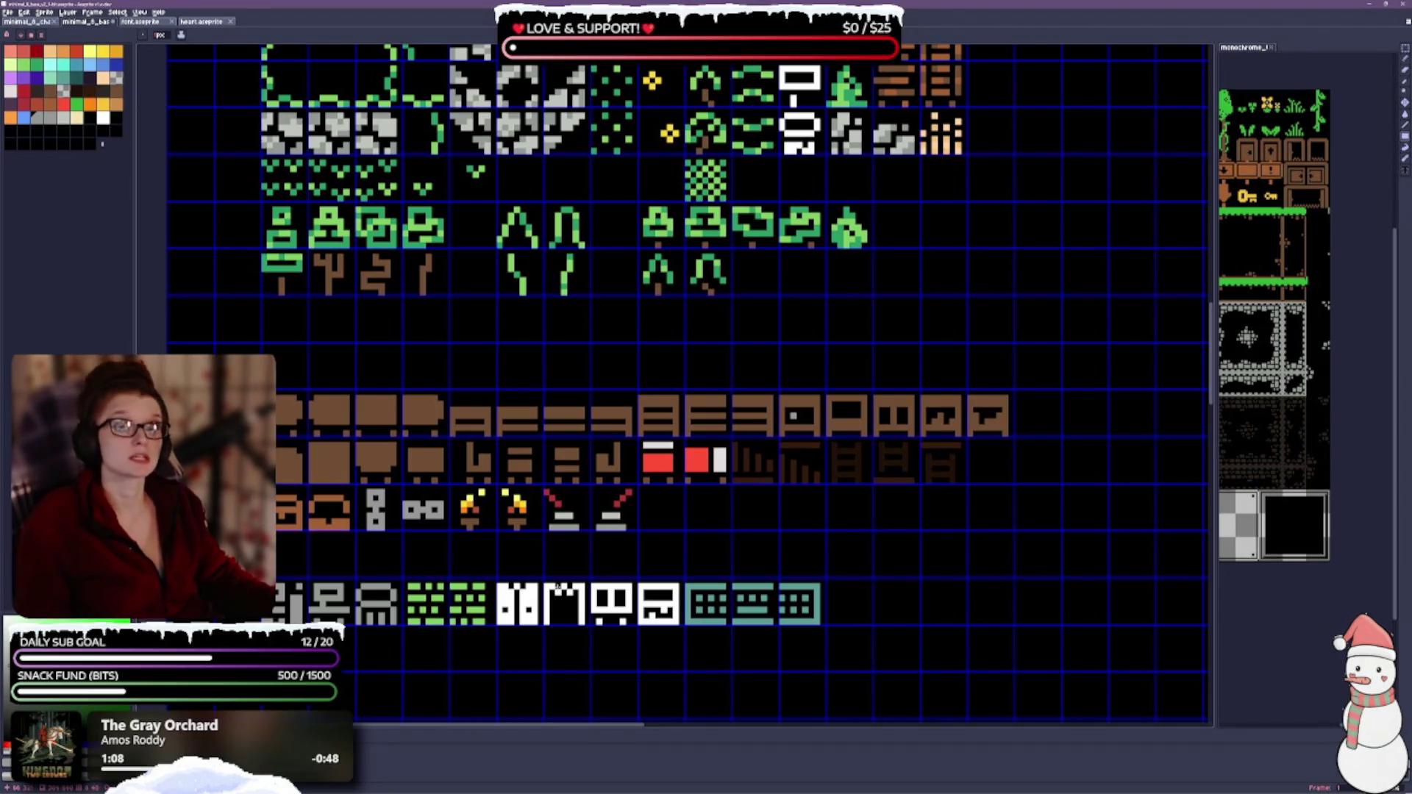
Step: Paint the M-shaped white glyph dark grey and bring the white world-map glyphs into view
drag(548, 585, 582, 619)
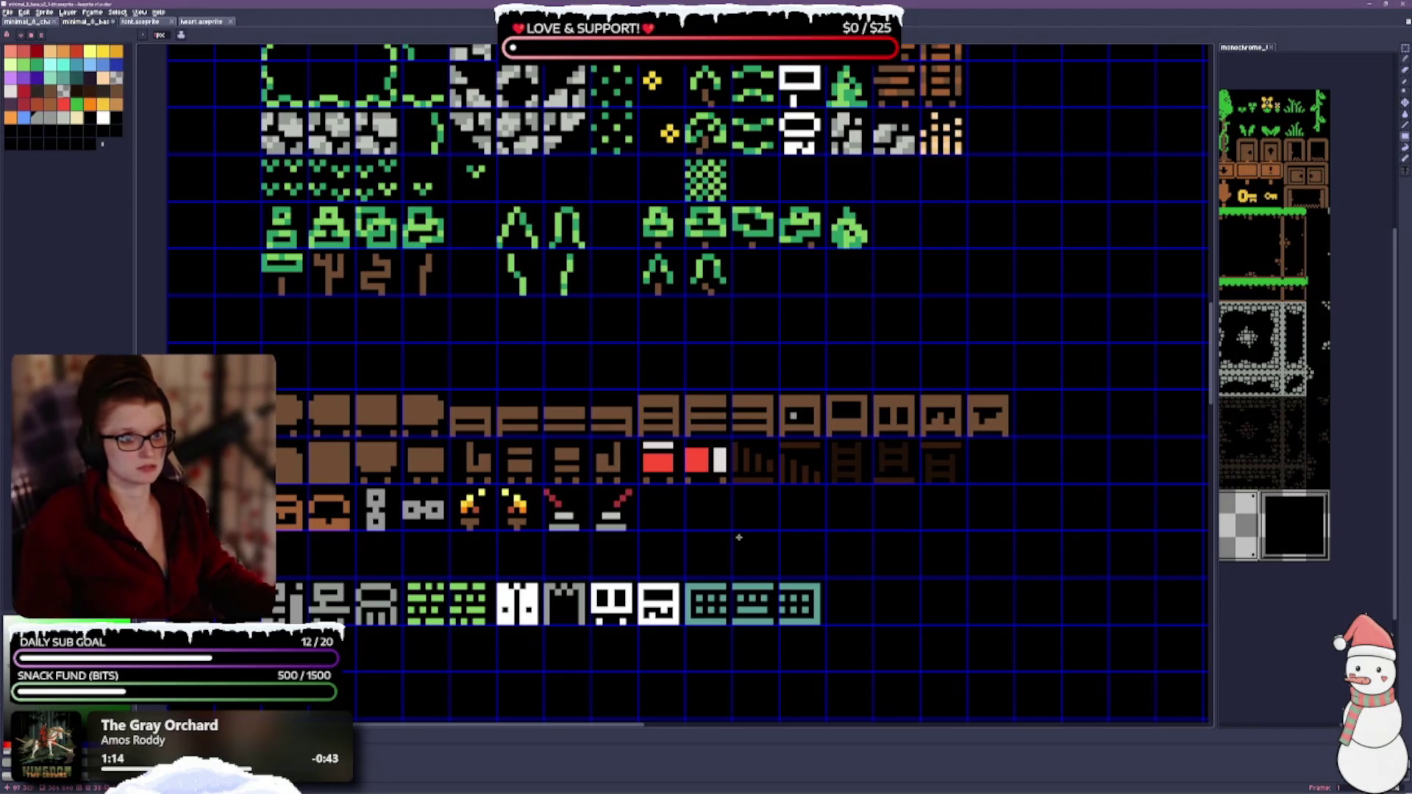
drag(869, 645, 811, 487)
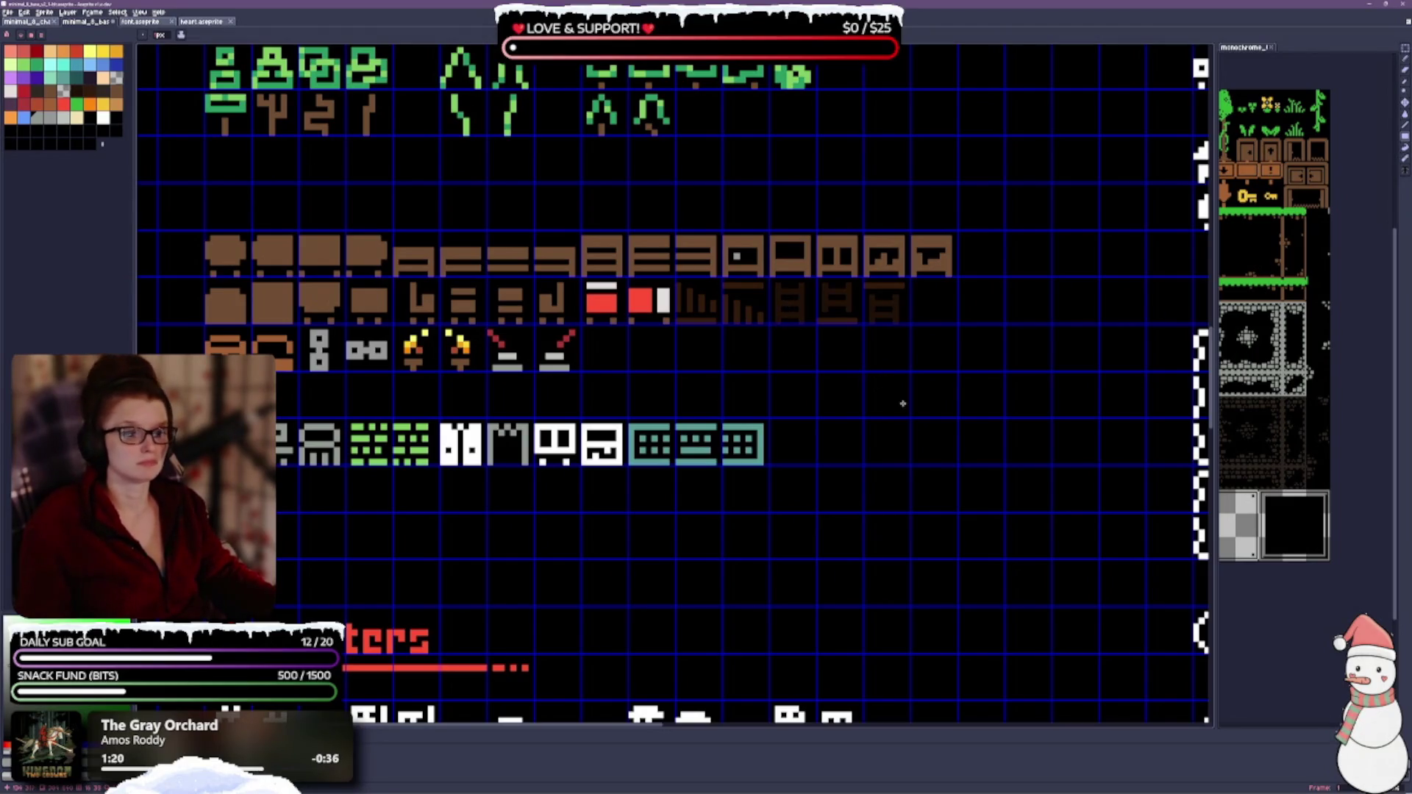
drag(990, 295, 640, 417)
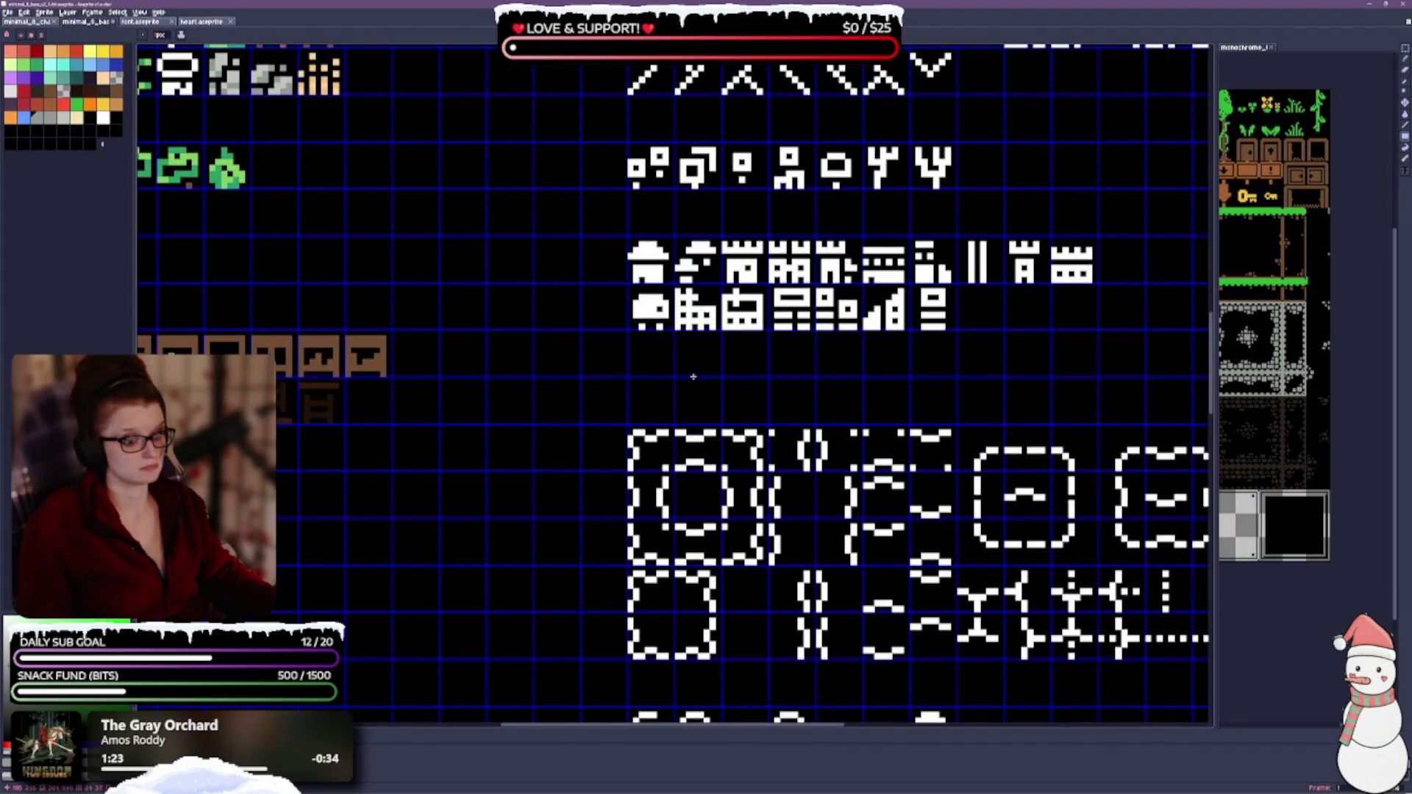
scroll(1008, 320, right, 5)
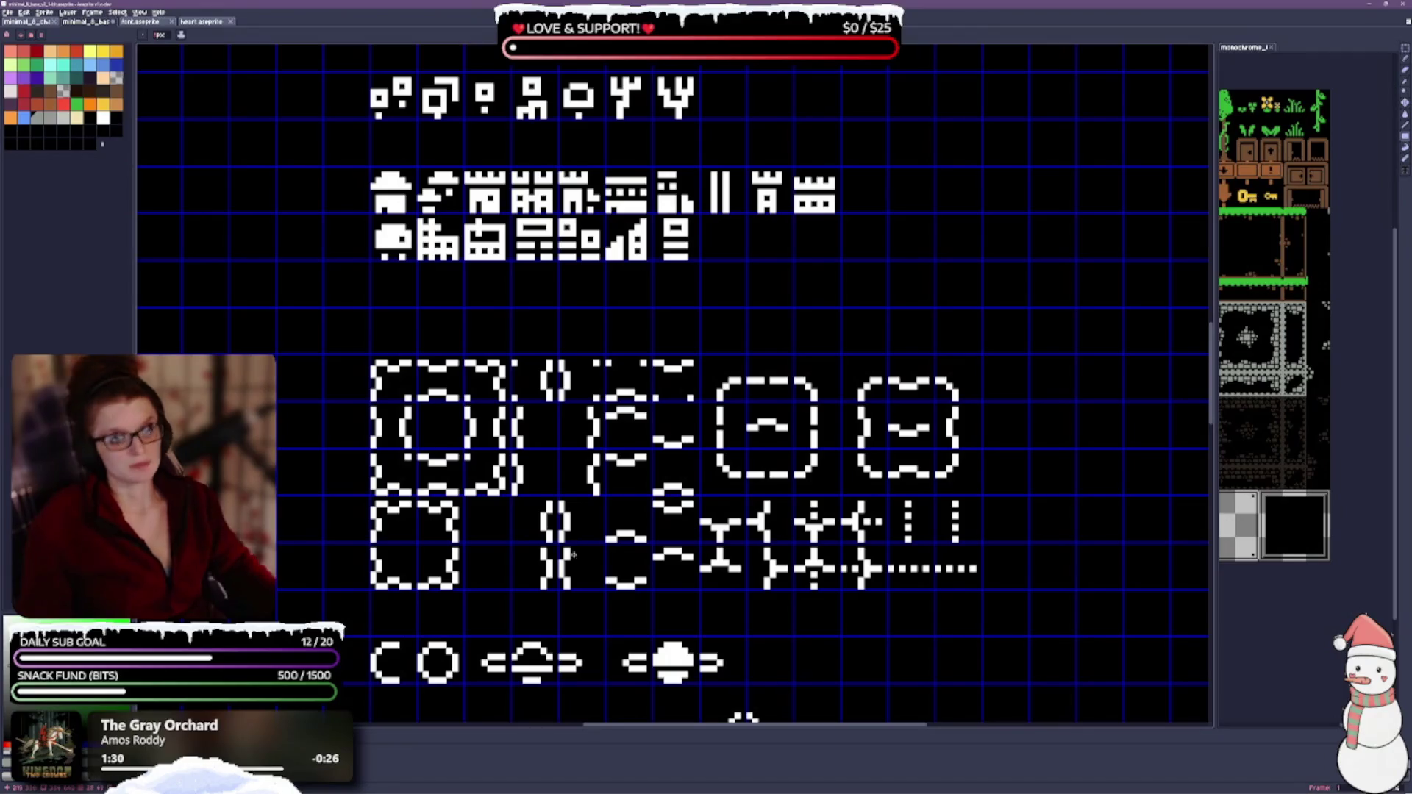
scroll(595, 295, down, 1)
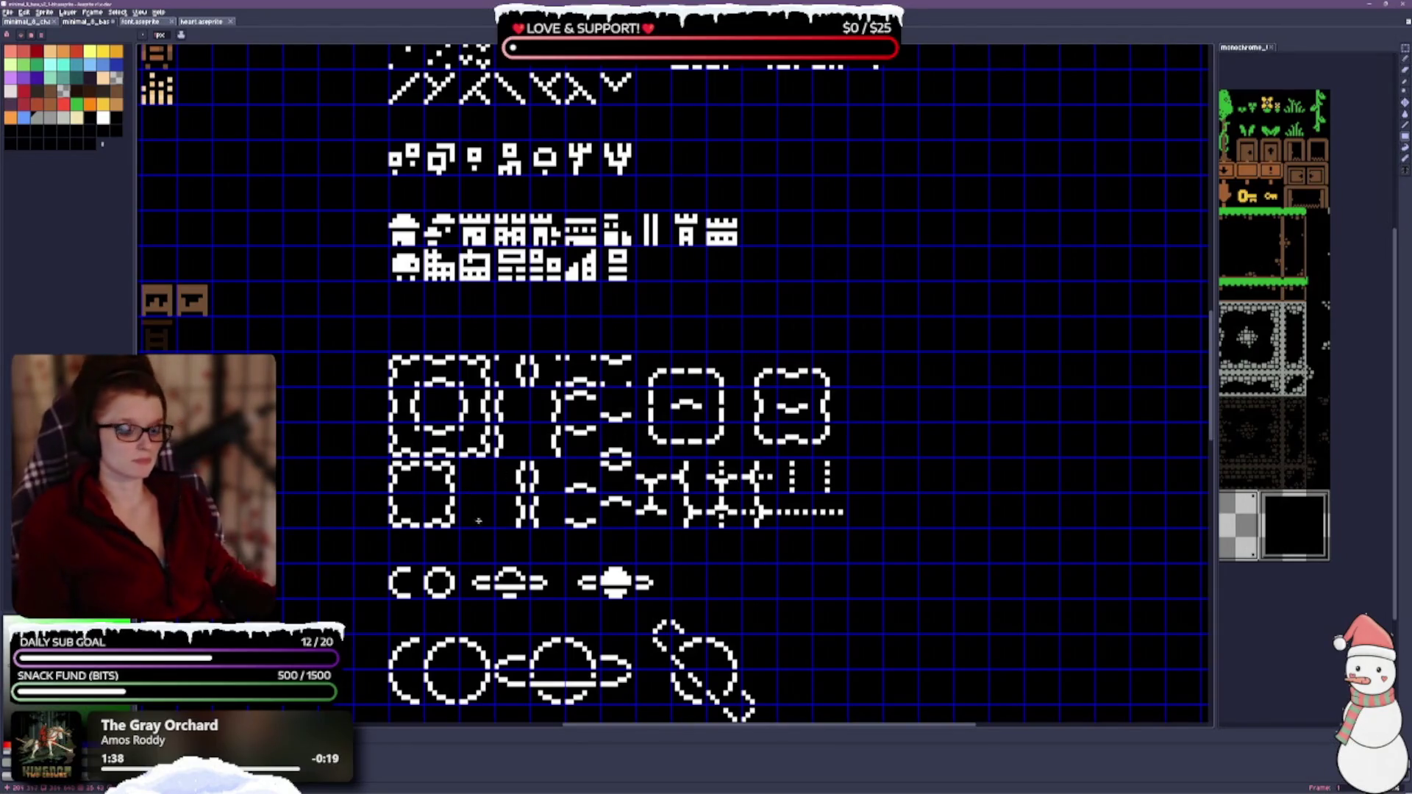
scroll(584, 473, up, 3)
scroll(552, 368, up, 1)
scroll(546, 408, up, 1)
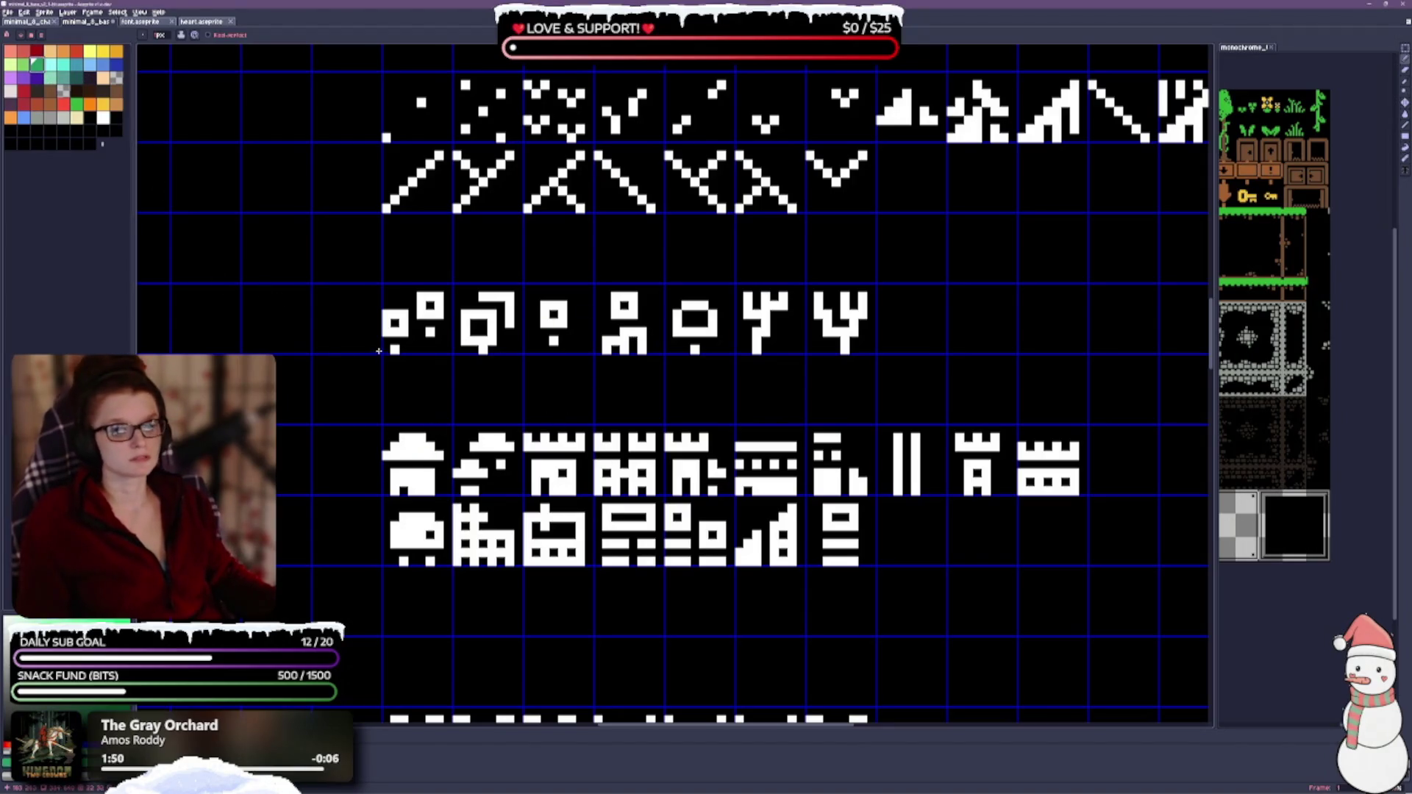
Step: Bucket-fill each white tree glyph in the row green, touching up the second glyph's top and edge
key(g)
click(409, 316)
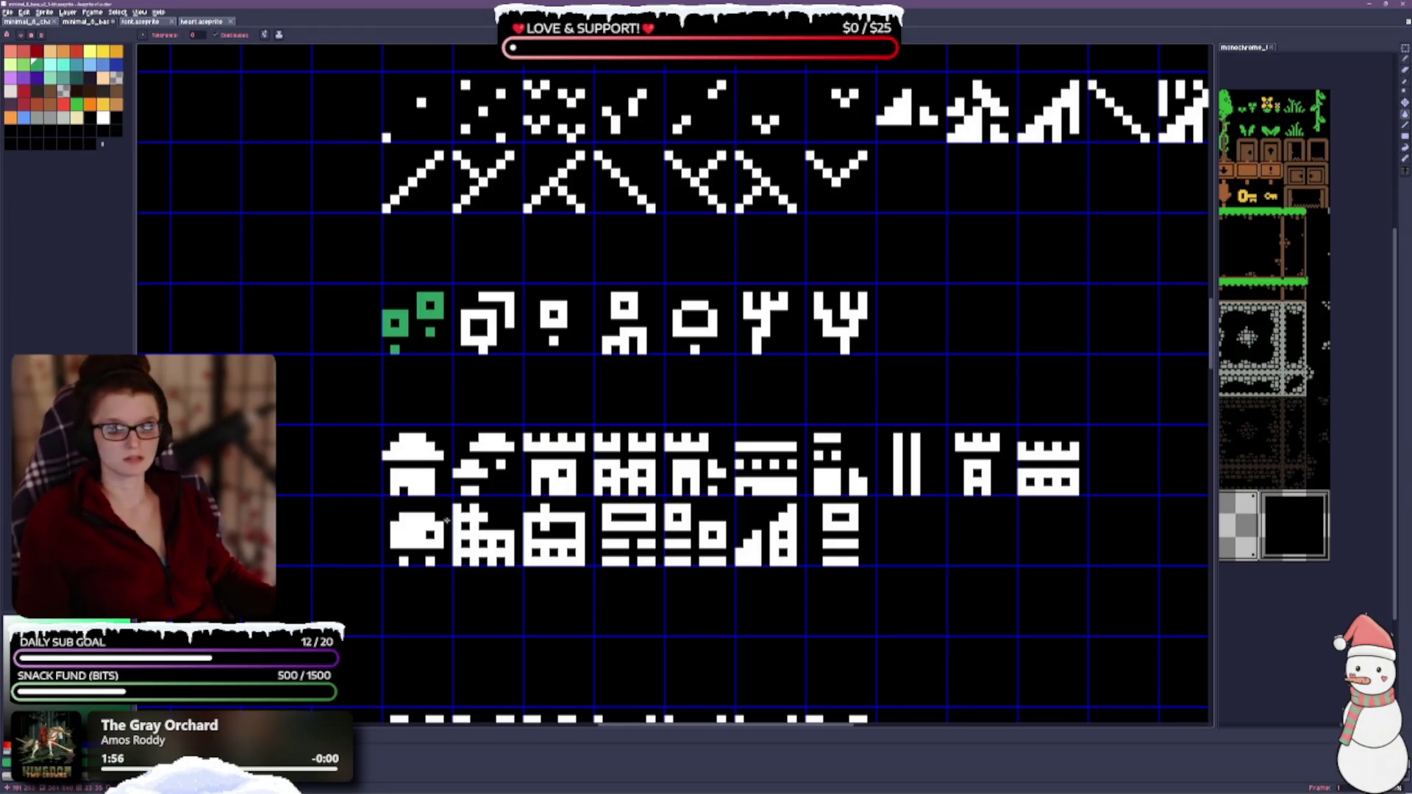
drag(508, 315, 481, 298)
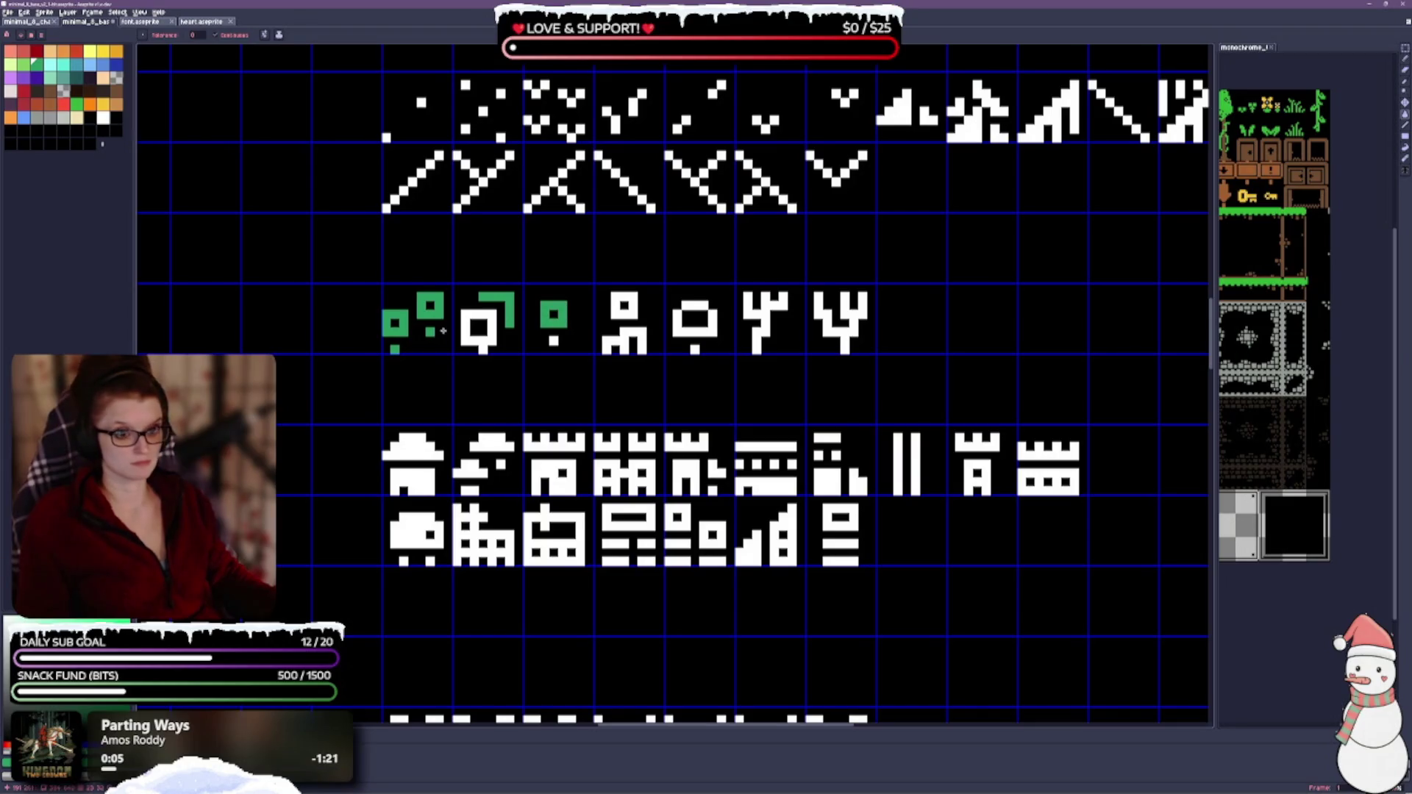
click(473, 339)
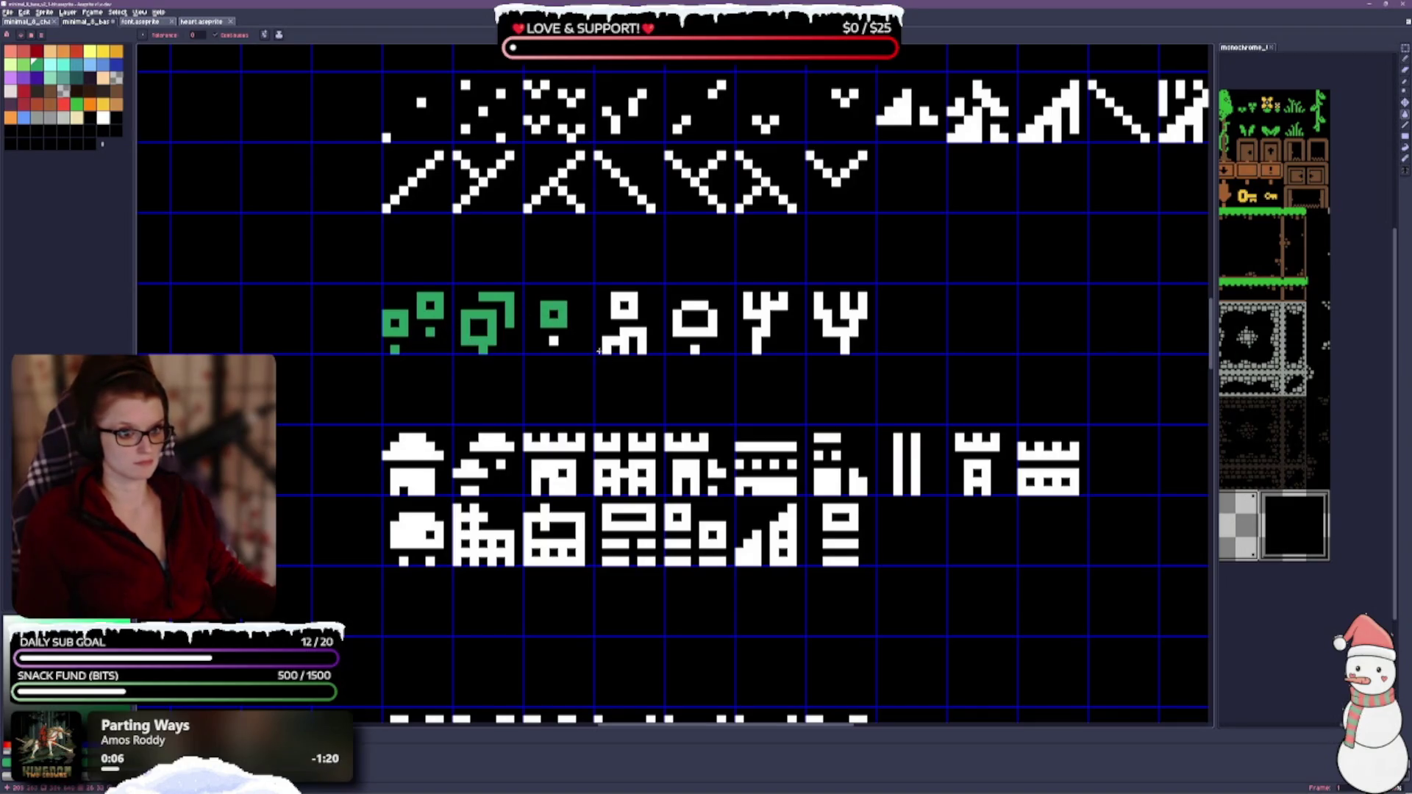
click(625, 322)
click(714, 322)
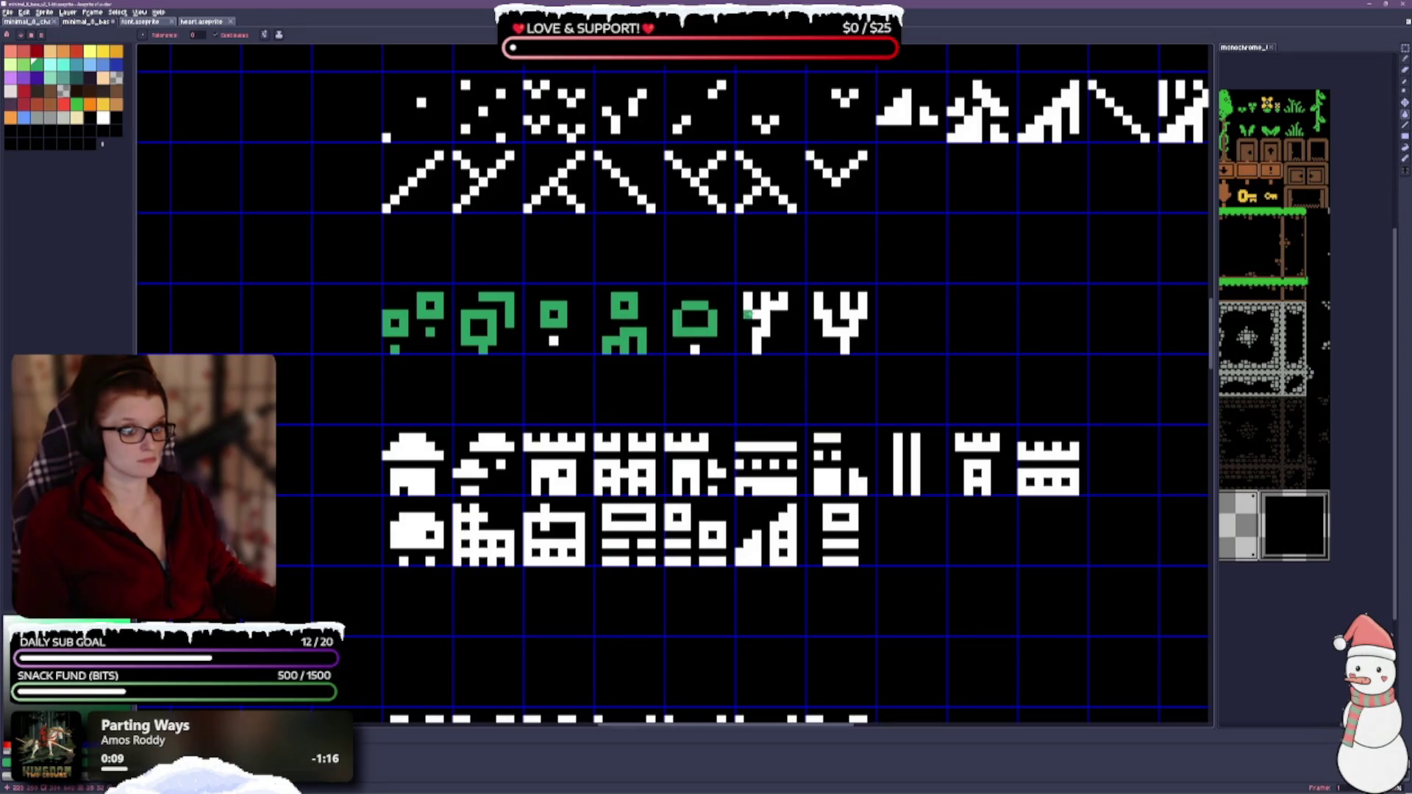
click(765, 322)
click(841, 323)
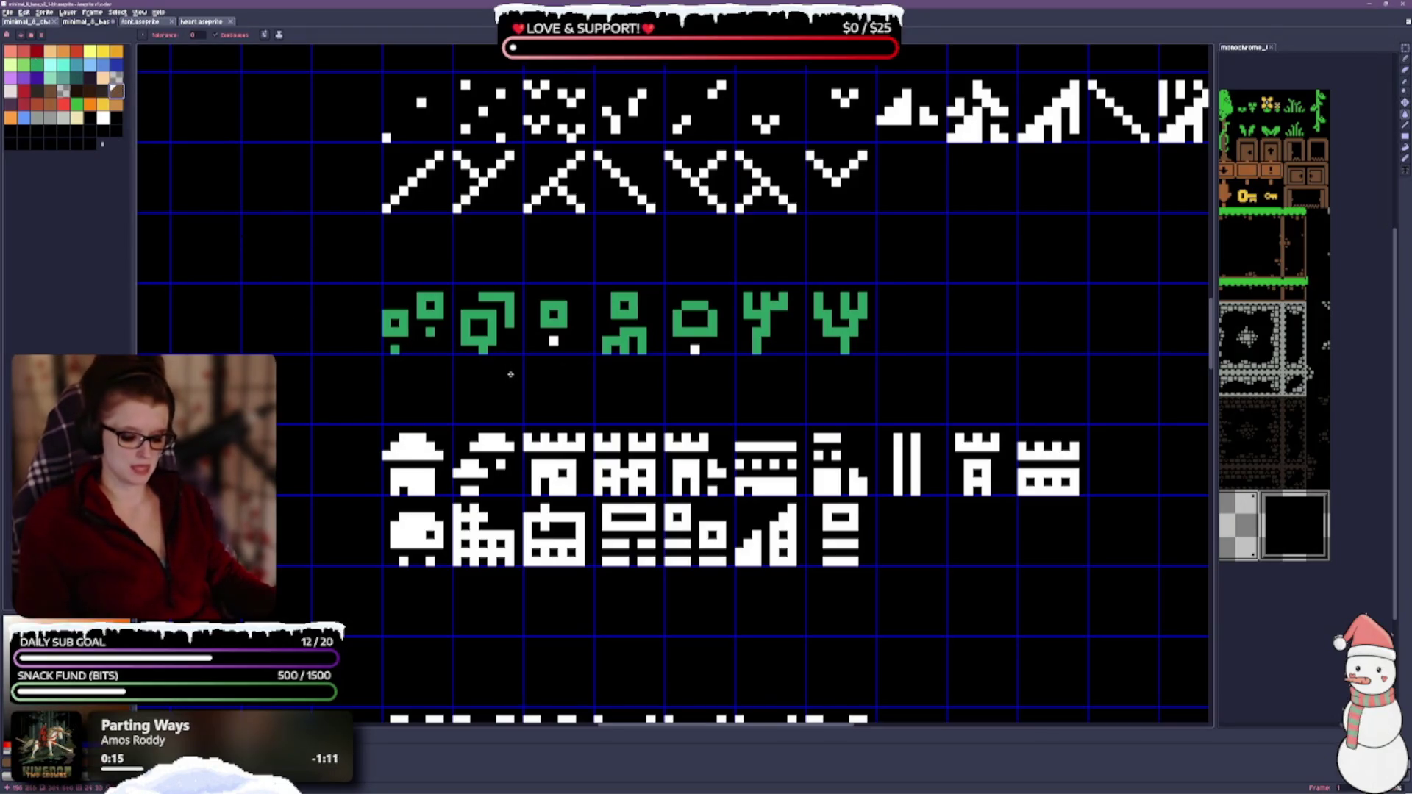
Step: Switch to pixel painting for the brown trunks with the tree row back in view
key(m)
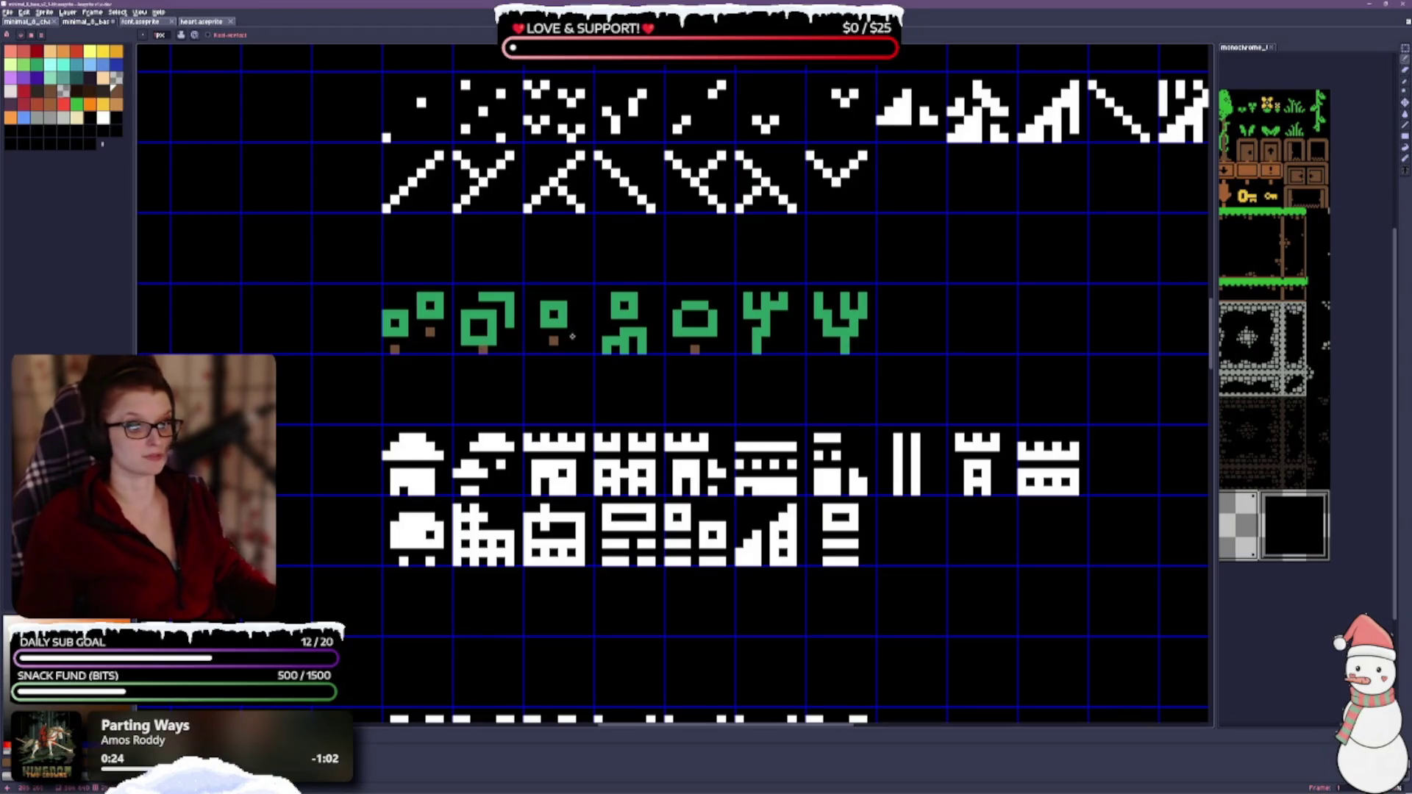
scroll(654, 527, up, 3)
drag(654, 526, 633, 356)
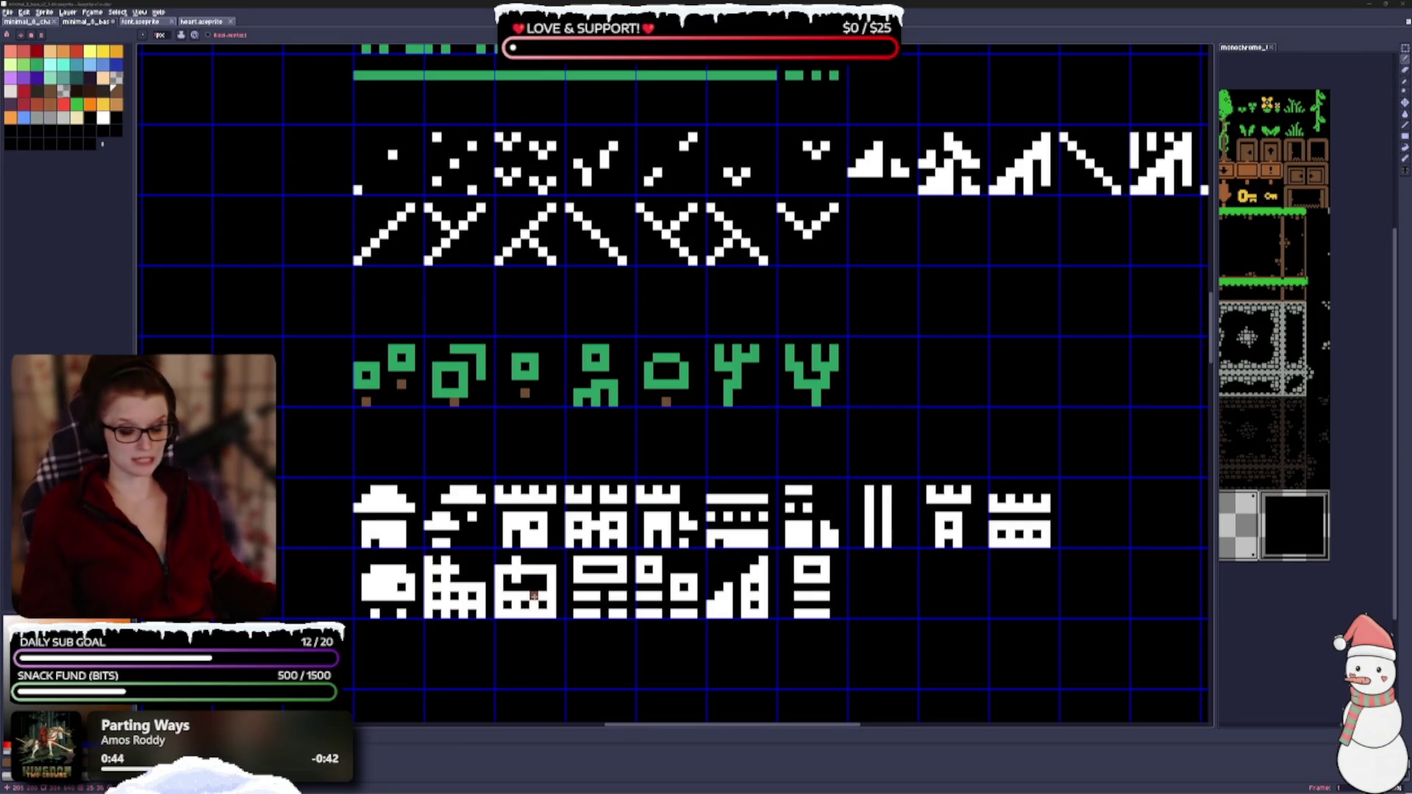
scroll(685, 375, down, 1)
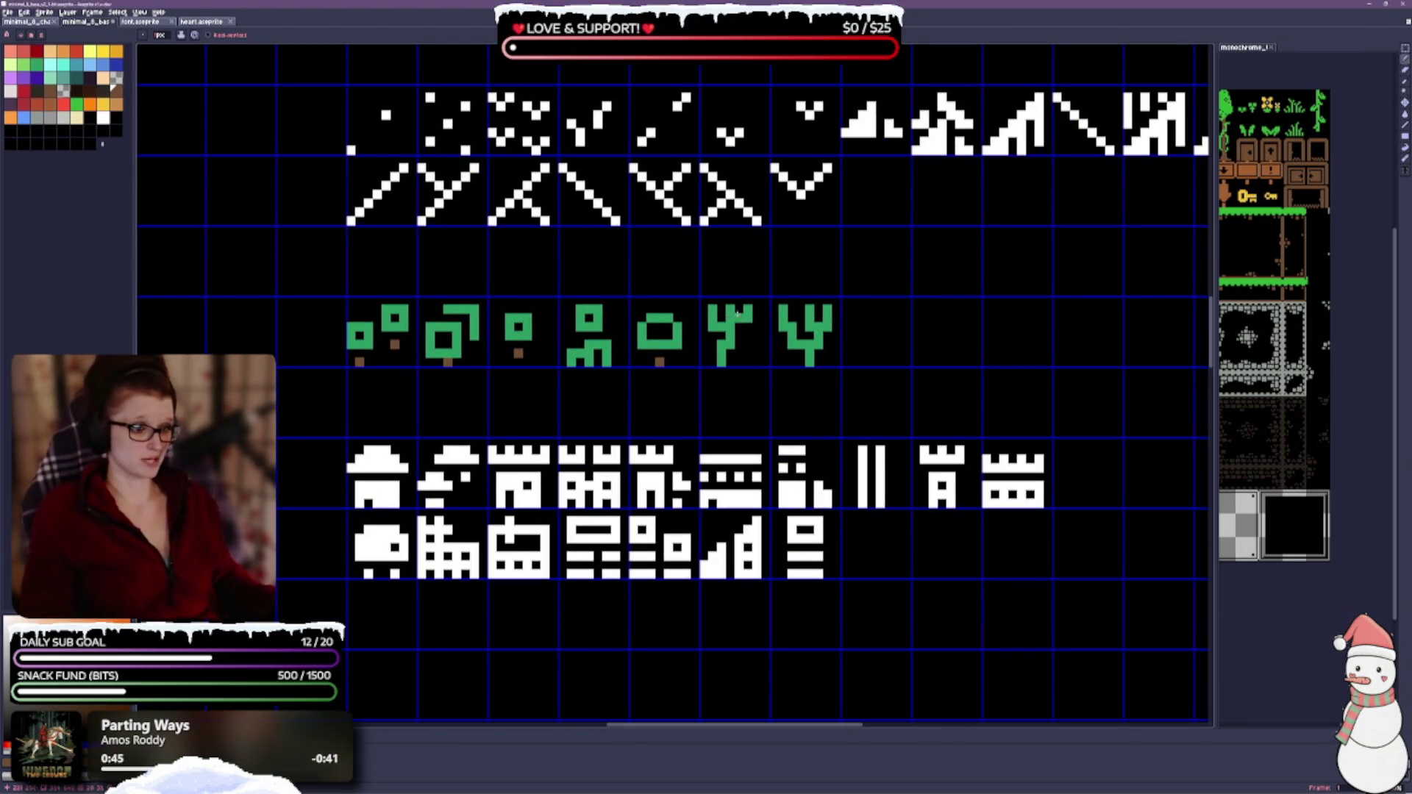
Step: Paint both Y-shaped tree glyphs fully brown like bare wood
mouse_move(712, 336)
mouse_down()
mouse_move(732, 313)
mouse_move(726, 362)
mouse_up()
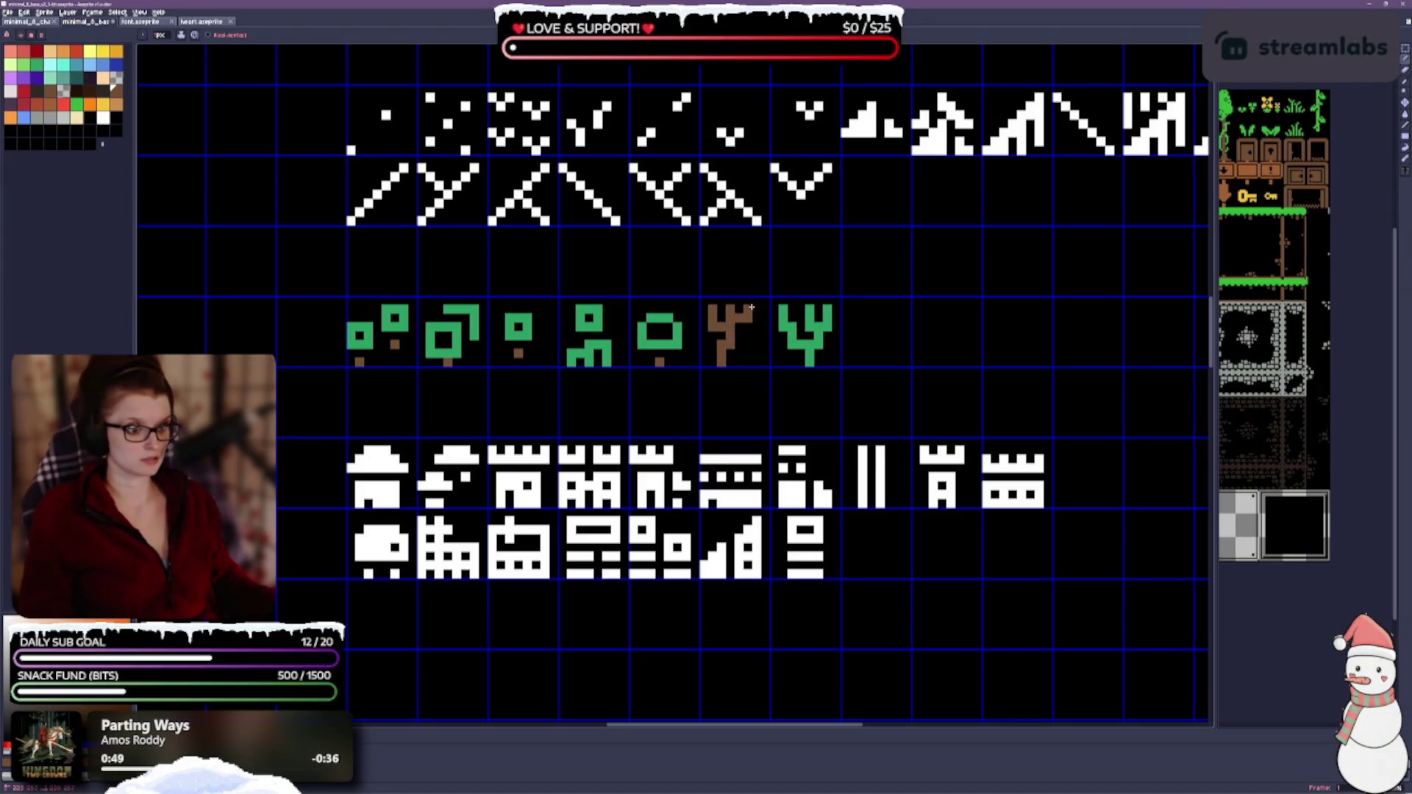
mouse_move(767, 310)
mouse_down()
mouse_move(794, 327)
mouse_move(788, 350)
mouse_move(819, 337)
mouse_move(810, 356)
mouse_move(837, 303)
mouse_up()
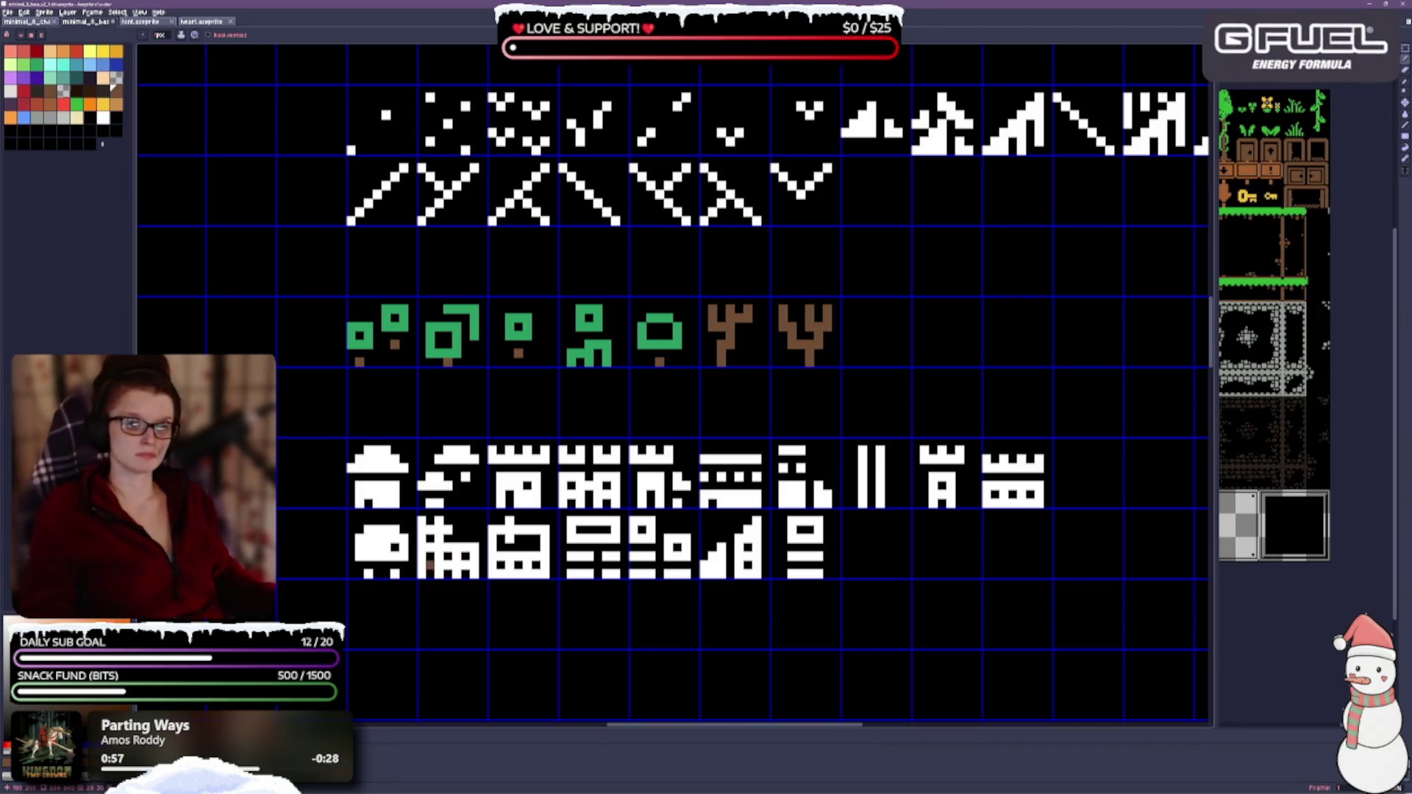
Step: Pick a lighter green and add highlight pixels to the first tree
click(22, 63)
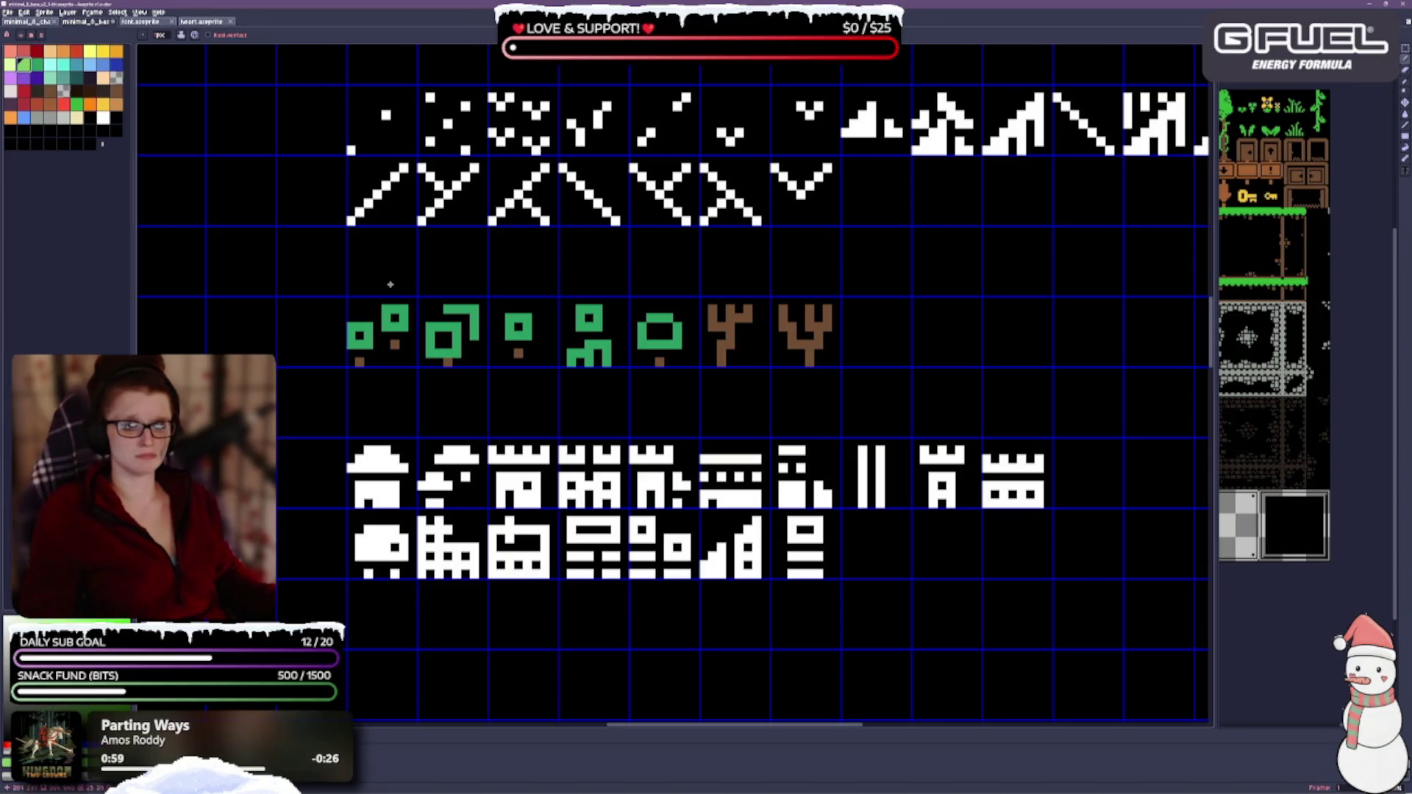
drag(350, 342, 371, 327)
click(396, 310)
Step: Toggle the light-green tree highlights with undo/redo to compare, then choose a different green
key(ctrl+z)
key(ctrl+z)
key(ctrl+y)
key(ctrl+y)
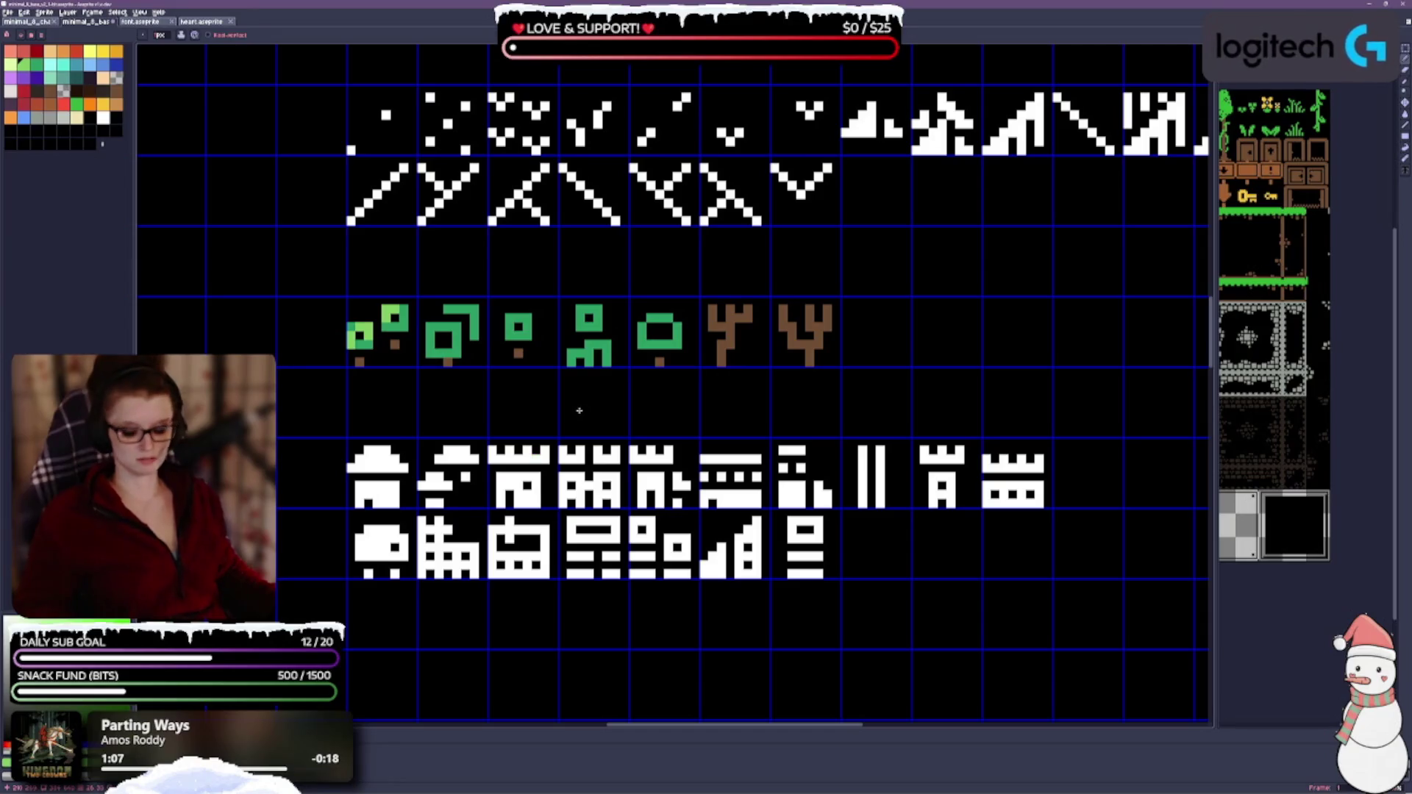
key(ctrl+z)
key(ctrl+y)
key(ctrl+y)
key(ctrl+y)
key(ctrl+y)
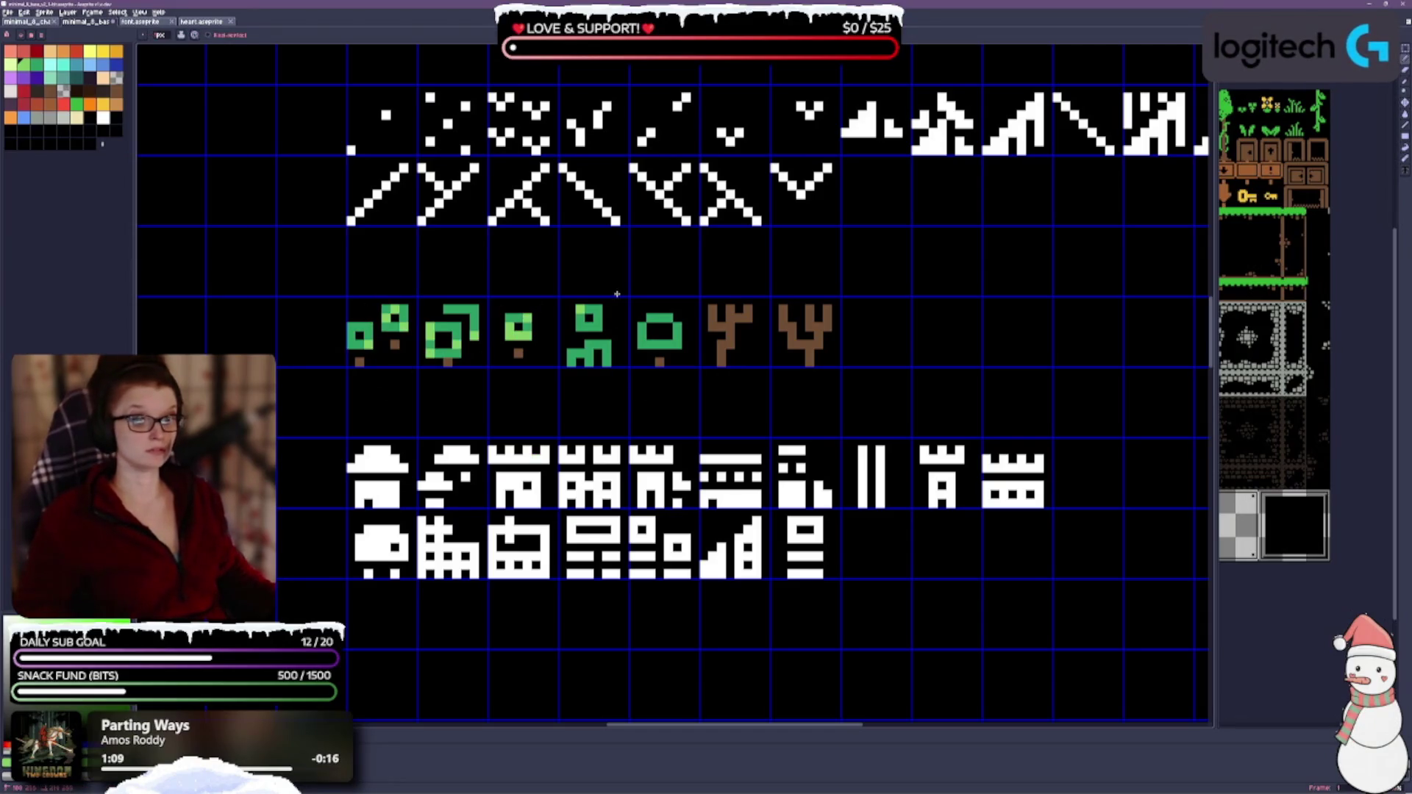
key(ctrl+y)
key(ctrl+y)
key(ctrl+y)
key(ctrl+y)
key(ctrl+y)
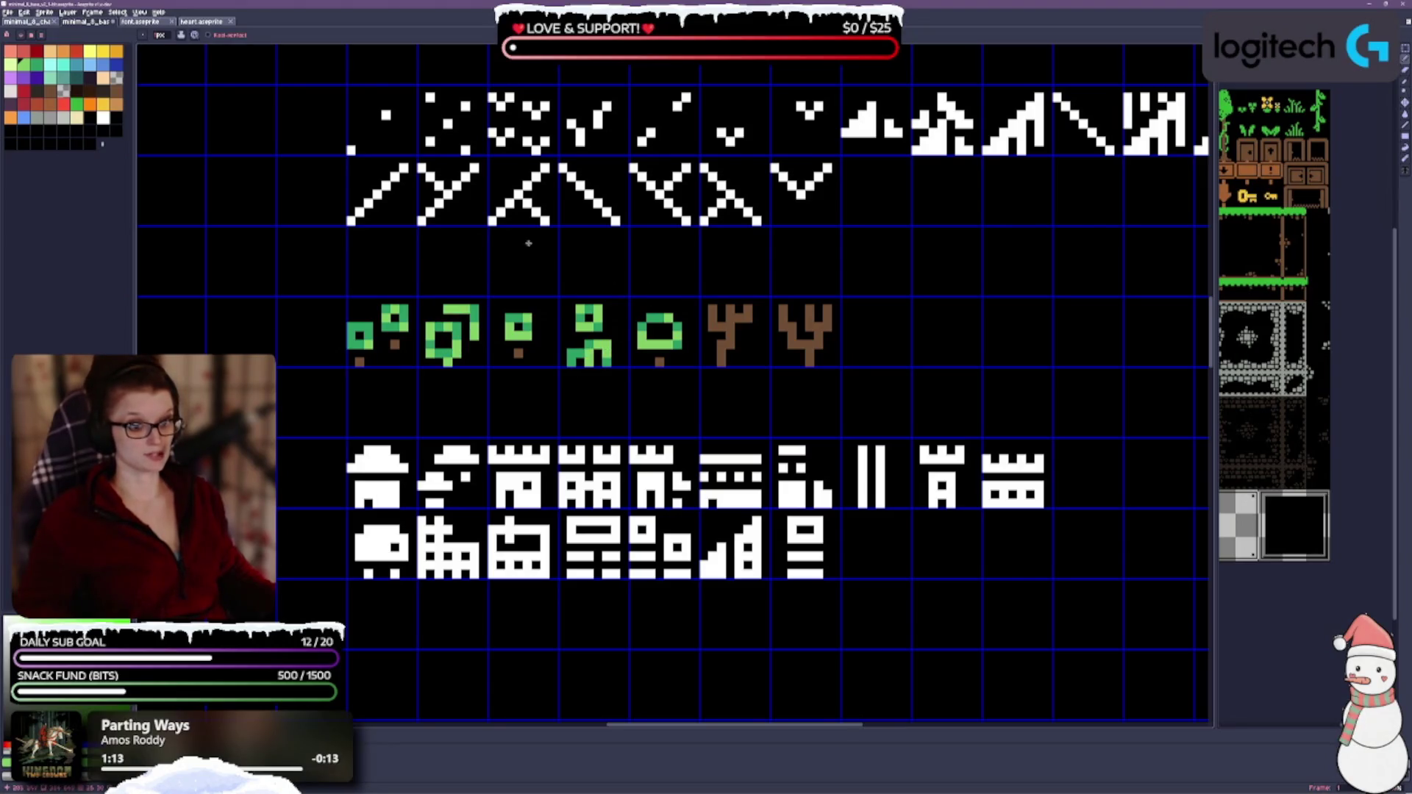
key(ctrl+y)
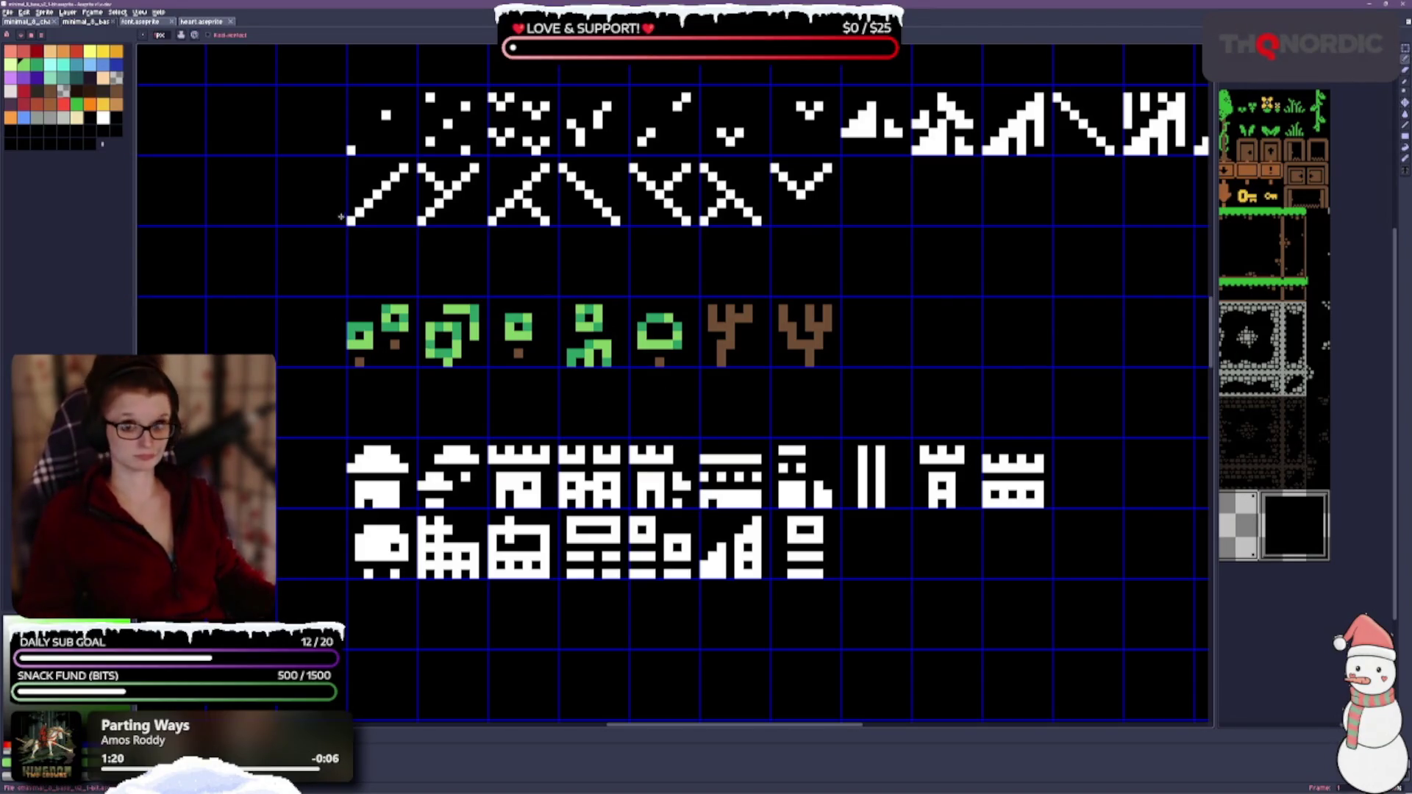
click(76, 104)
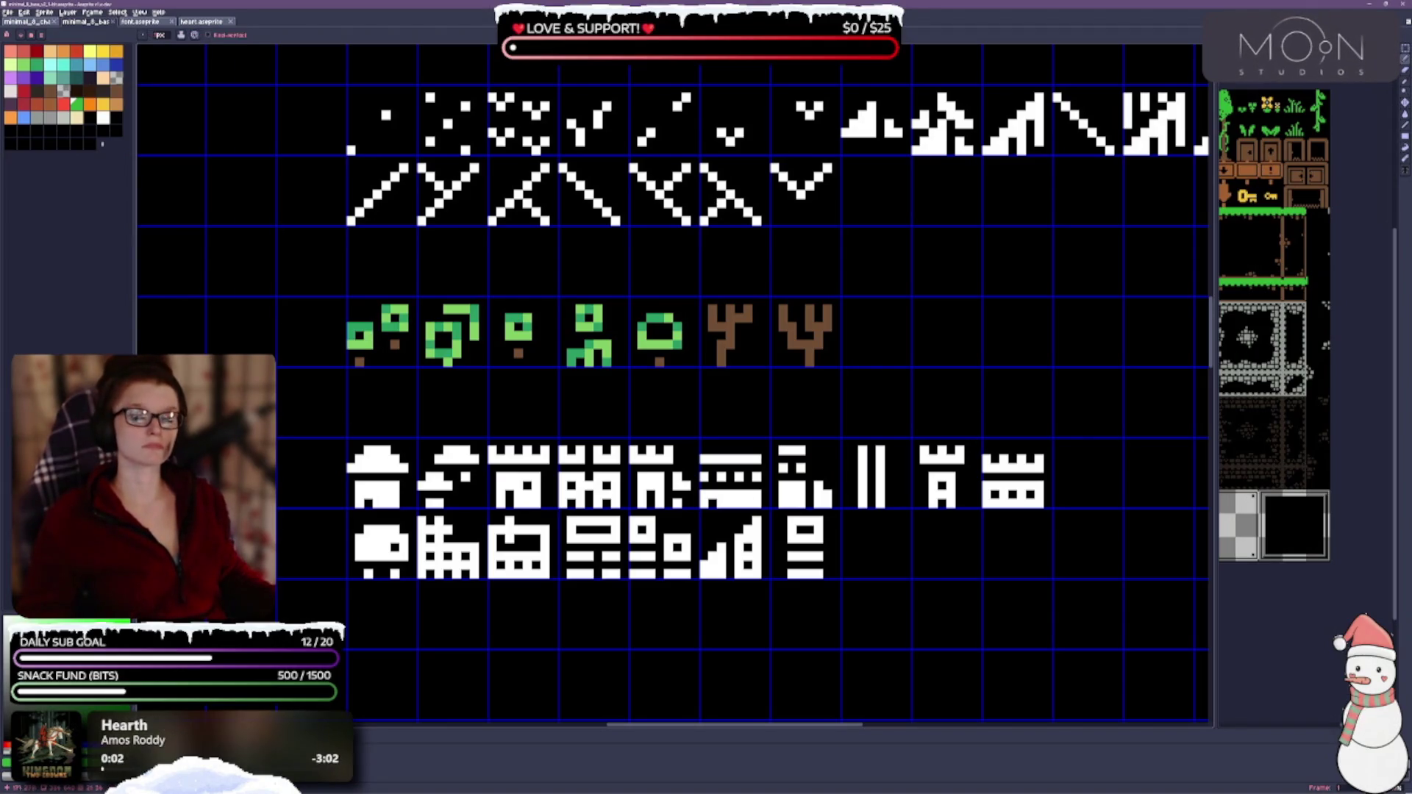
click(29, 64)
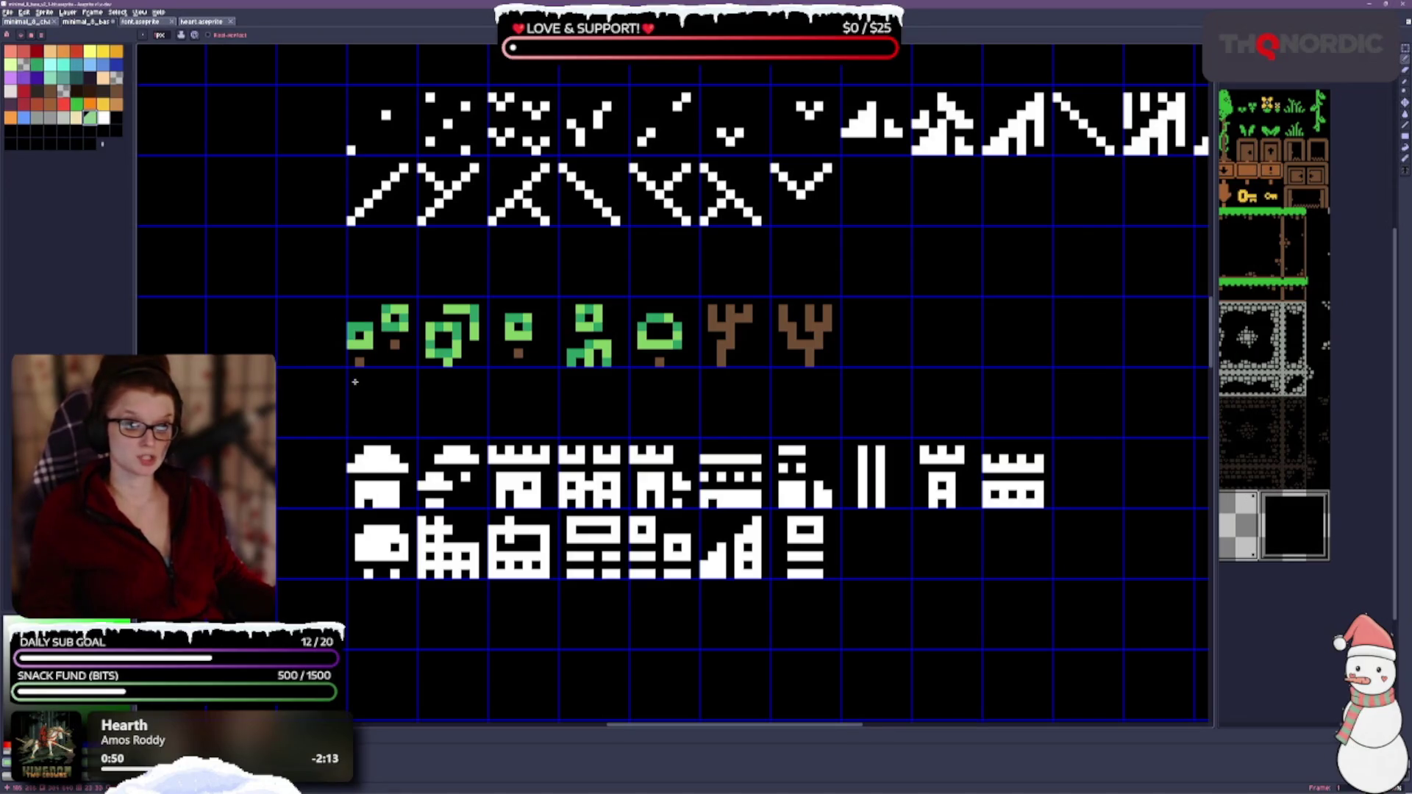
drag(374, 428, 342, 368)
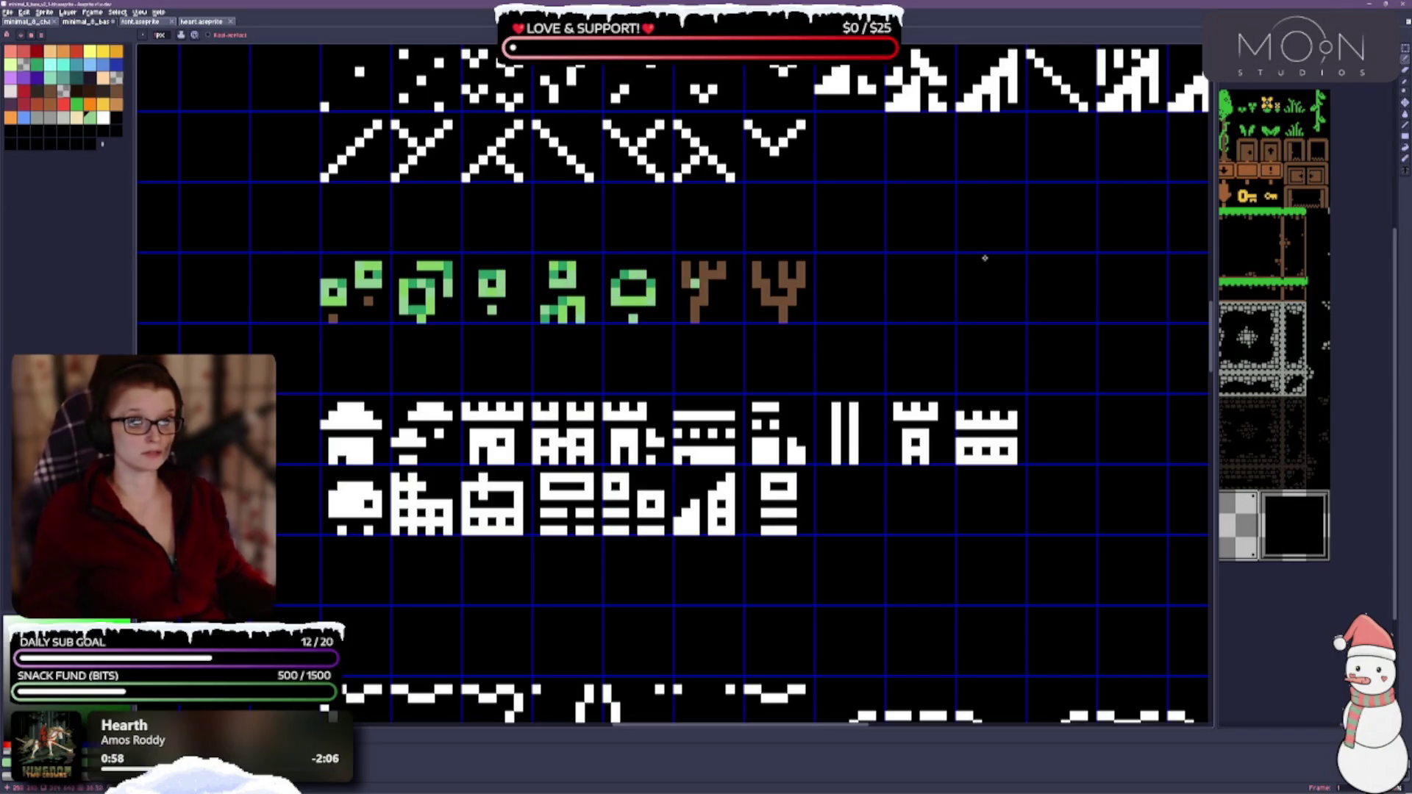
Step: Switch back to the coloured tileset and save it with Ctrl+S
key(ctrl+Tab)
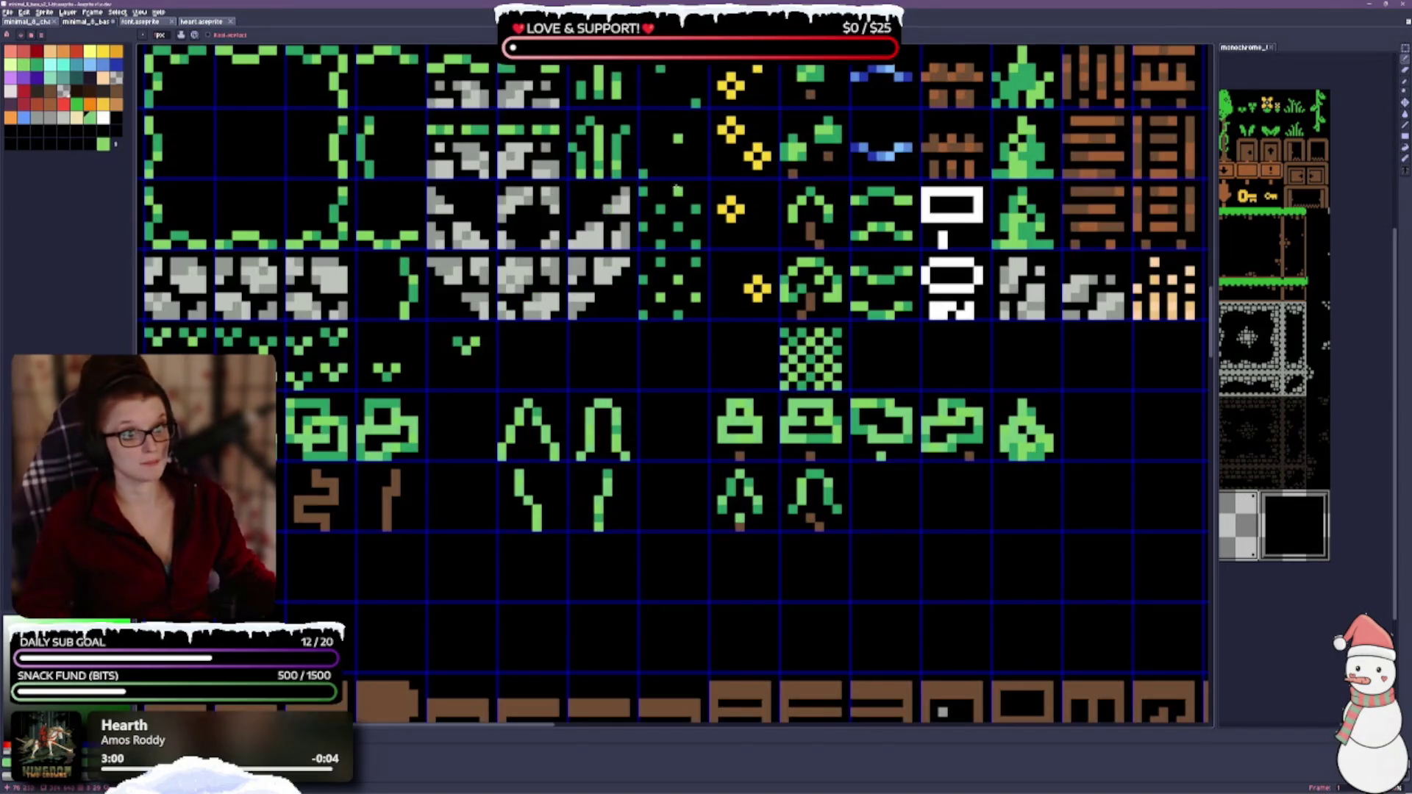
scroll(732, 228, up, 3)
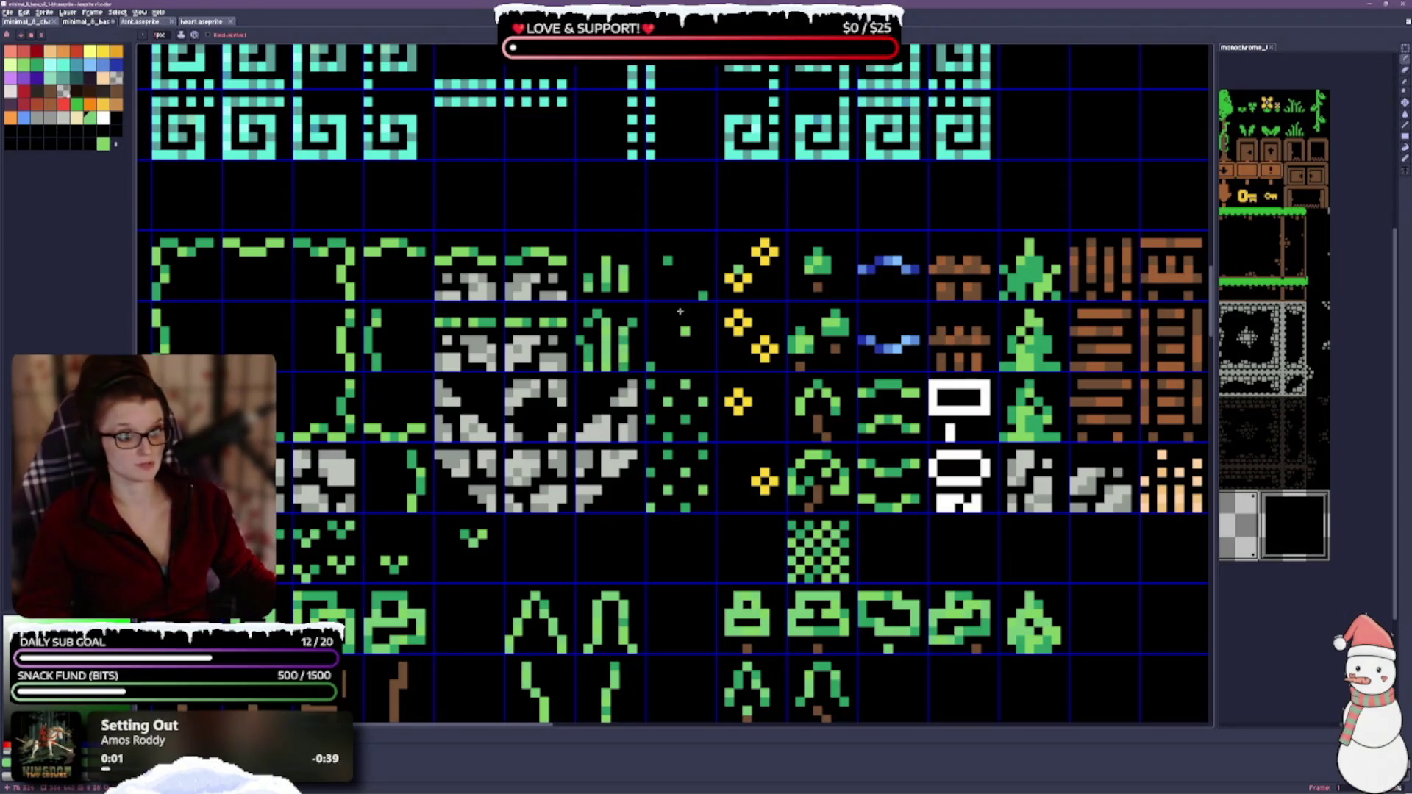
drag(174, 202, 281, 182)
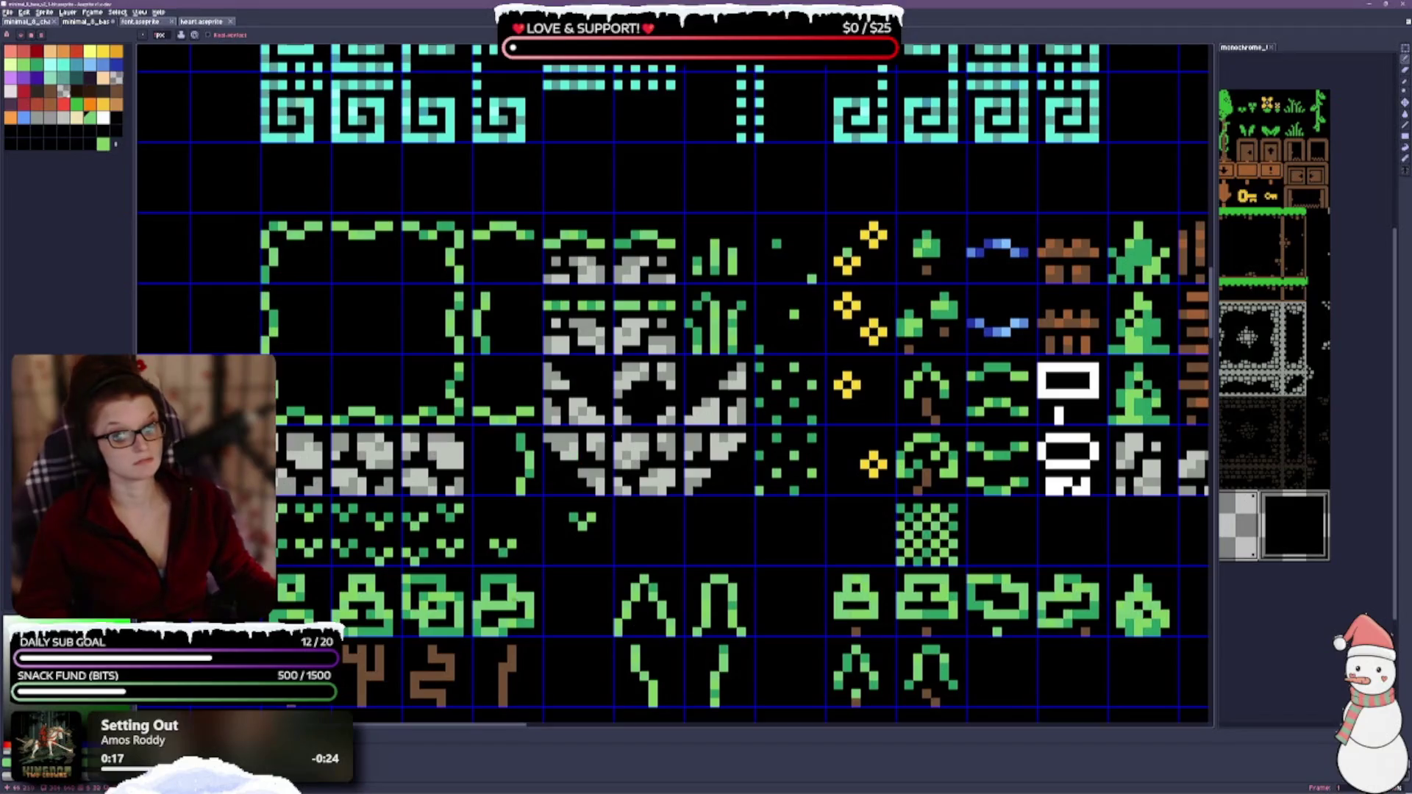
scroll(748, 500, right, 5)
scroll(747, 499, right, 1)
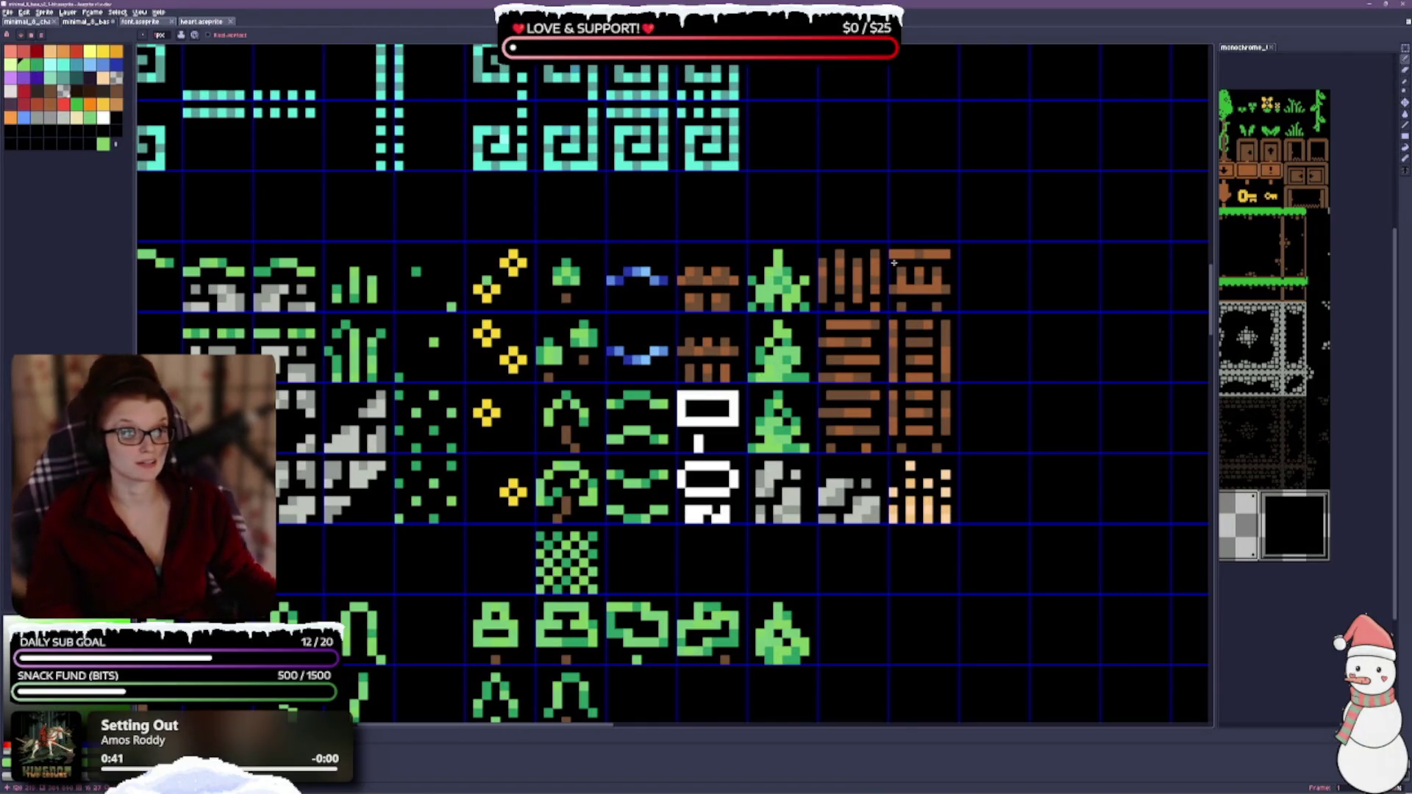
key(ctrl+s)
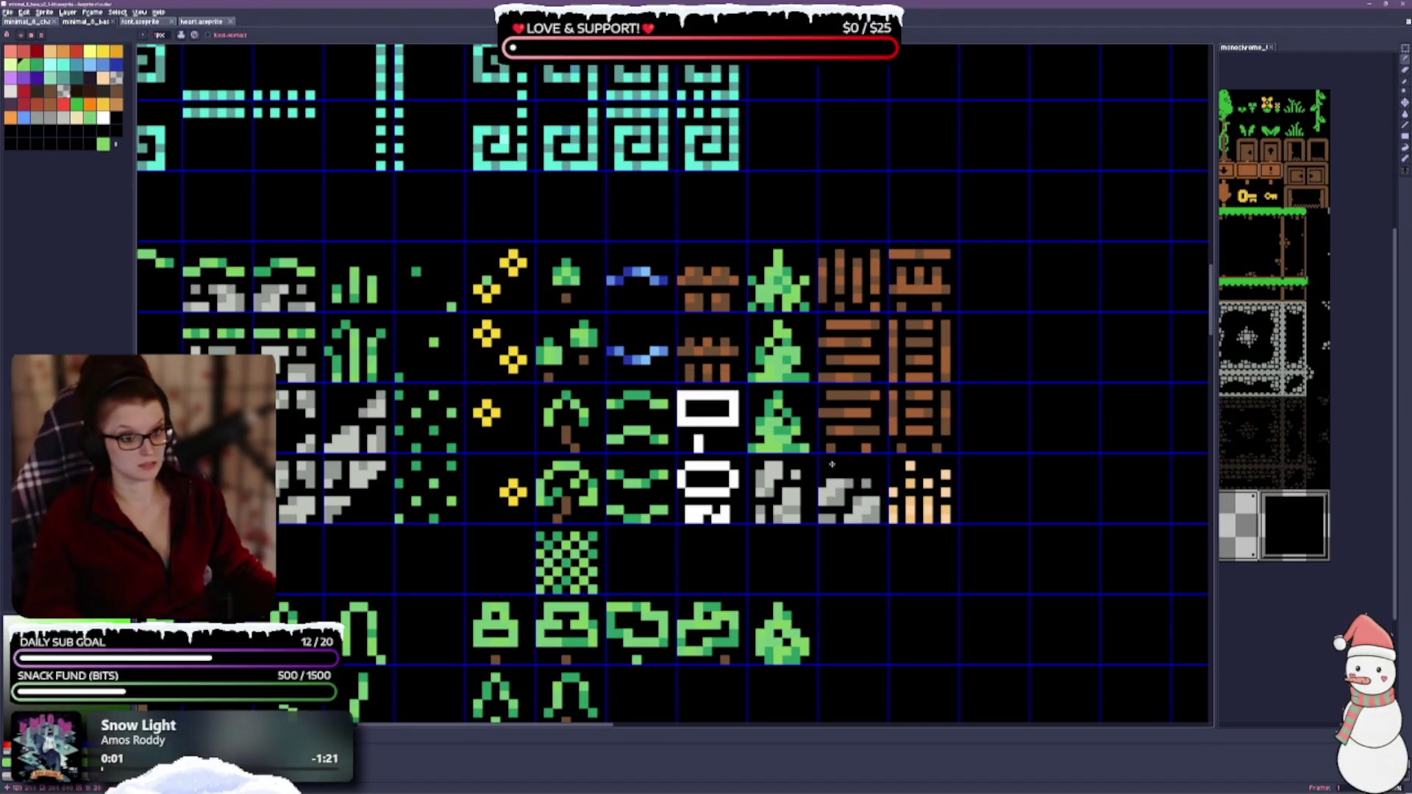
scroll(841, 351, down, 3)
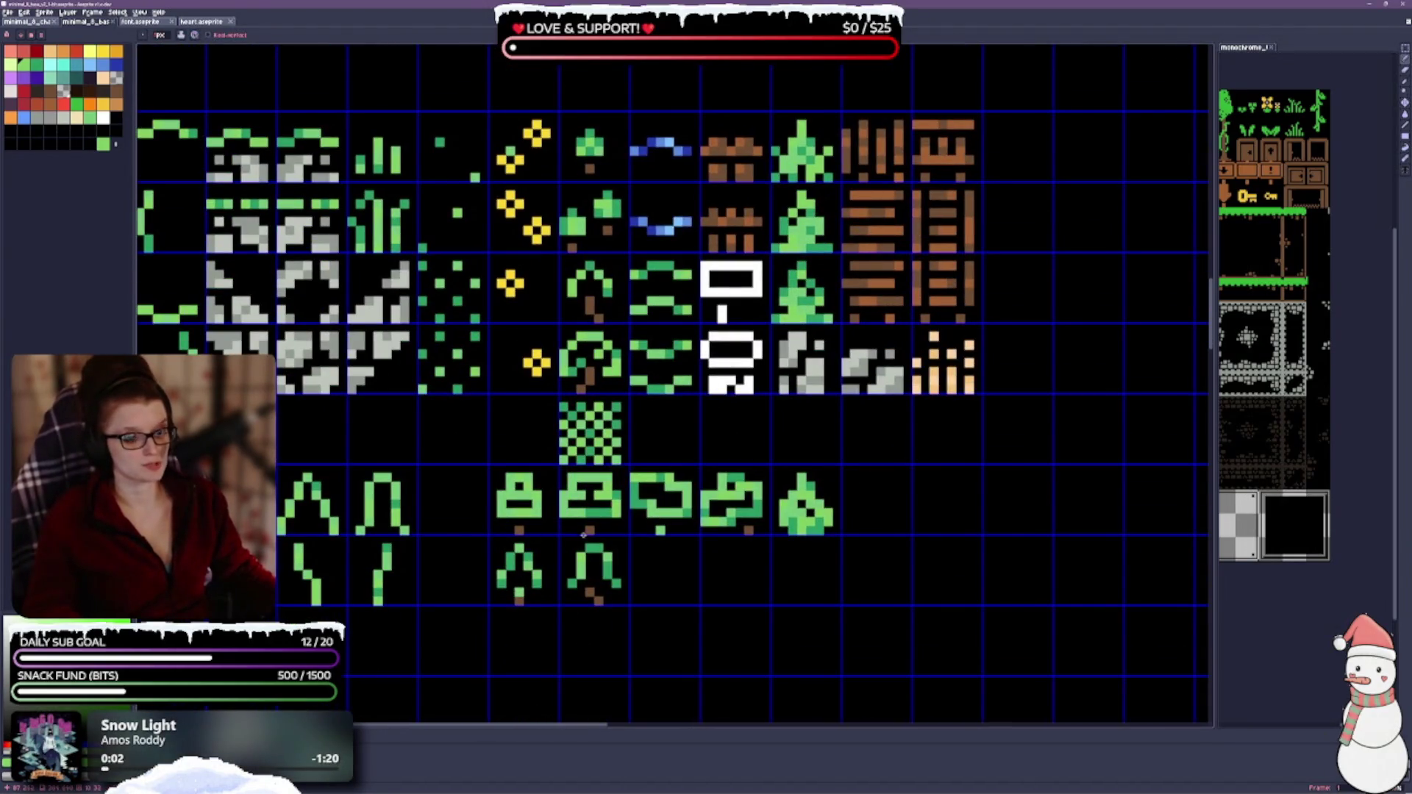
scroll(583, 535, down, 3)
scroll(562, 339, up, 1)
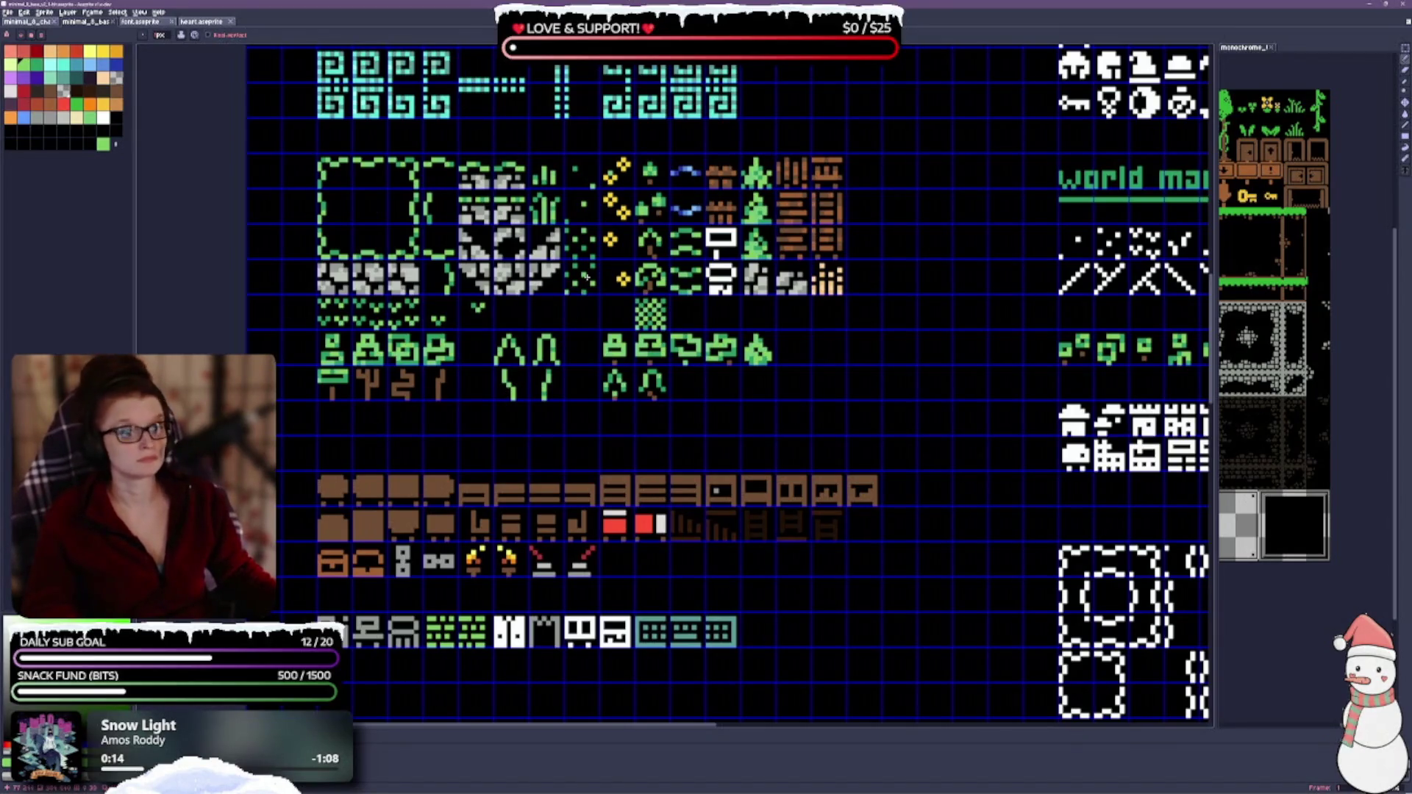
scroll(658, 223, up, 3)
scroll(658, 223, up, 1)
scroll(751, 309, down, 2)
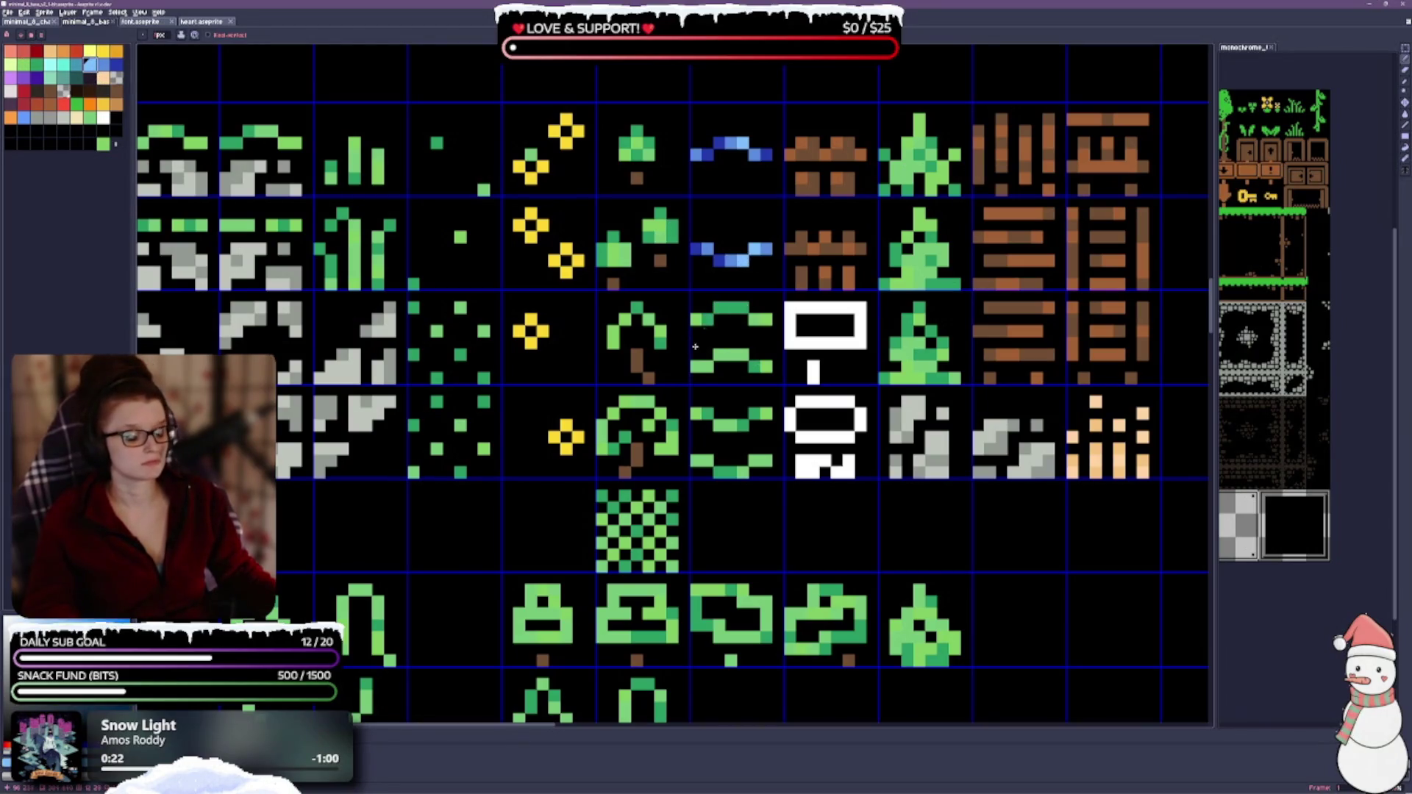
Step: Repaint both green wave arcs light blue and add darker blue shading below
drag(706, 329, 729, 329)
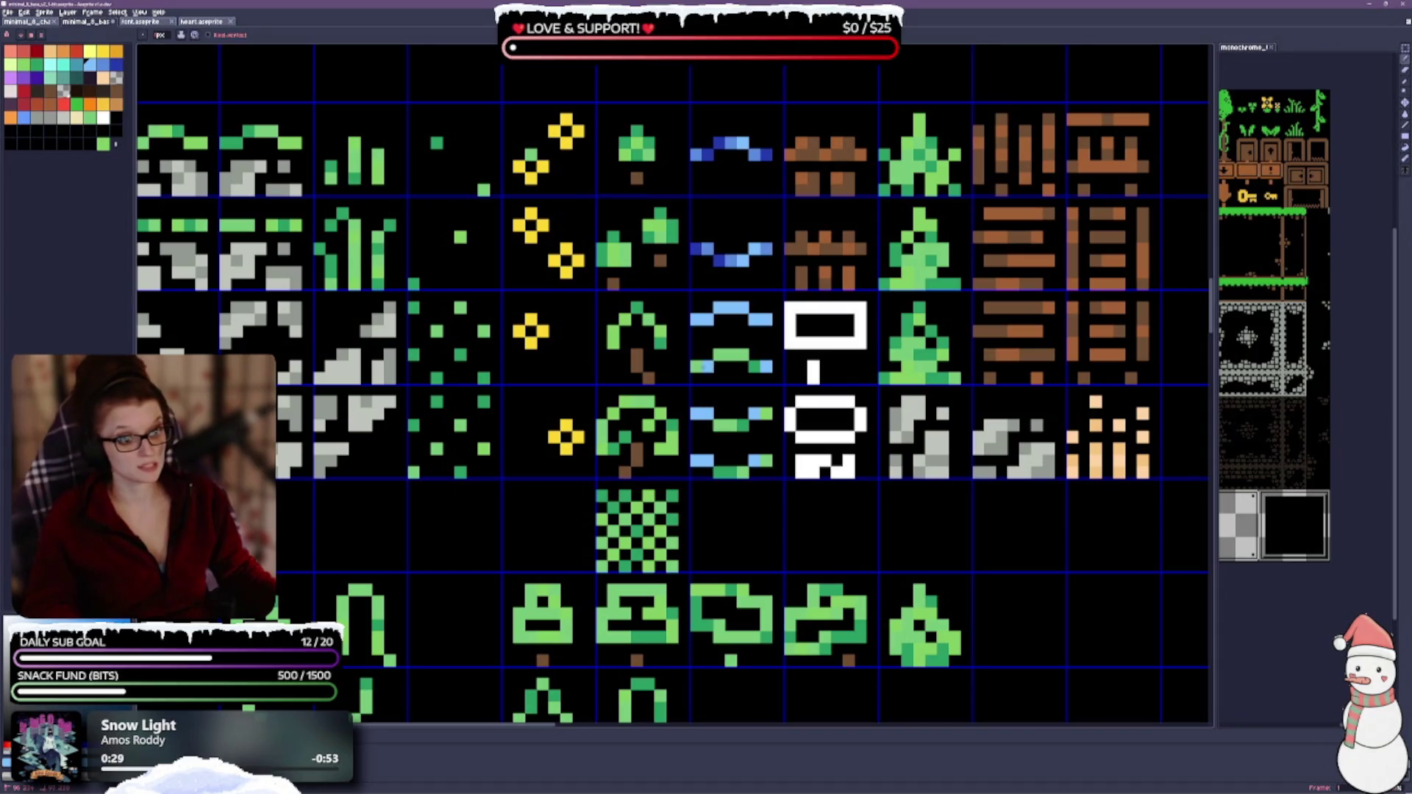
drag(698, 360, 760, 367)
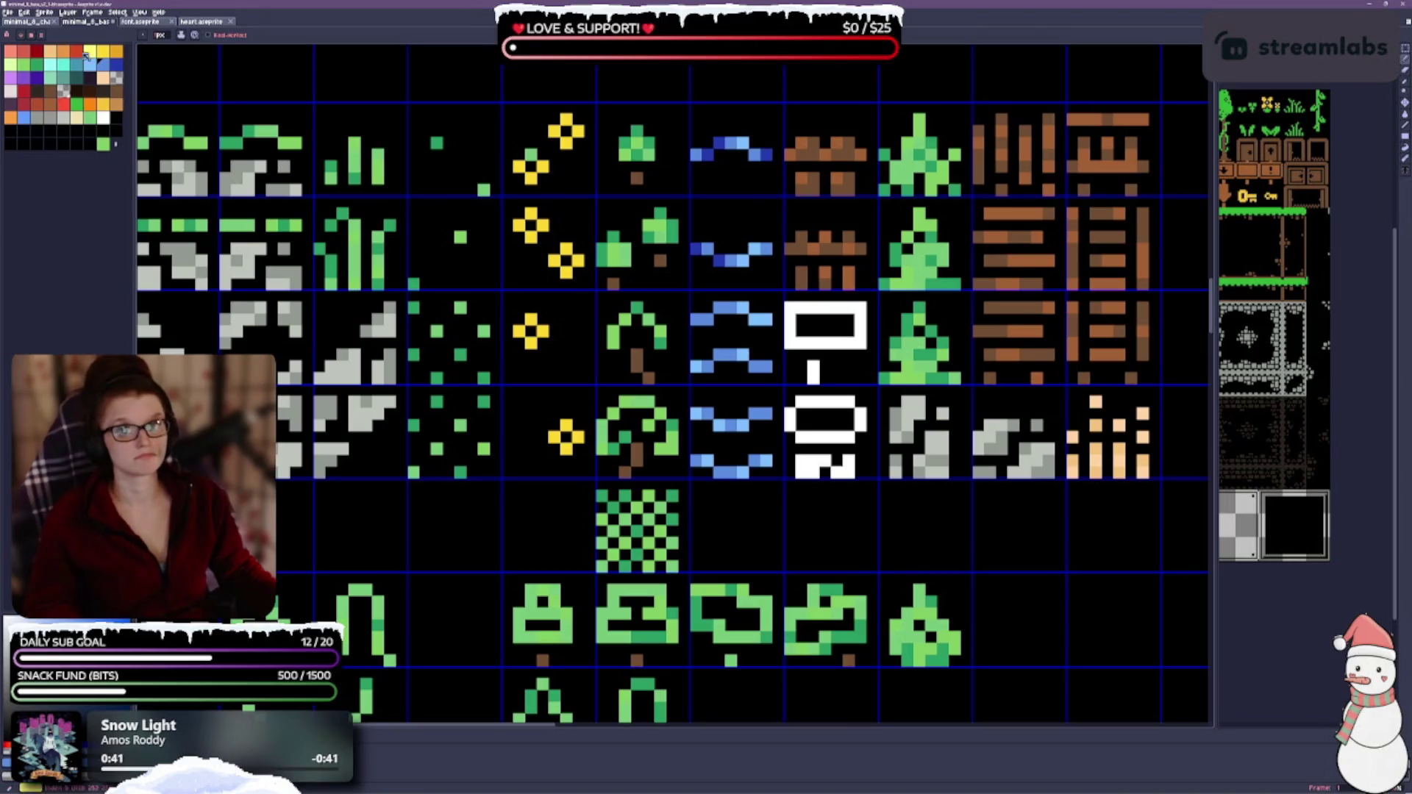
click(116, 64)
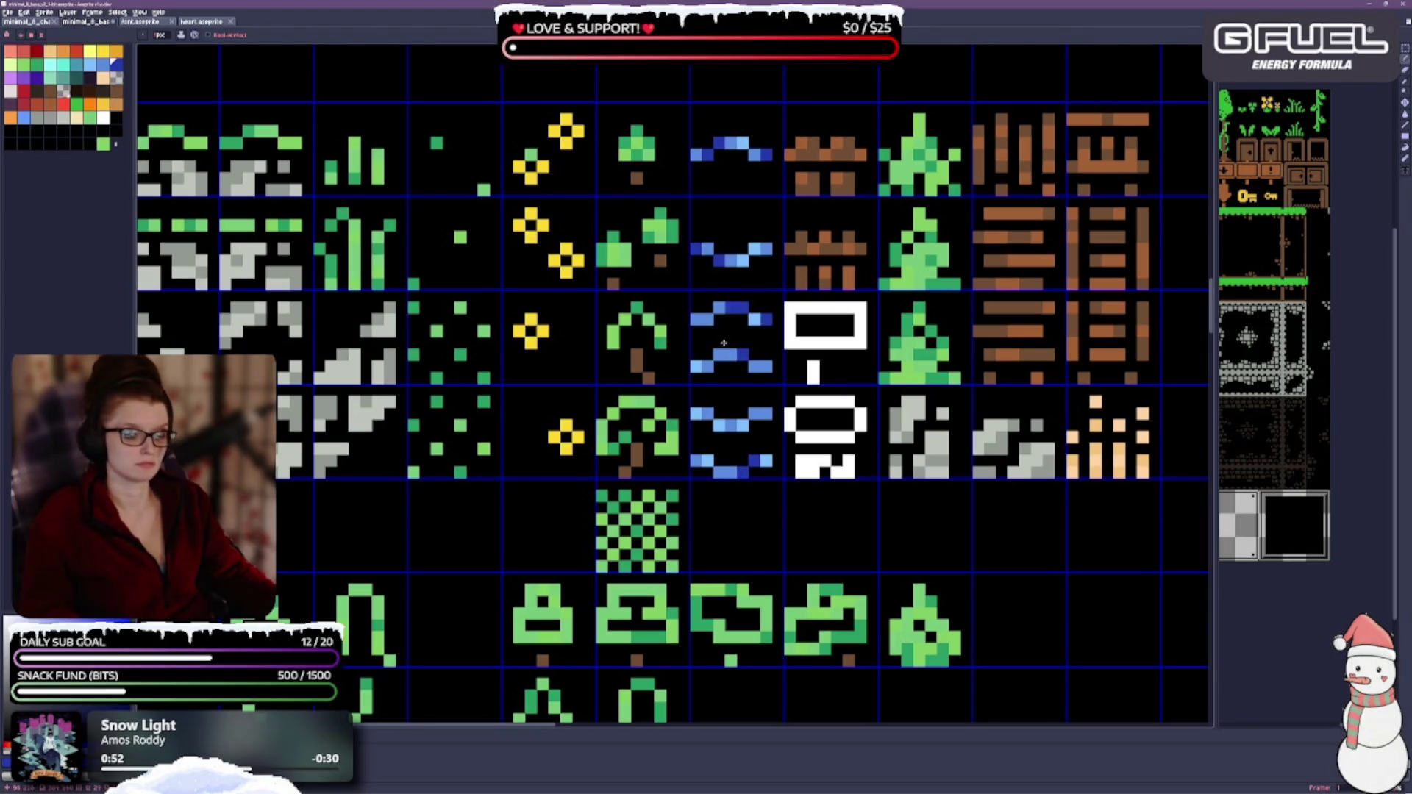
click(726, 411)
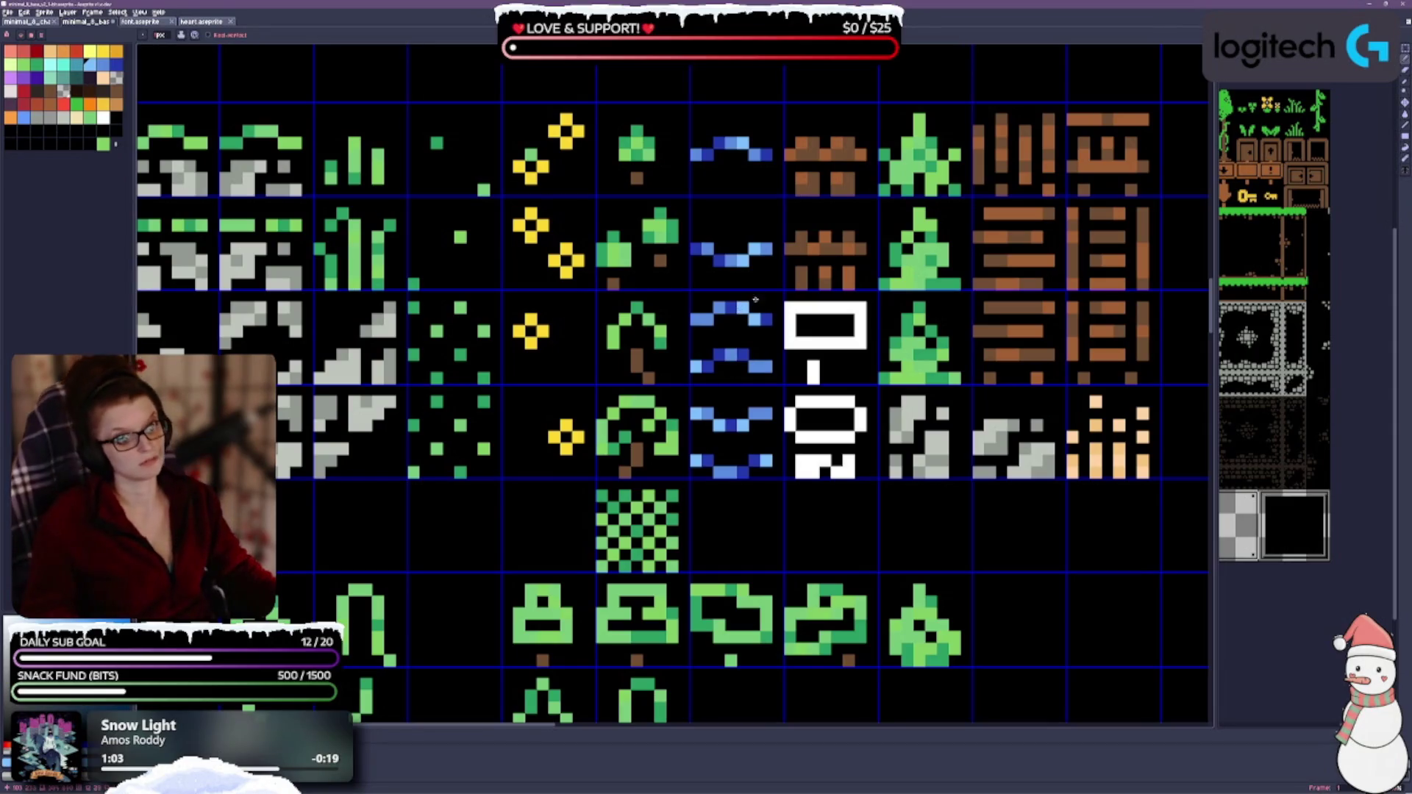
scroll(1134, 318, down, 2)
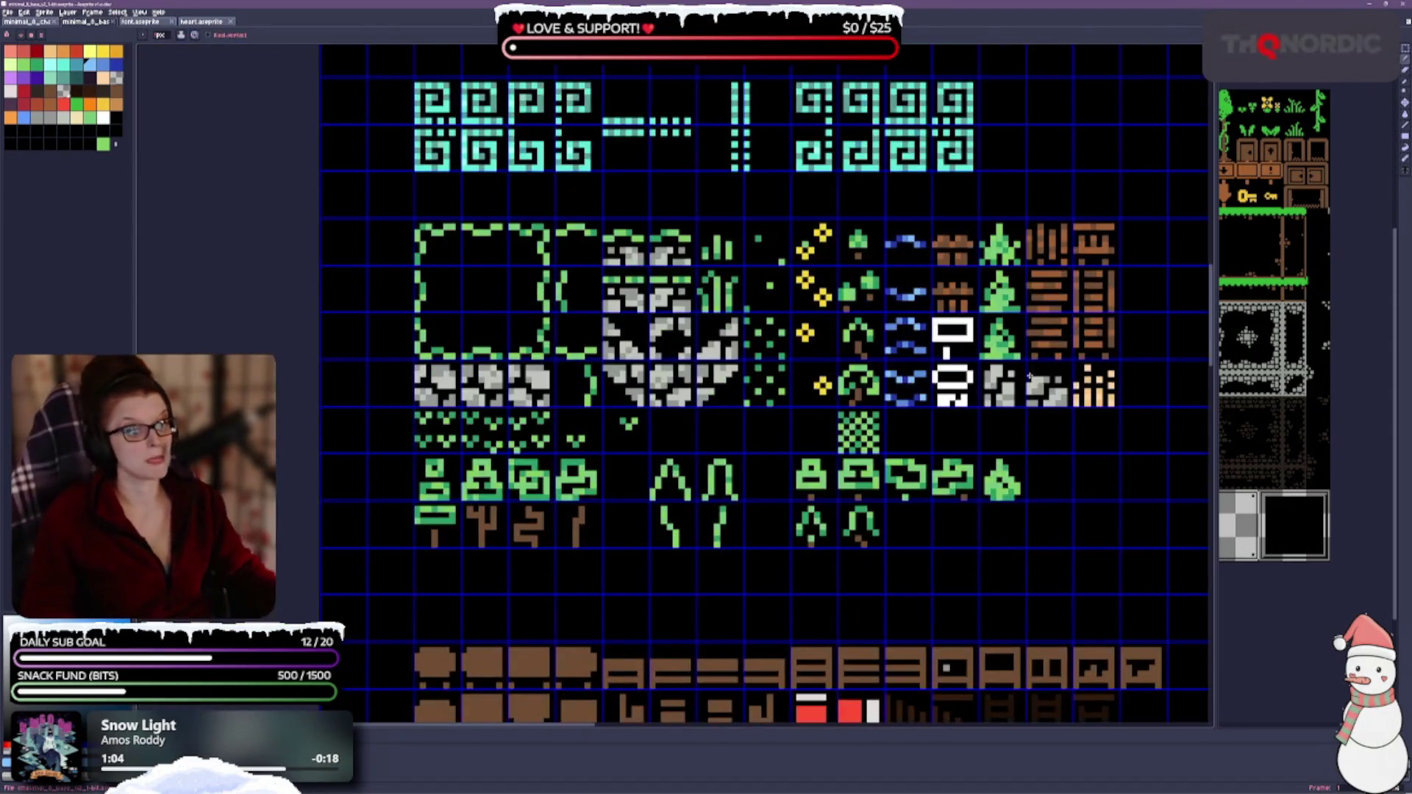
scroll(692, 375, up, 1)
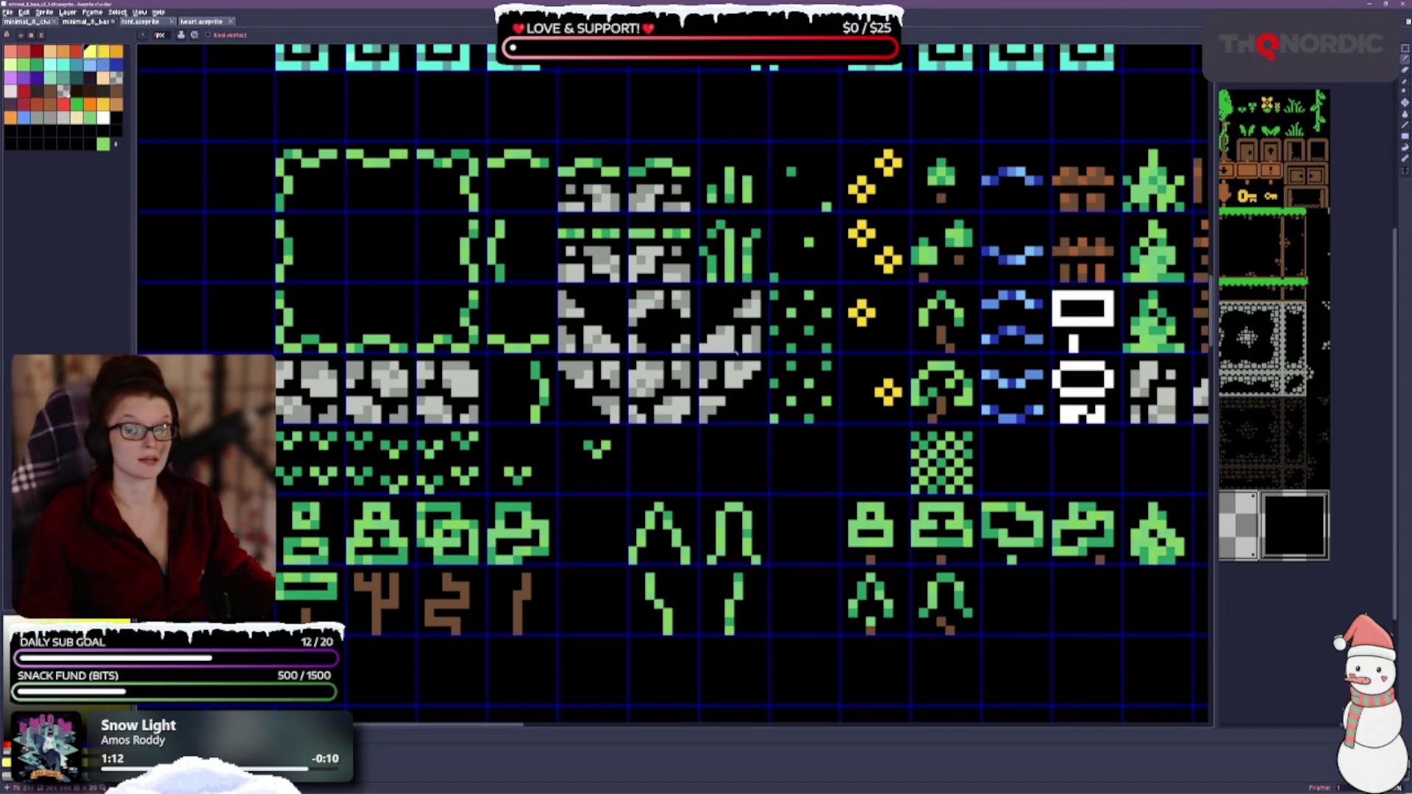
scroll(670, 281, right, 5)
Step: Bucket-fill one yellow flower tile beside the trees white
key(g)
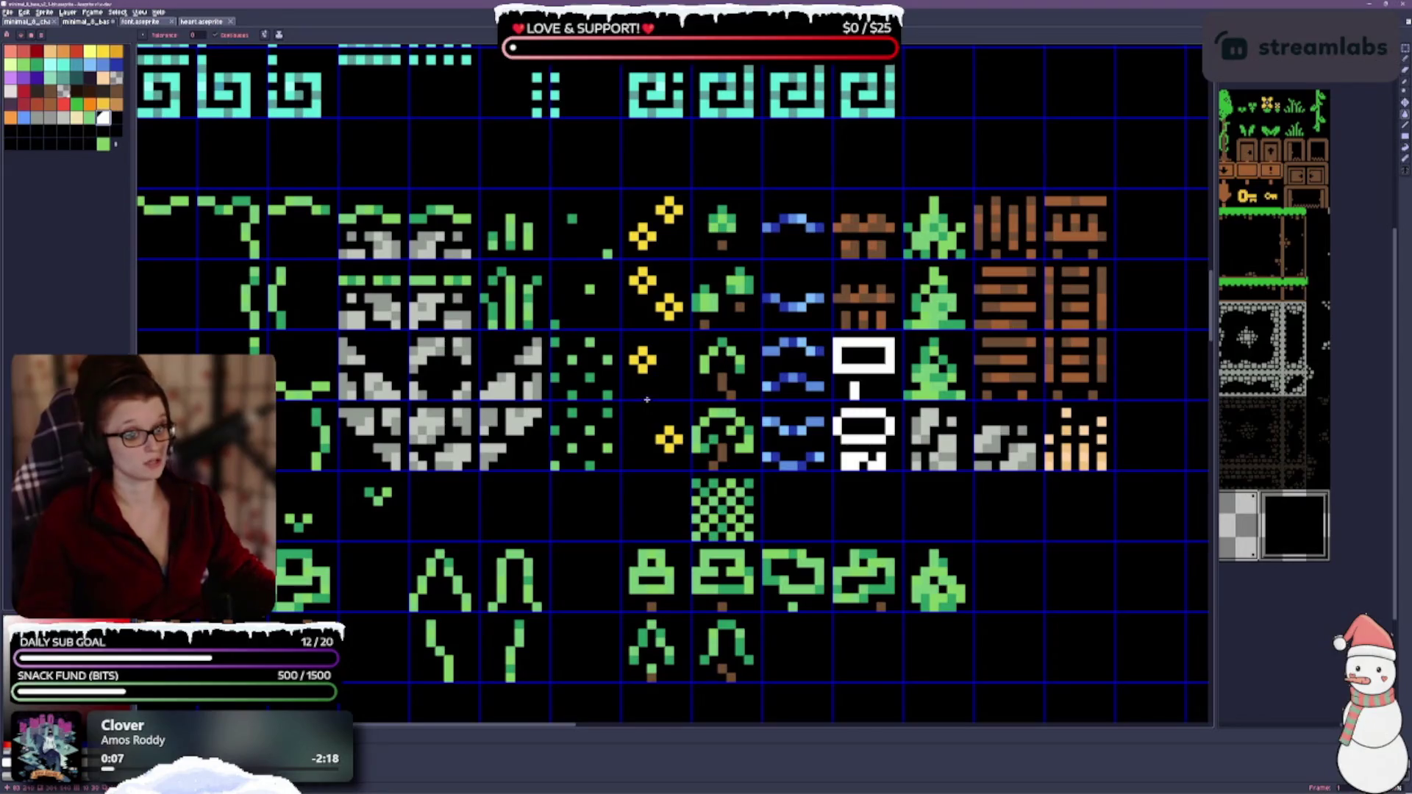
click(643, 358)
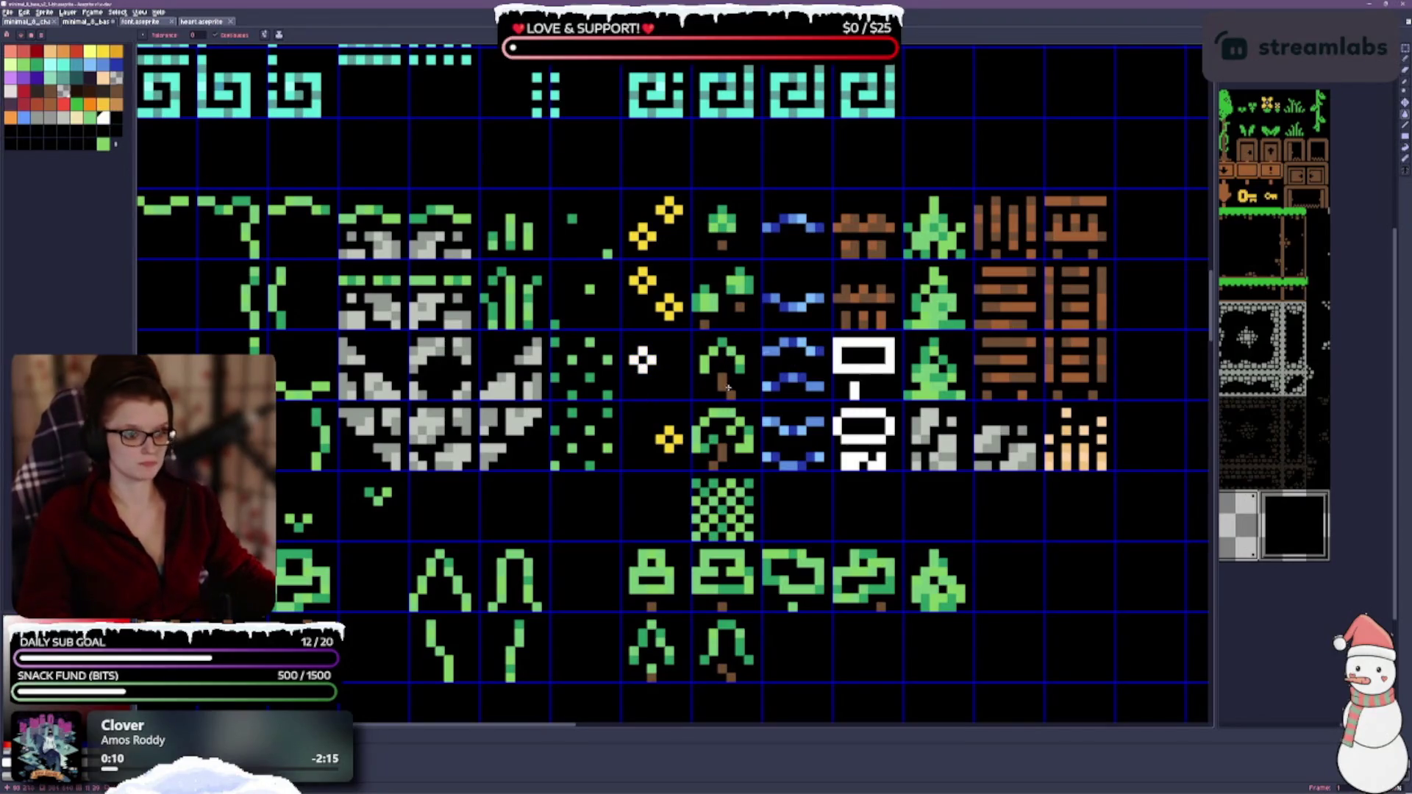
Step: Whiten a second flower, then fill both white flowers red
click(642, 236)
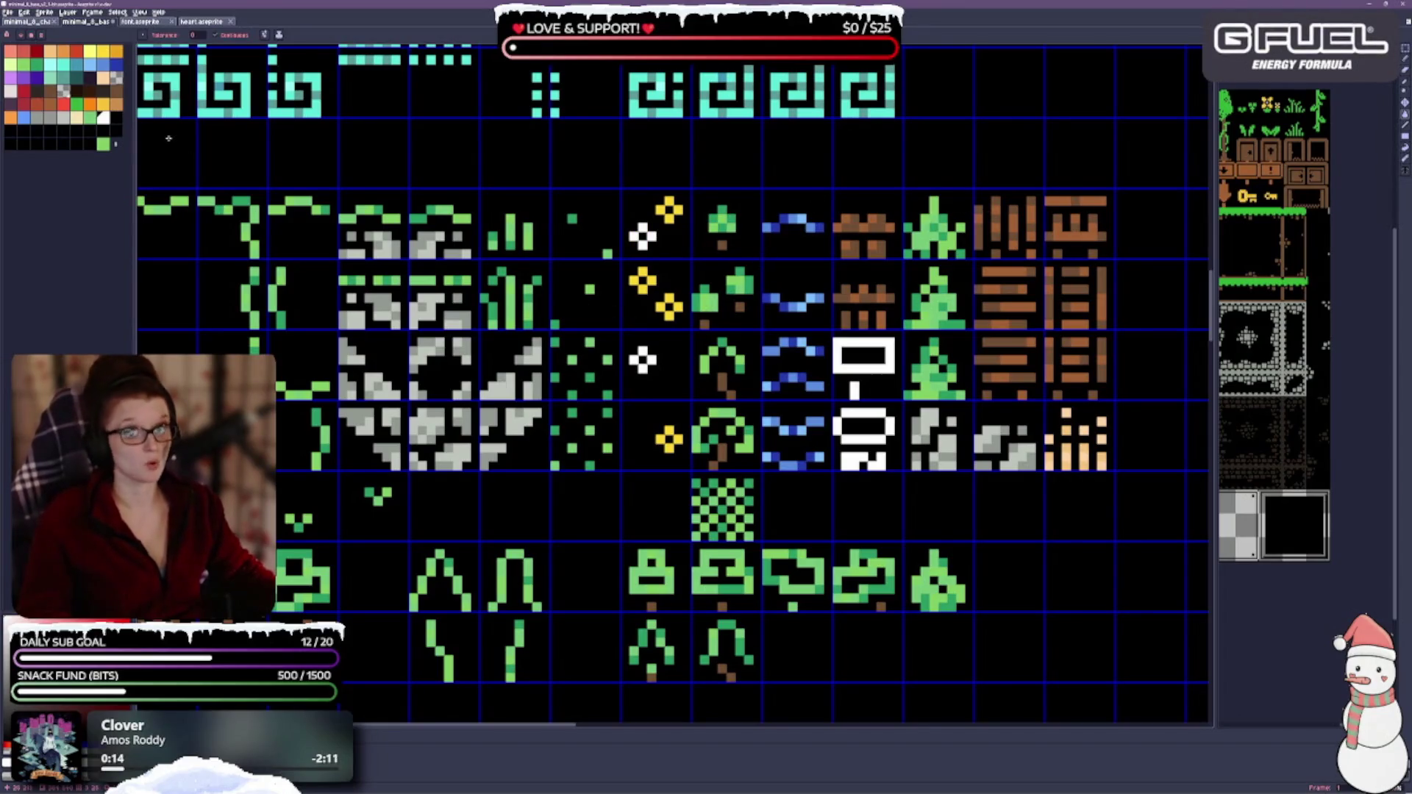
click(75, 51)
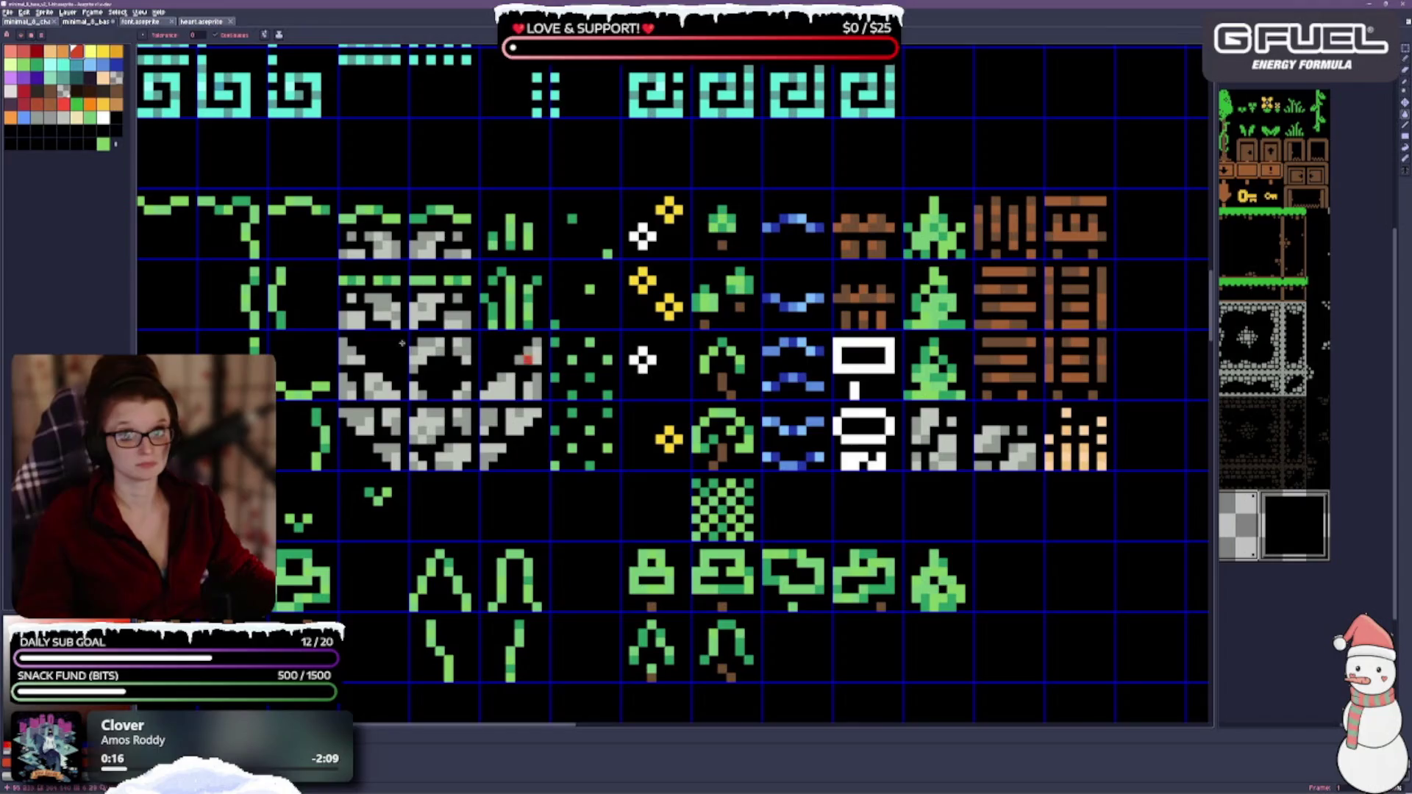
click(640, 365)
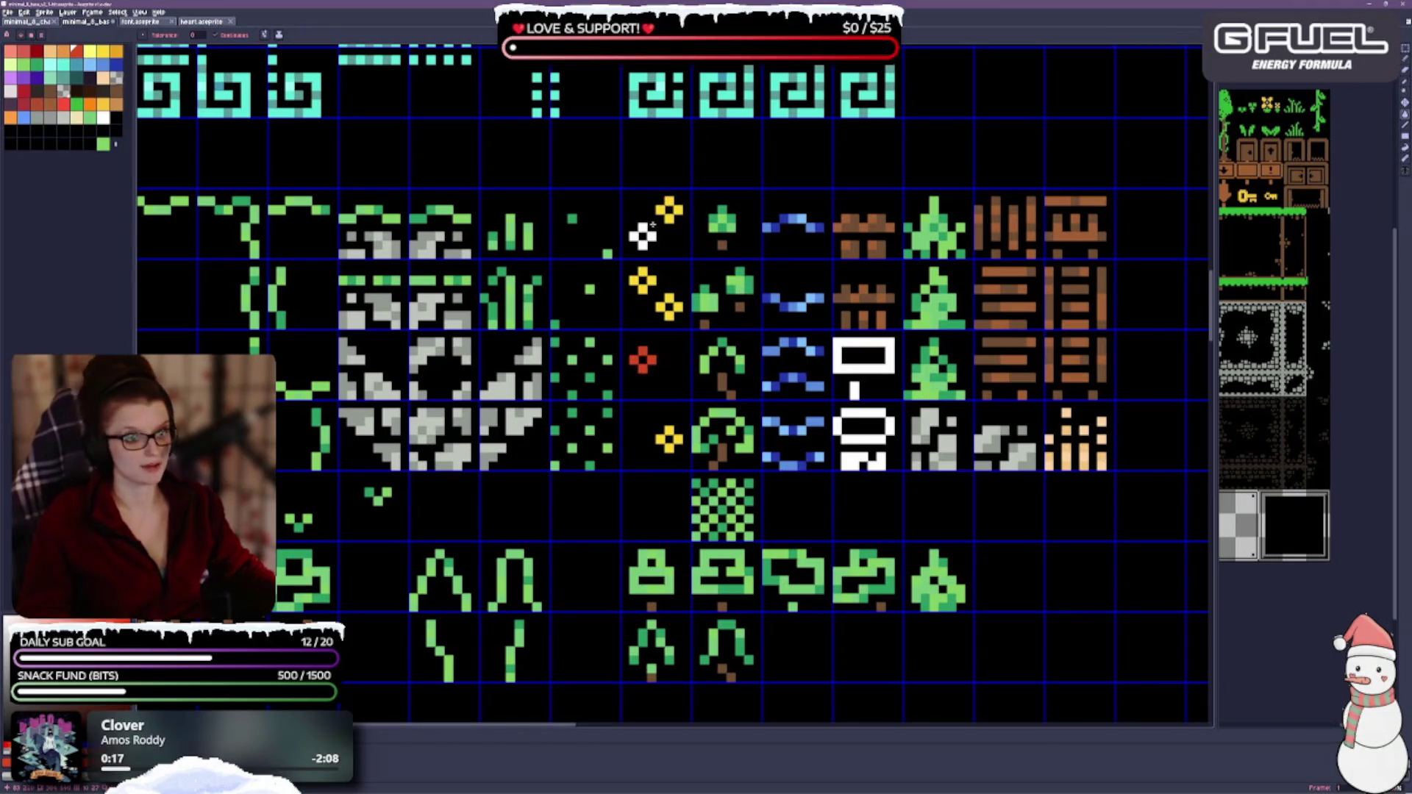
click(642, 234)
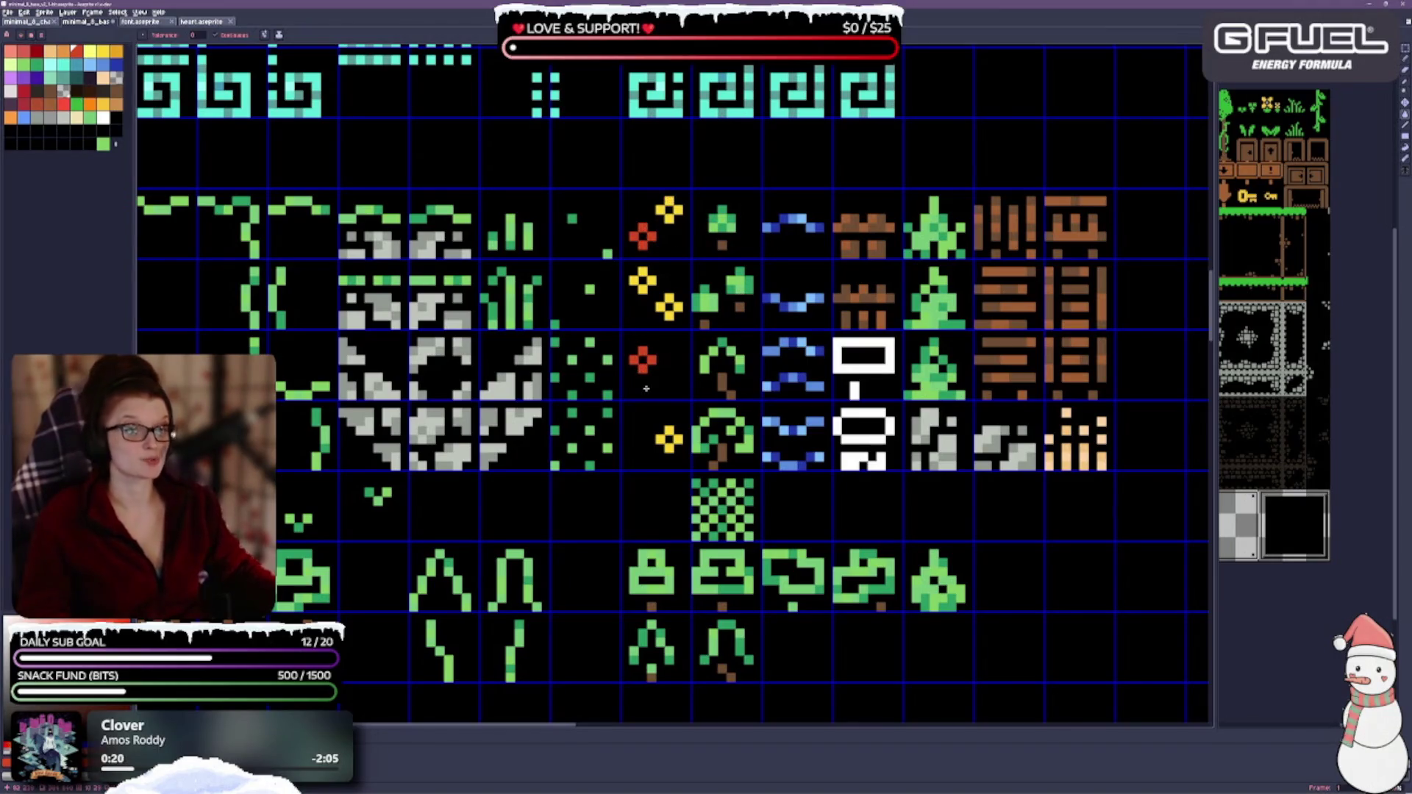
scroll(608, 411, down, 1)
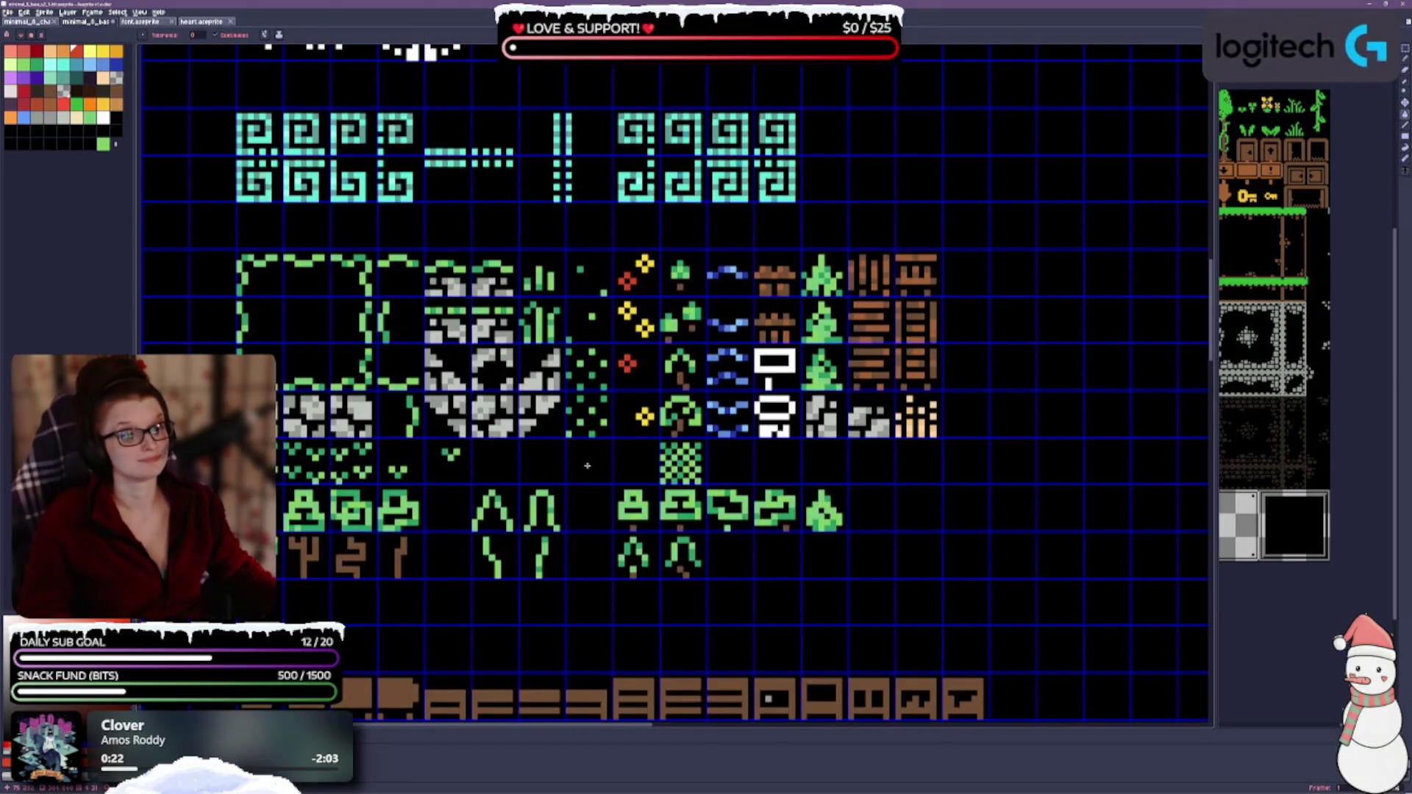
scroll(676, 289, up, 1)
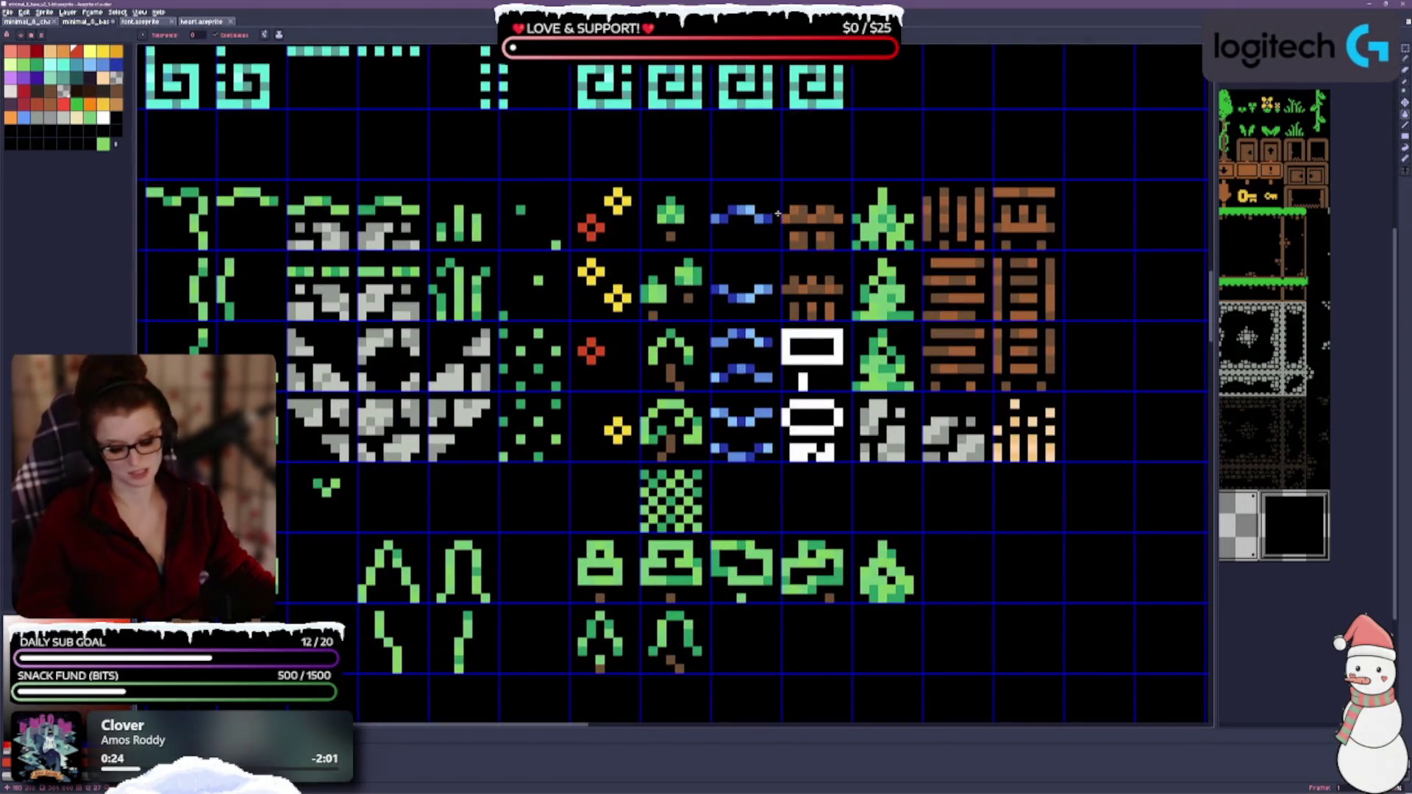
click(617, 196)
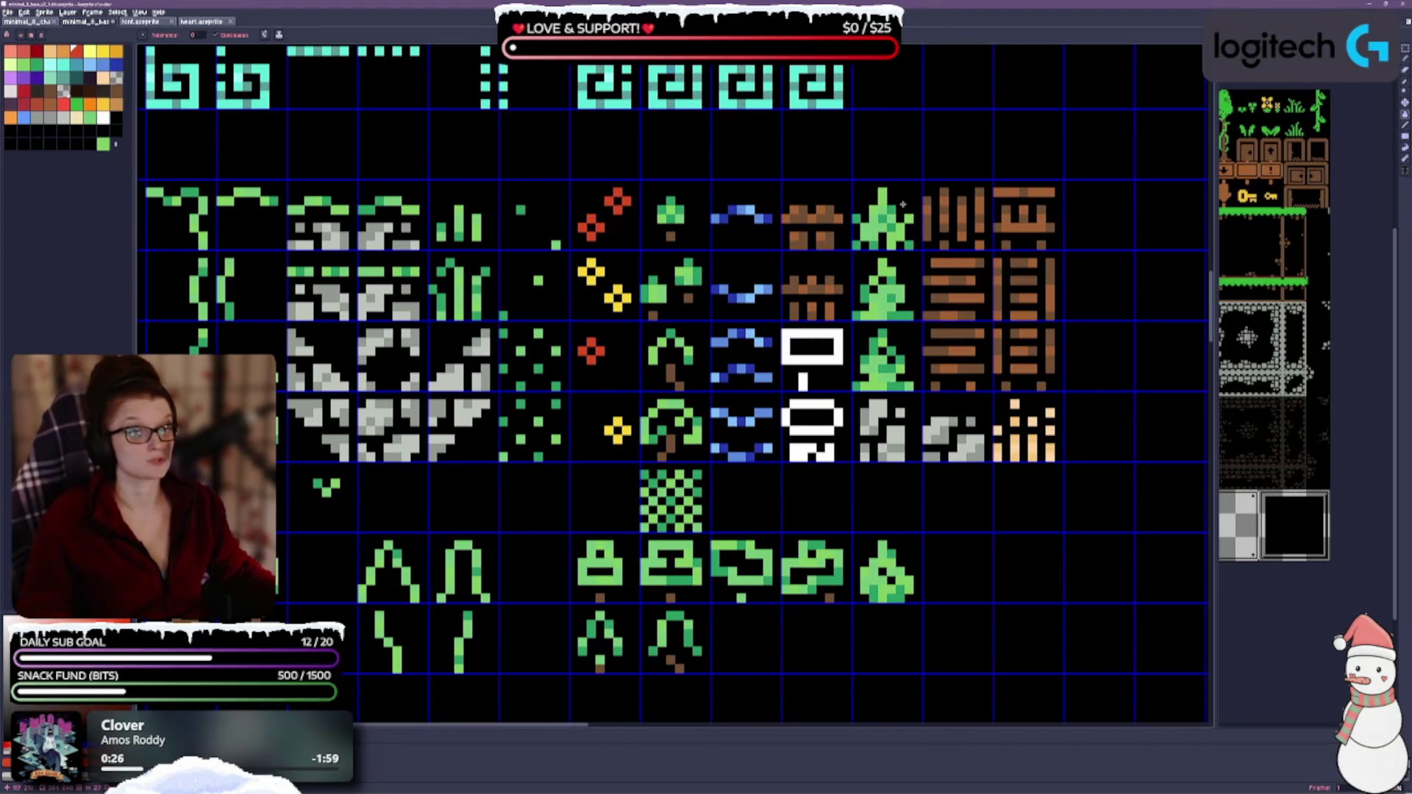
key(ctrl+z)
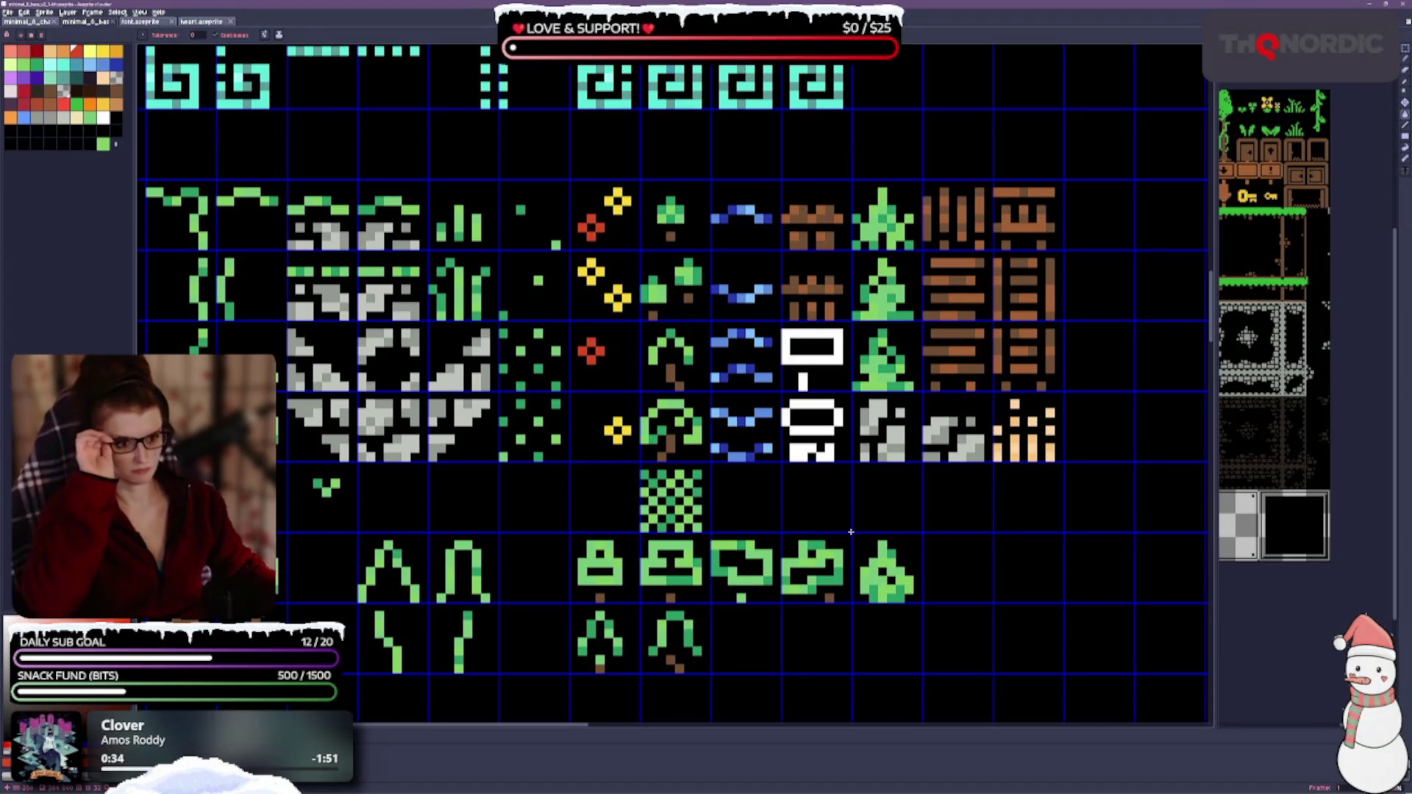
scroll(559, 476, up, 2)
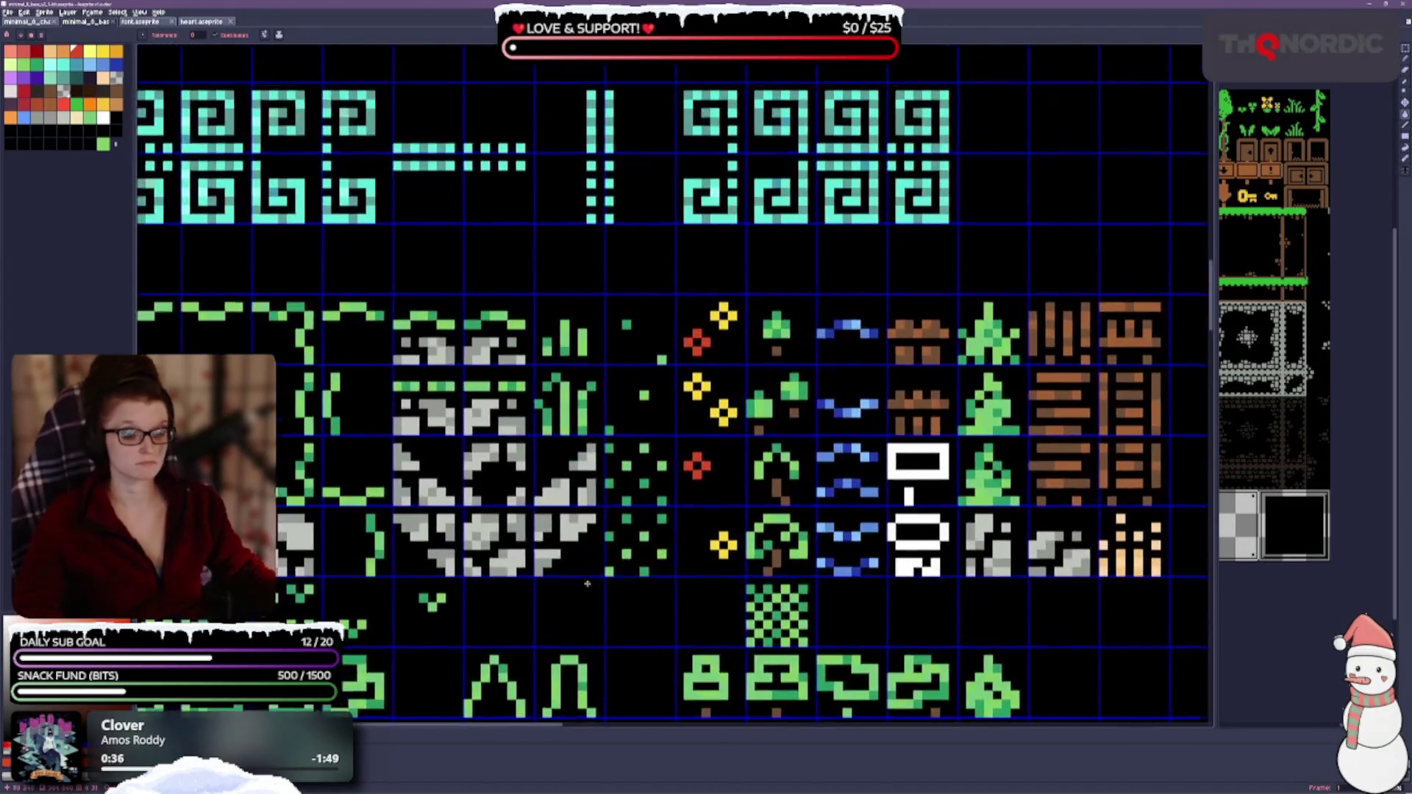
drag(454, 278, 749, 474)
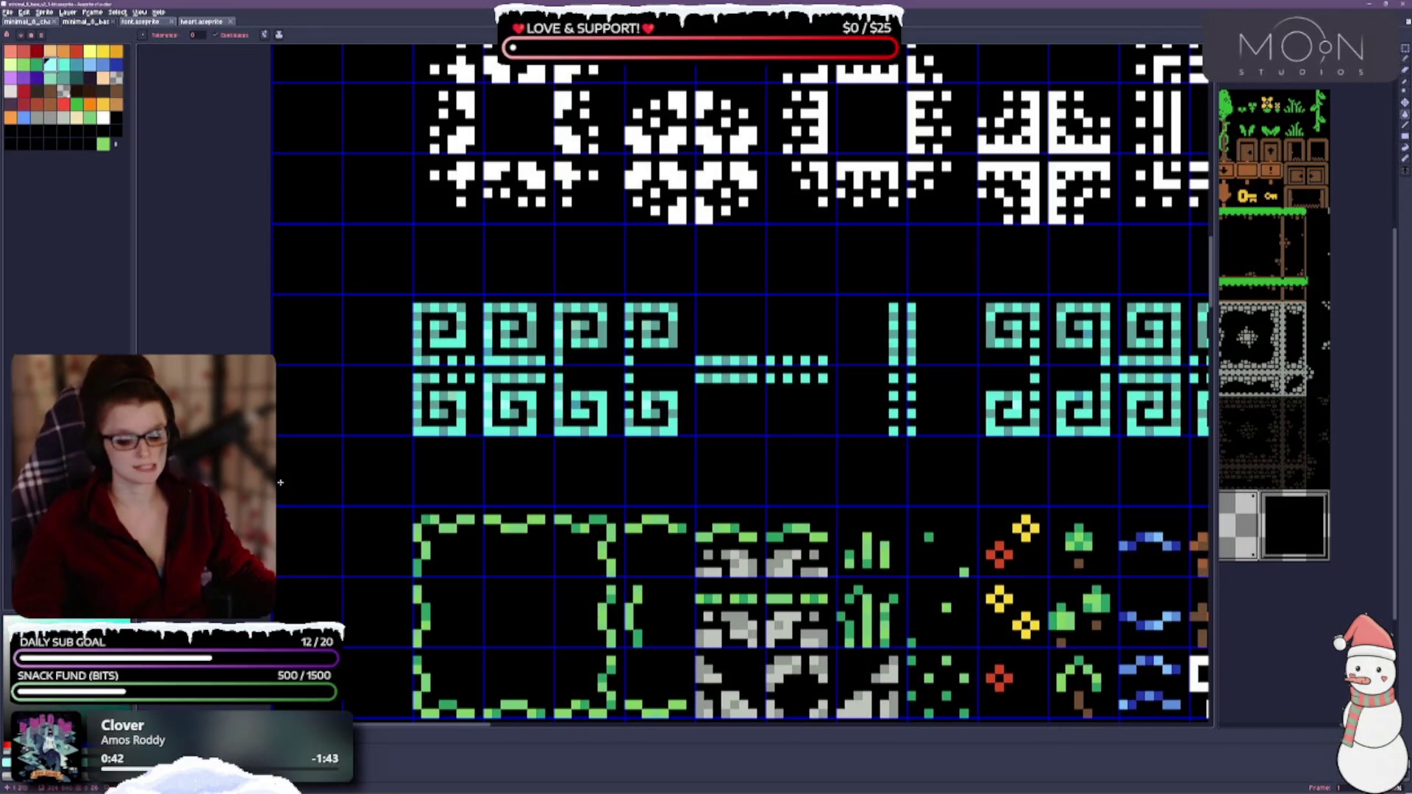
Step: Marquee-select the entire block of teal spiral tiles
key(m)
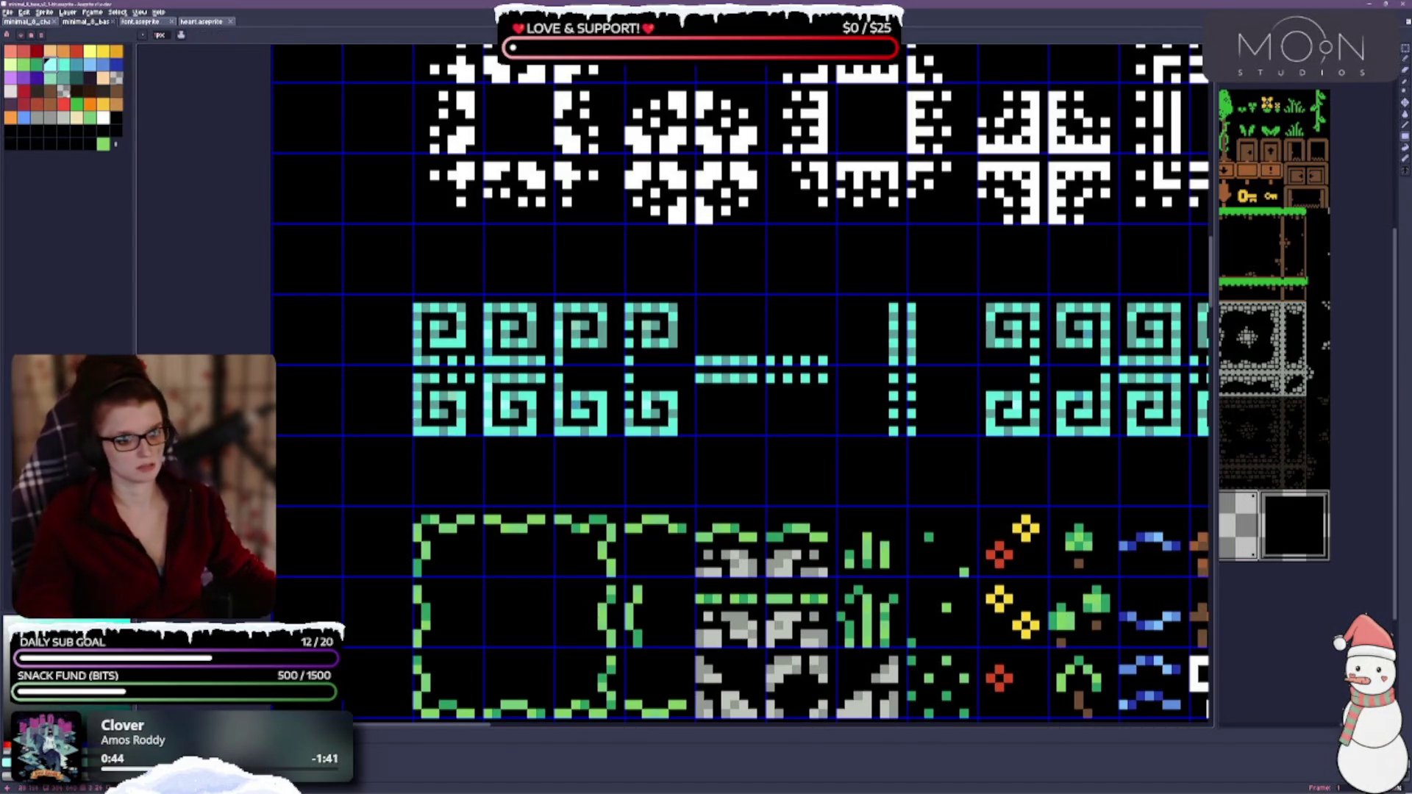
drag(563, 321, 480, 301)
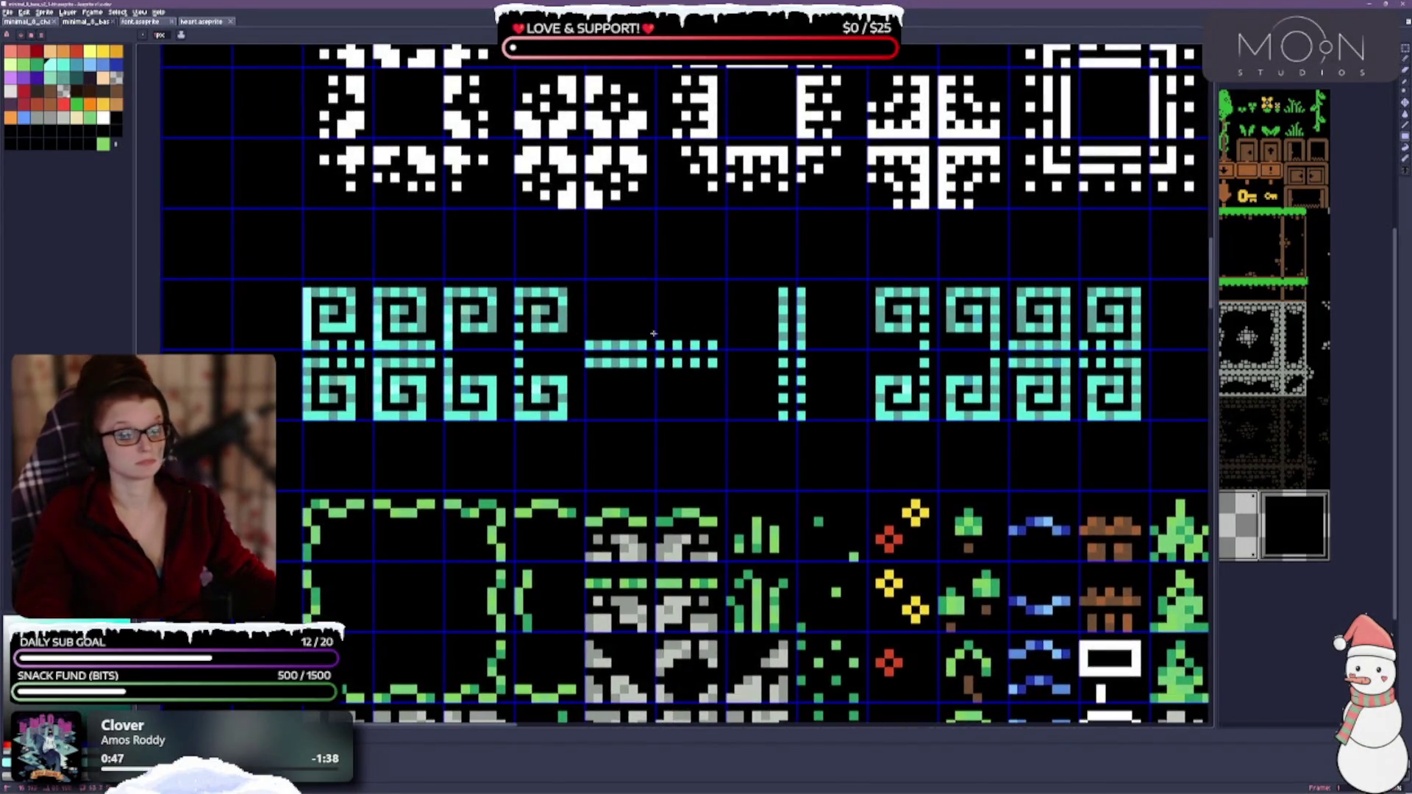
drag(305, 283, 1143, 429)
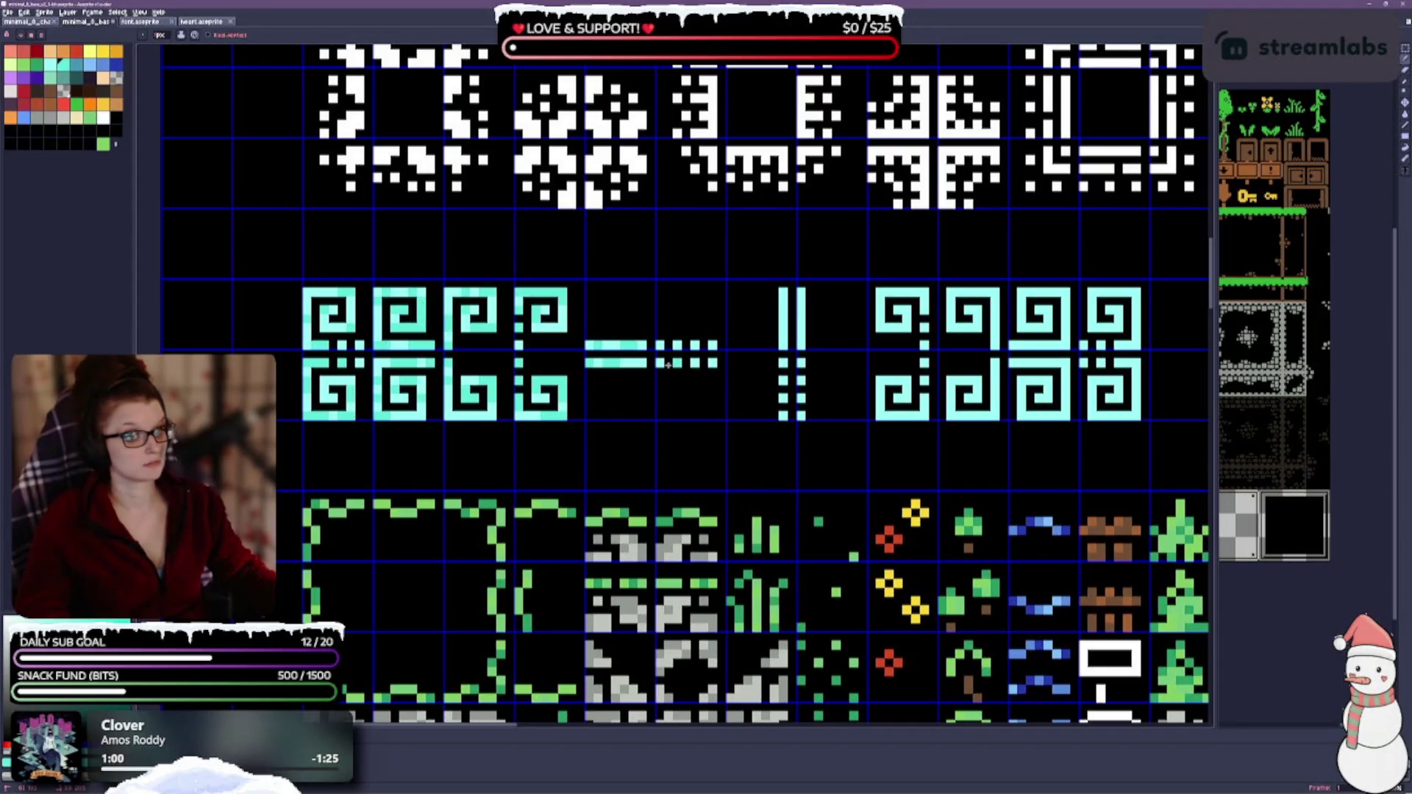
scroll(711, 324, right, 3)
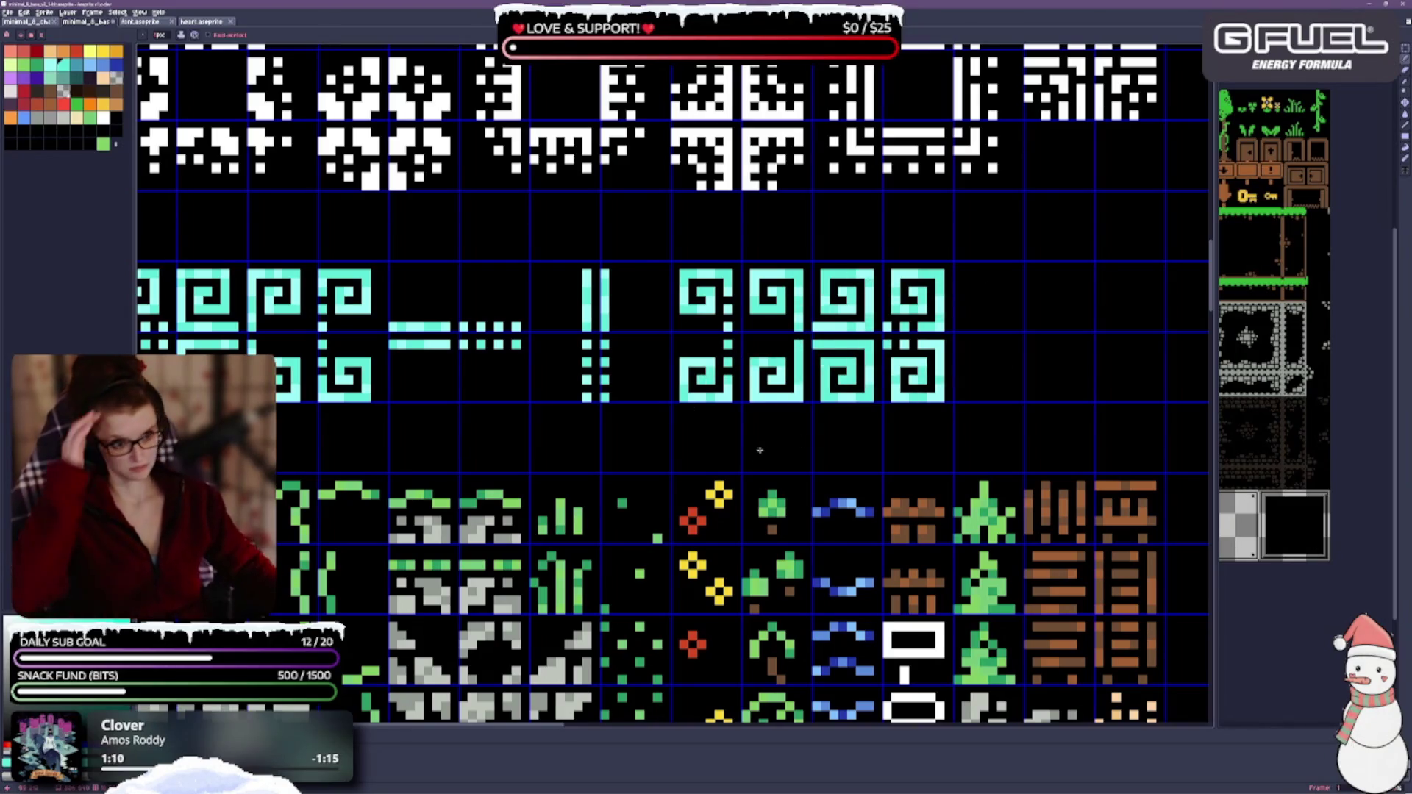
scroll(718, 320, left, 3)
scroll(718, 321, down, 1)
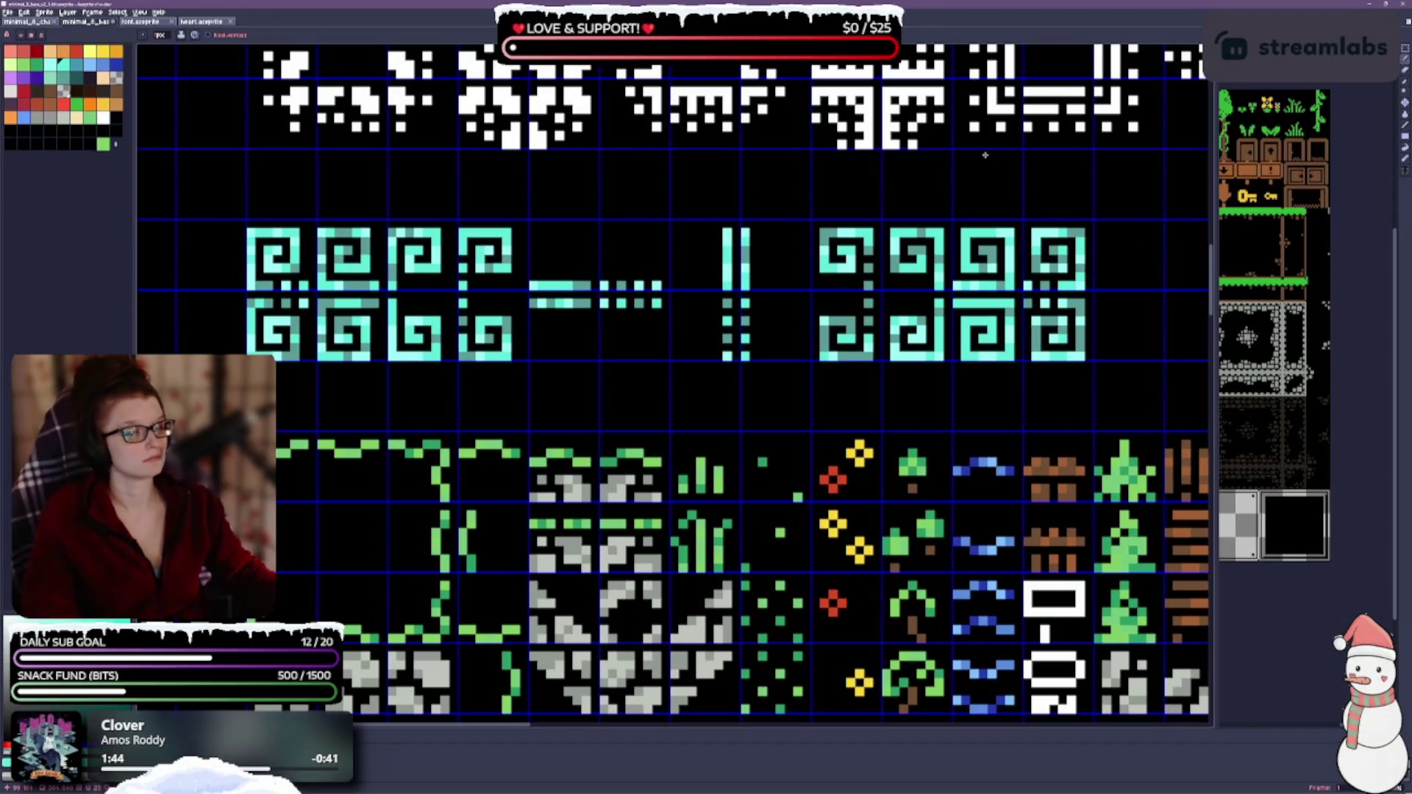
scroll(628, 459, down, 1)
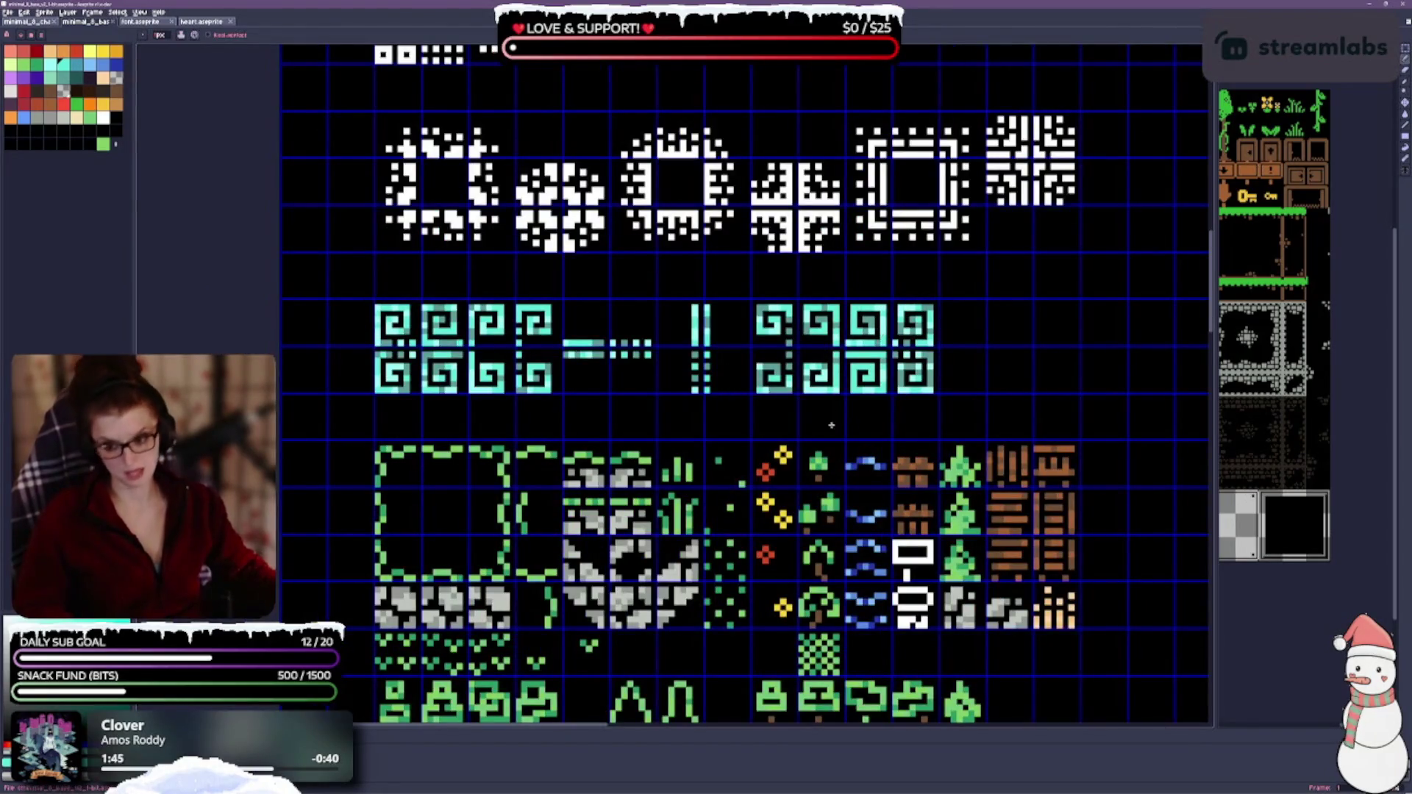
scroll(610, 487, up, 1)
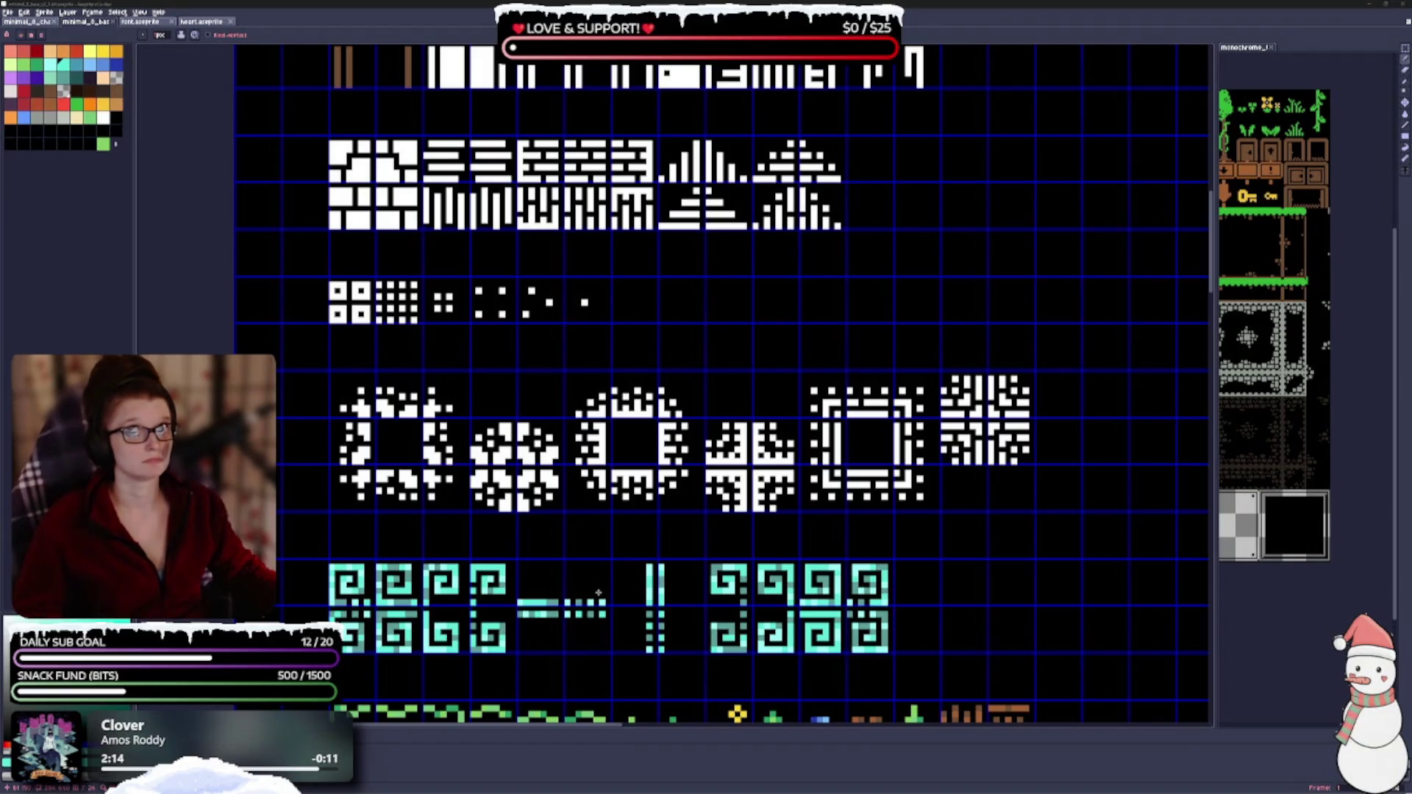
scroll(585, 526, down, 1)
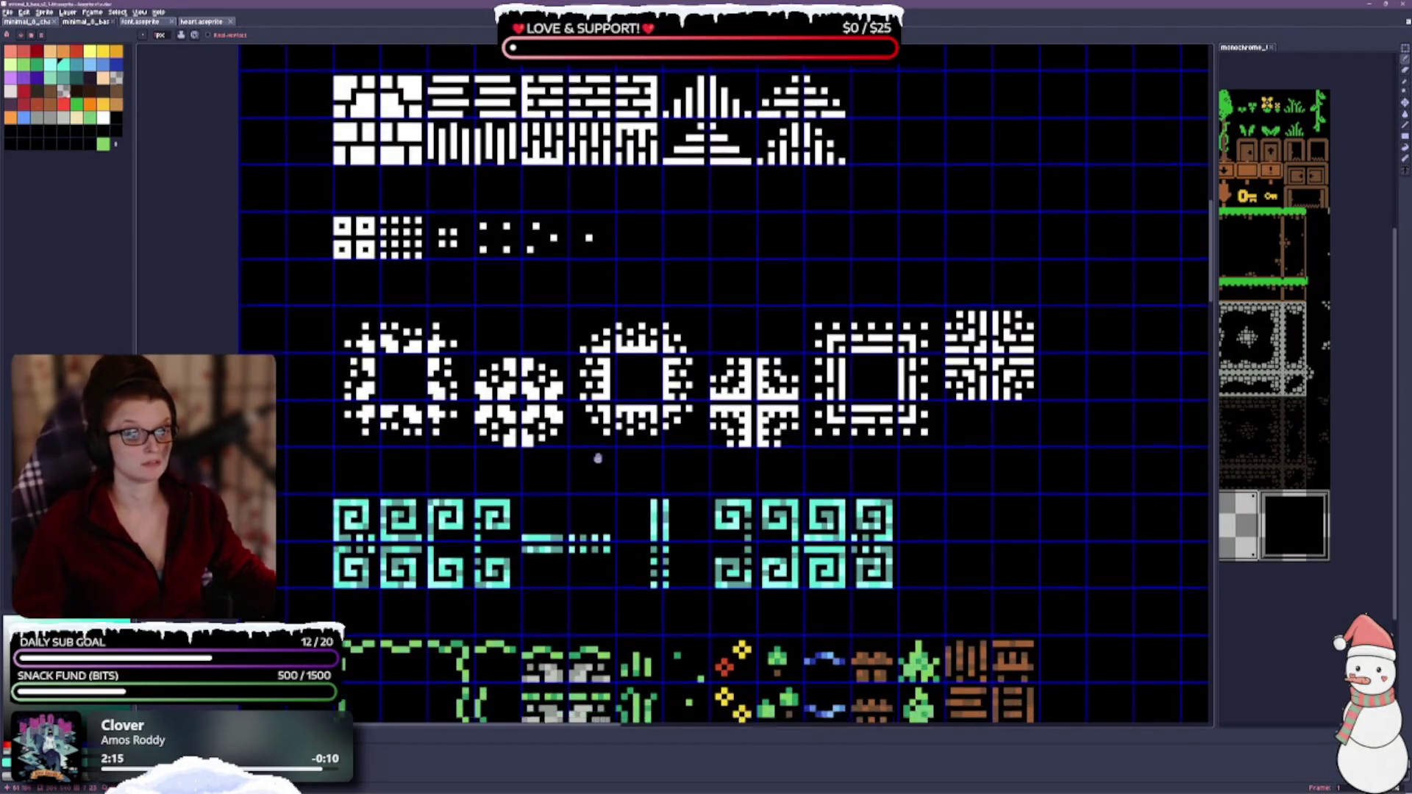
scroll(596, 475, down, 2)
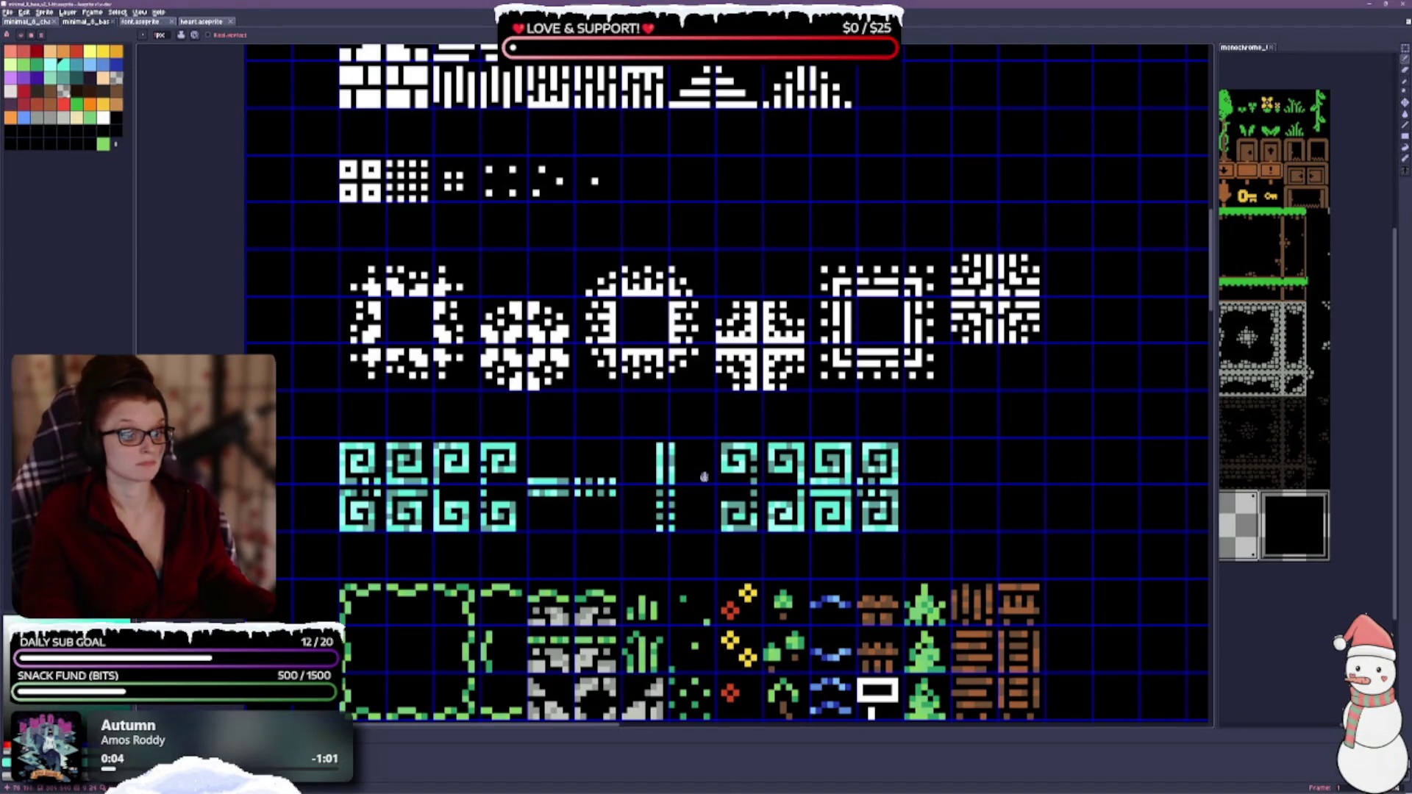
Step: Paint the upper white signpost tile in the wood column brown with the Pencil
drag(705, 476, 685, 234)
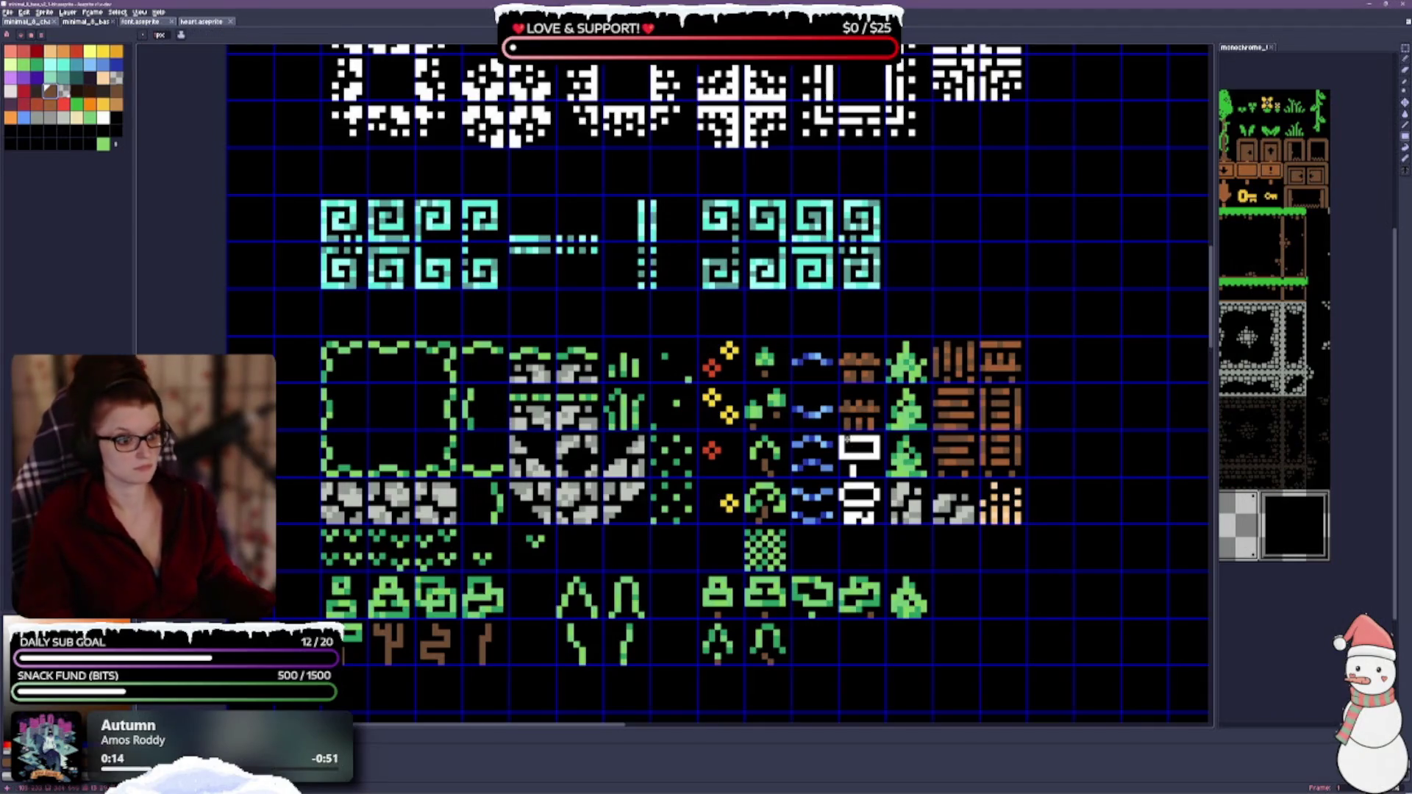
mouse_move(839, 436)
mouse_down()
mouse_move(877, 442)
mouse_move(850, 469)
mouse_up()
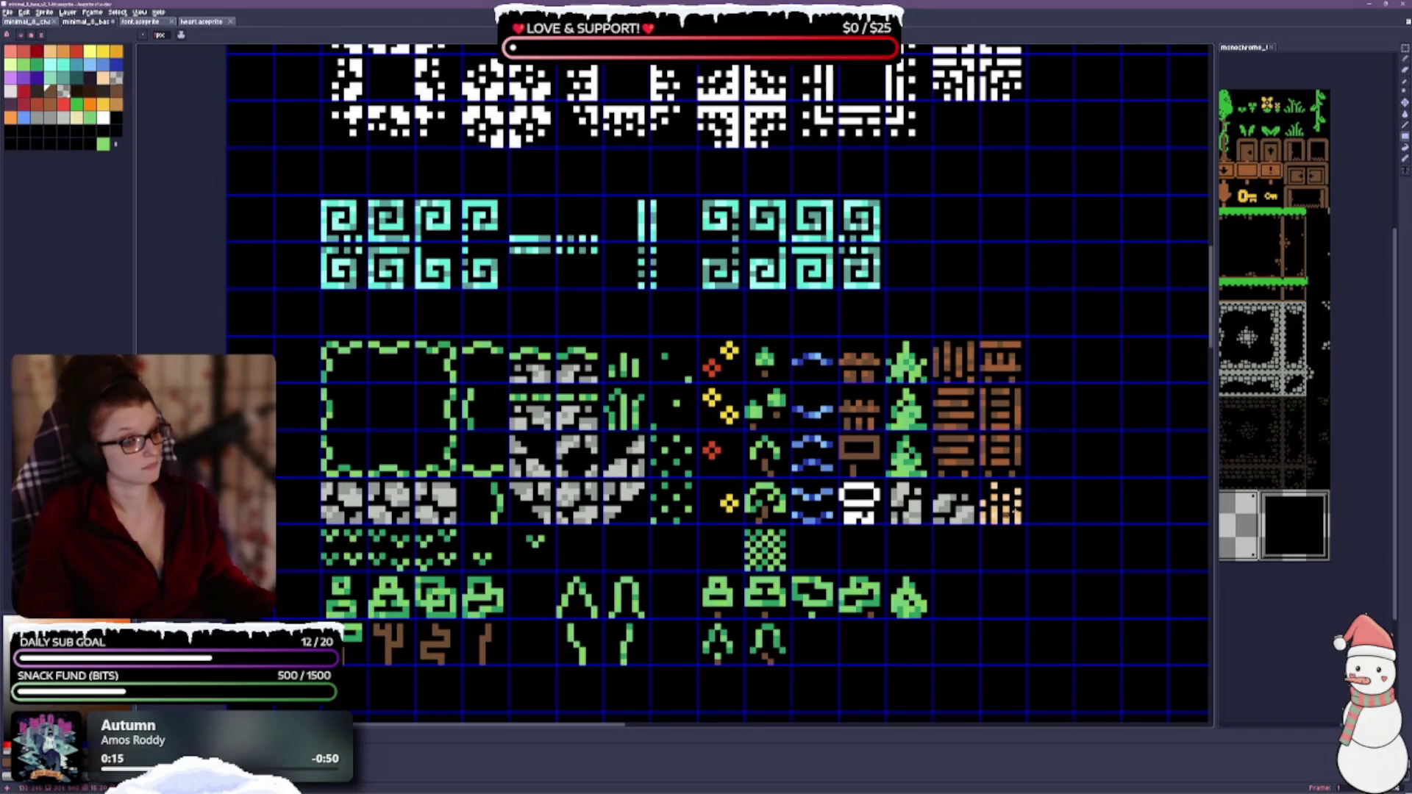
scroll(891, 446, up, 2)
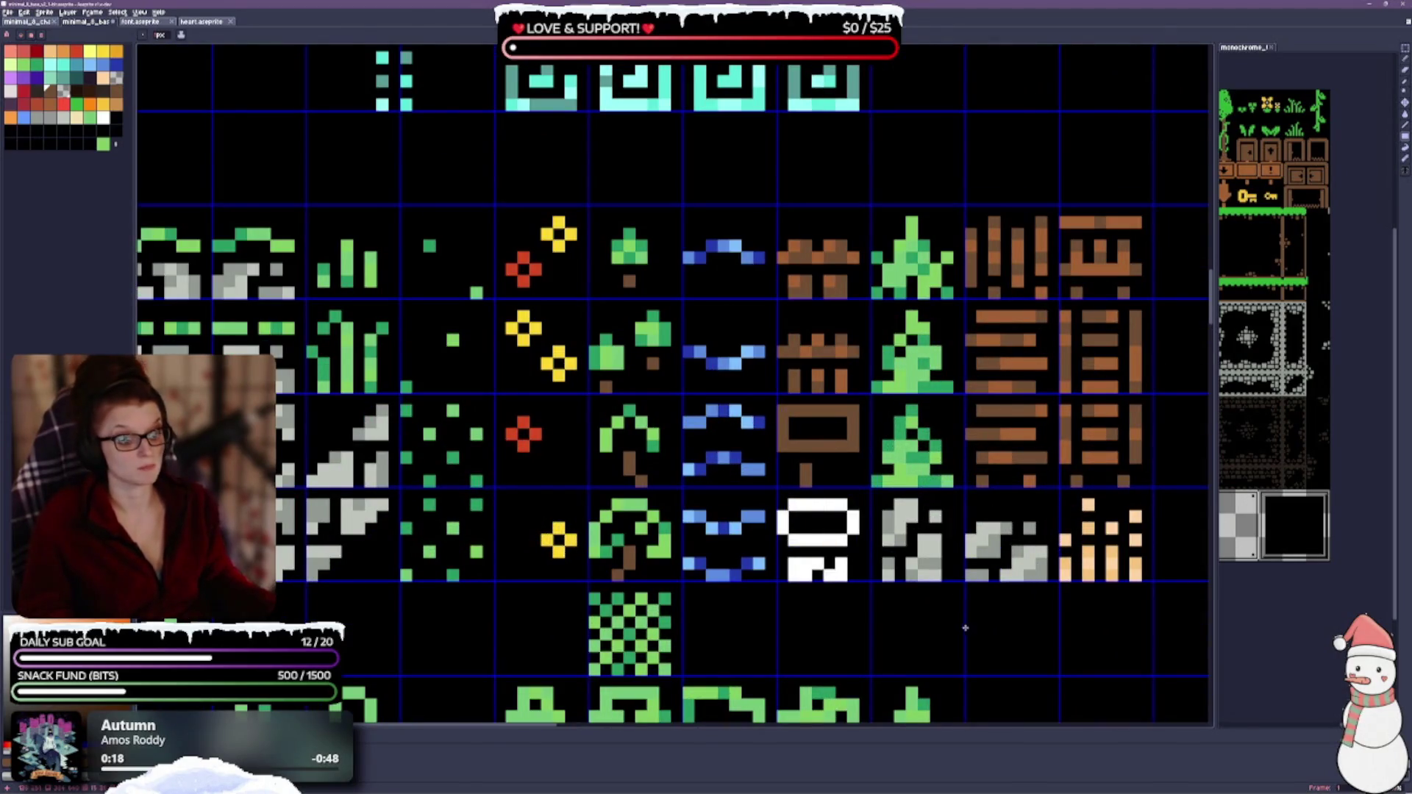
Step: Paint the white tile under the signpost stone-gray, then fix the brown sign's top and bottom edges
drag(964, 627, 826, 540)
scroll(789, 519, down, 1)
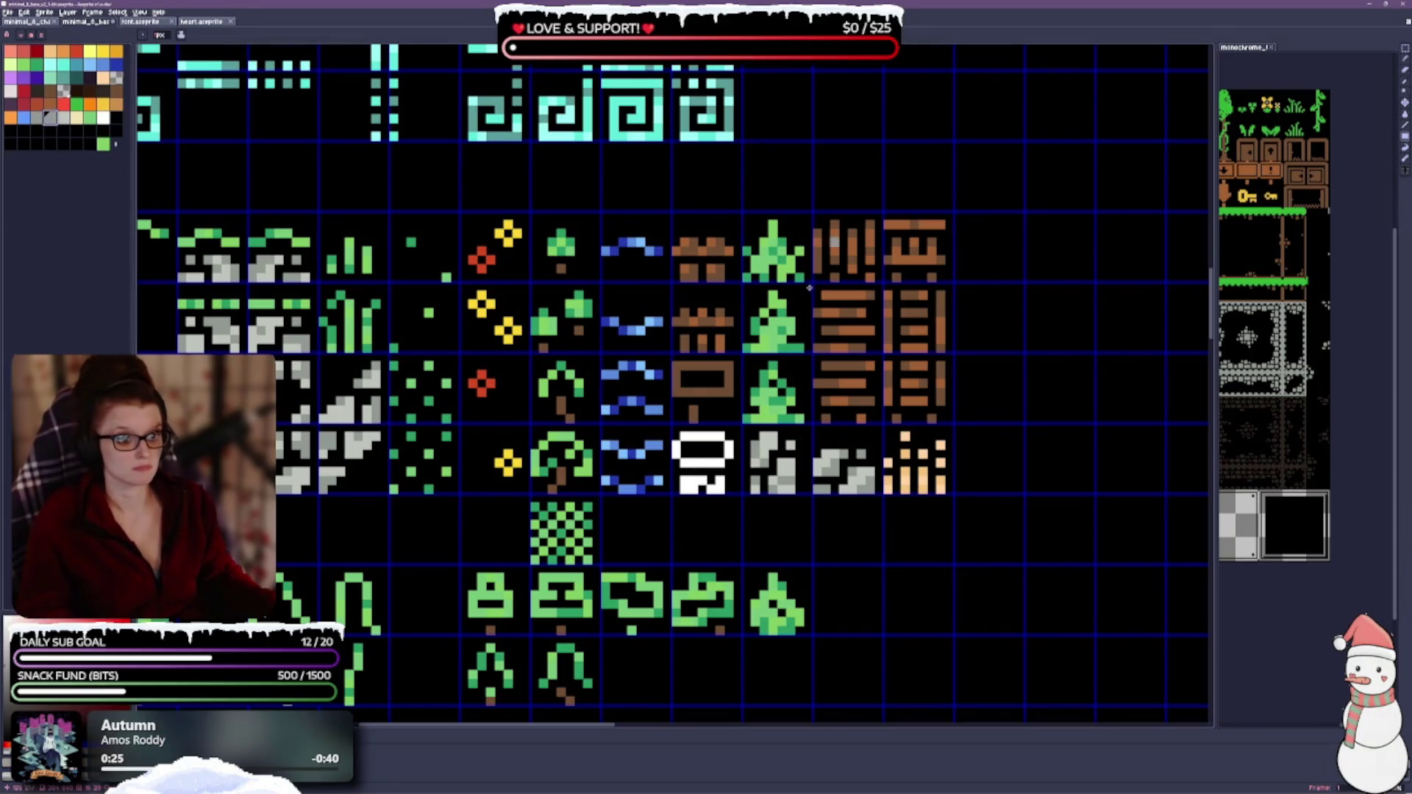
mouse_move(684, 481)
mouse_down()
mouse_move(707, 461)
mouse_move(676, 449)
mouse_up()
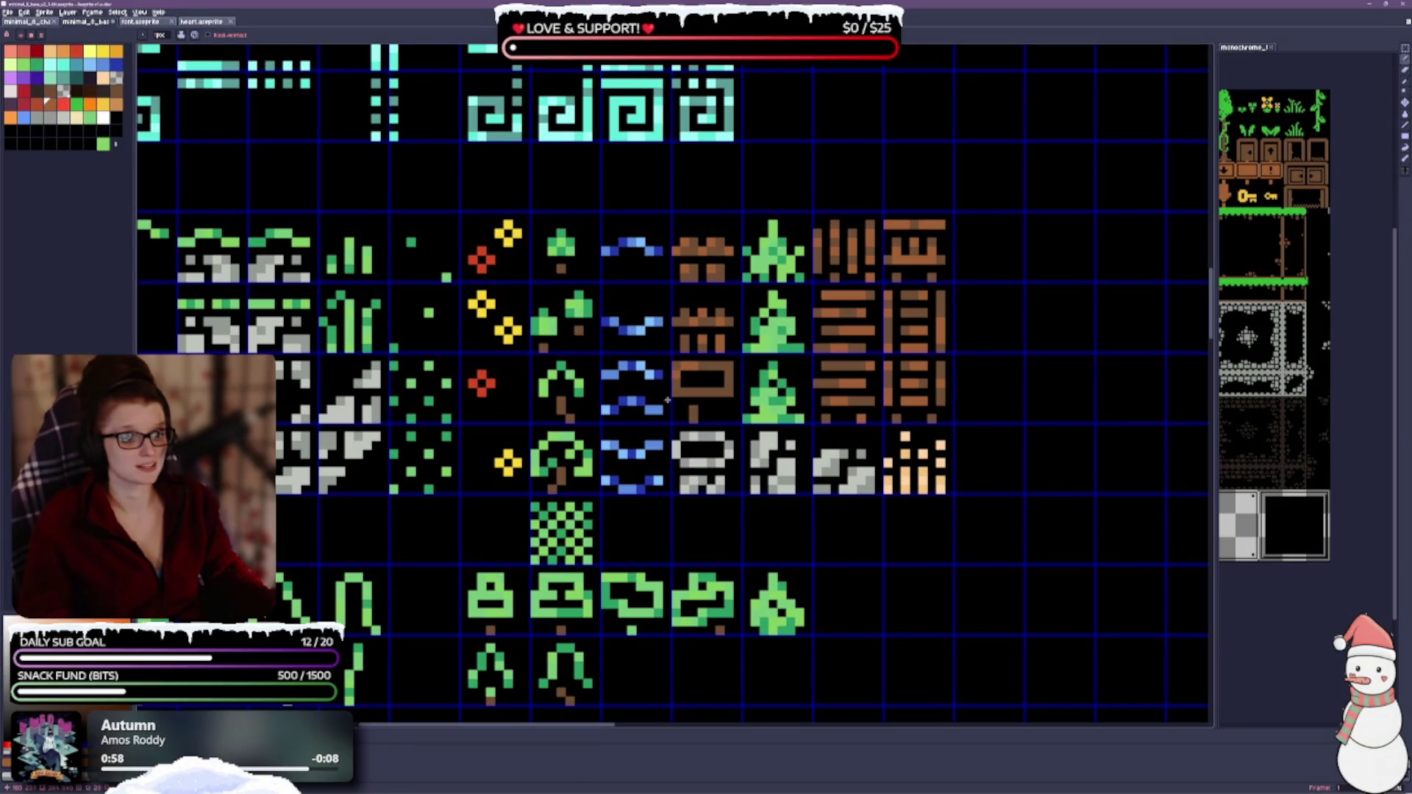
drag(681, 389, 757, 375)
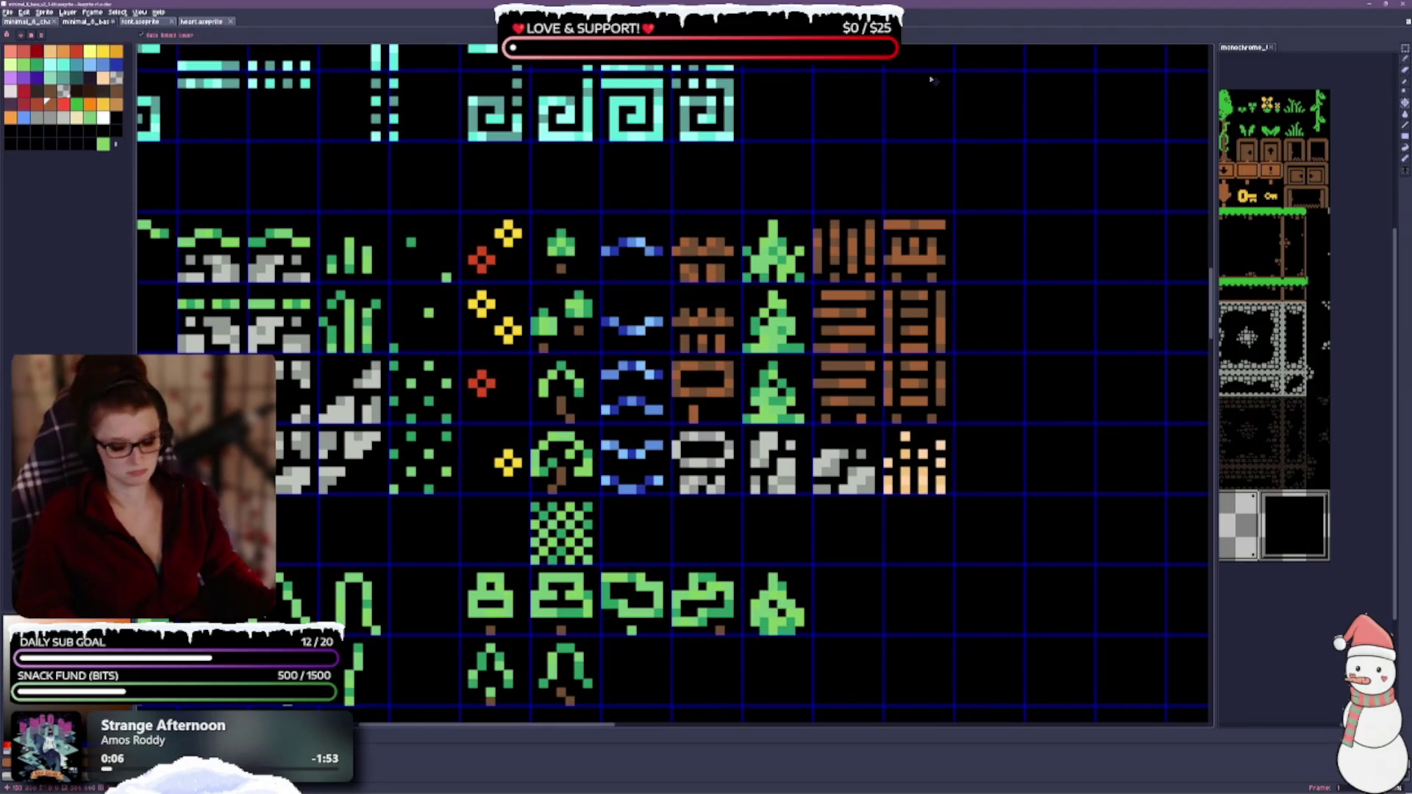
scroll(852, 278, down, 1)
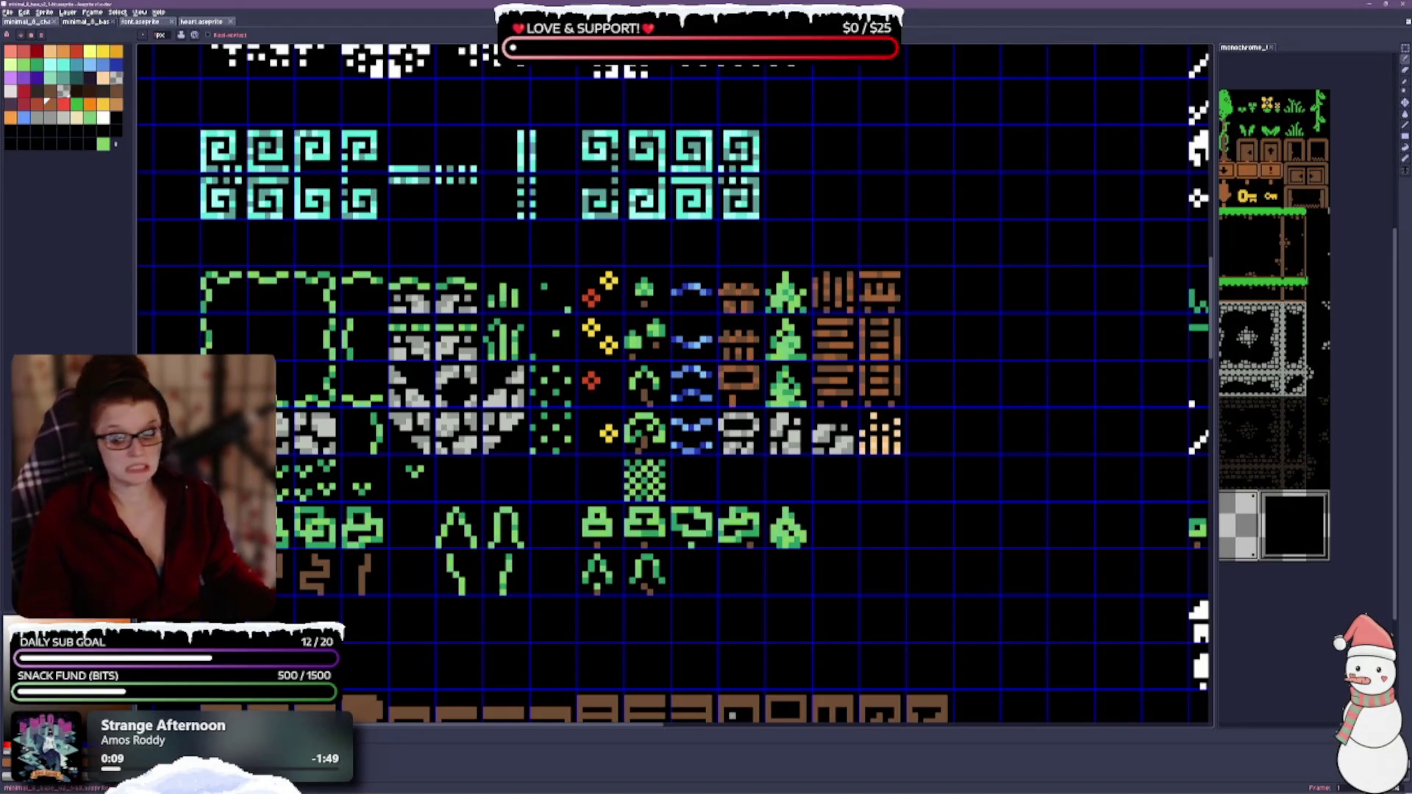
Step: Undo two trunk strokes and repaint the second tree trunk lighter brown
drag(368, 553, 485, 441)
scroll(485, 442, up, 2)
mouse_move(373, 472)
mouse_down()
mouse_move(428, 395)
mouse_move(413, 446)
mouse_up()
key(ctrl+z)
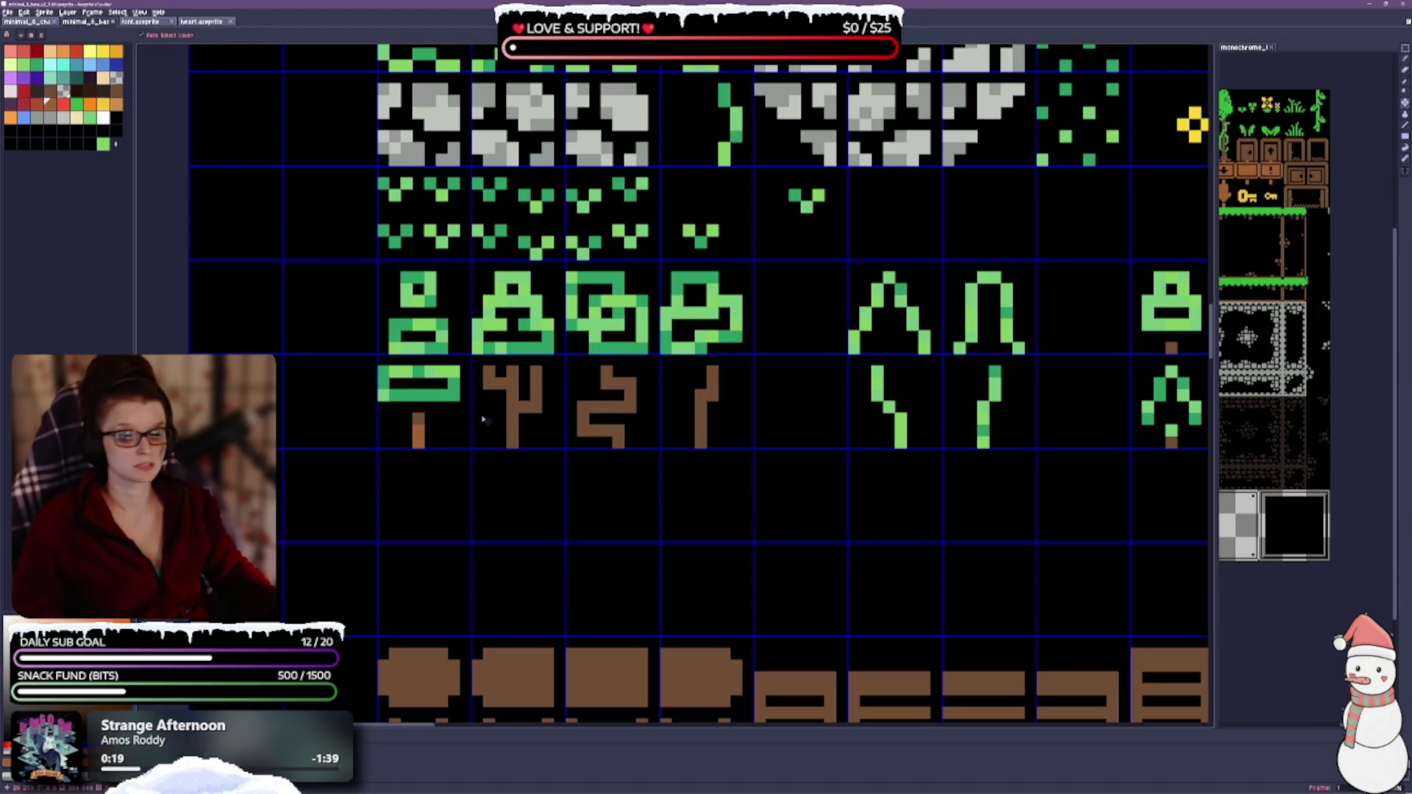
key(ctrl+z)
click(539, 415)
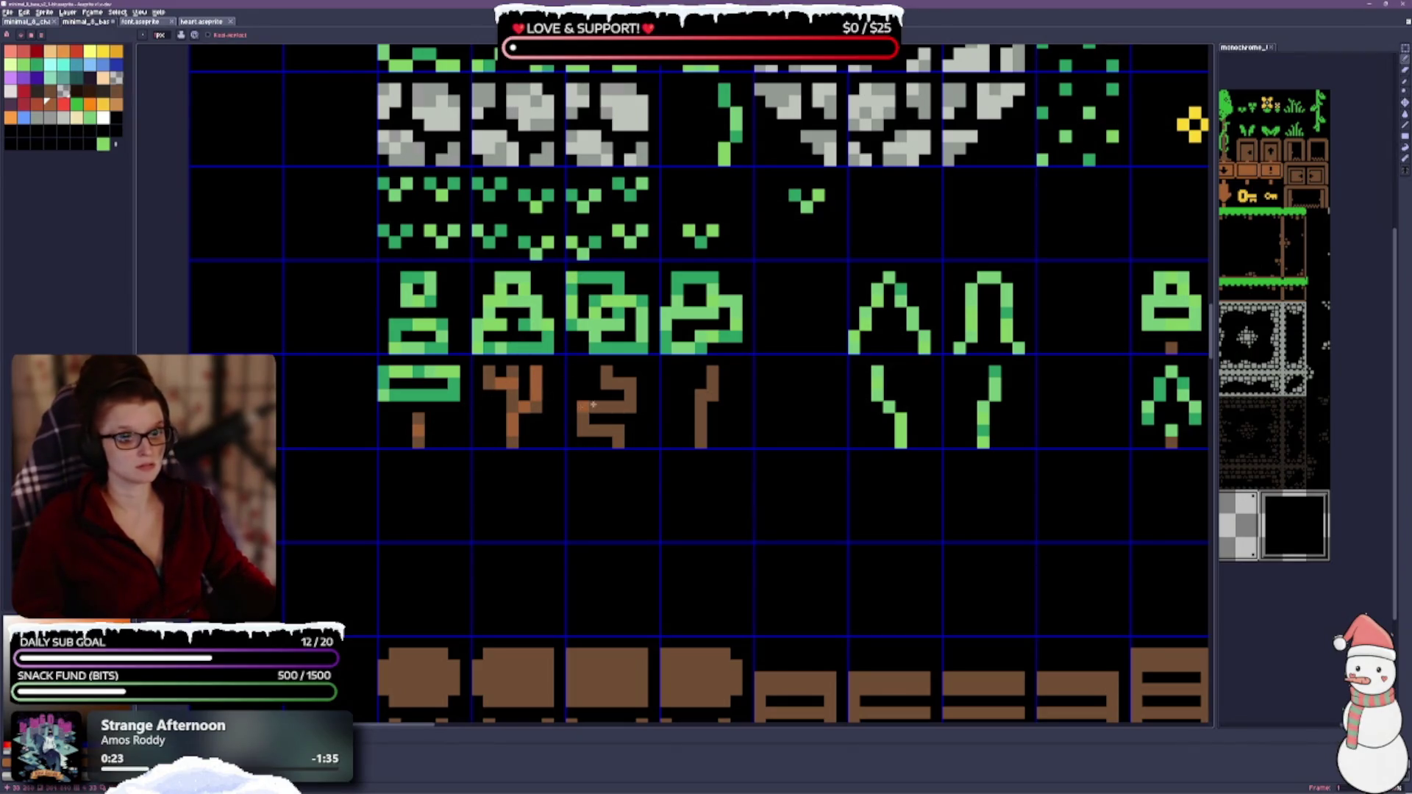
Step: Repaint the third and fourth tree trunks in lighter brown and pick the next colour
drag(618, 407, 638, 442)
drag(713, 378, 698, 434)
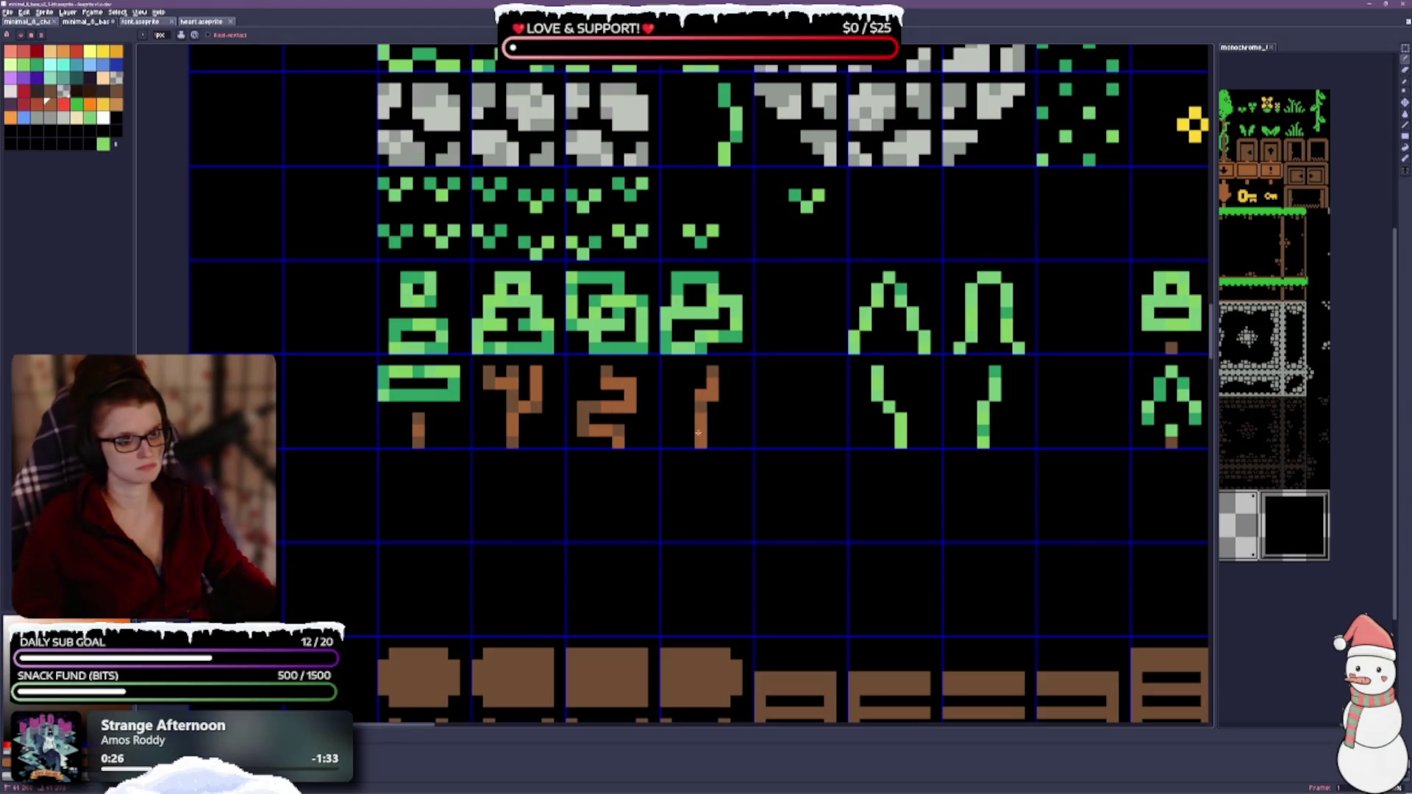
scroll(522, 423, down, 2)
scroll(618, 441, down, 1)
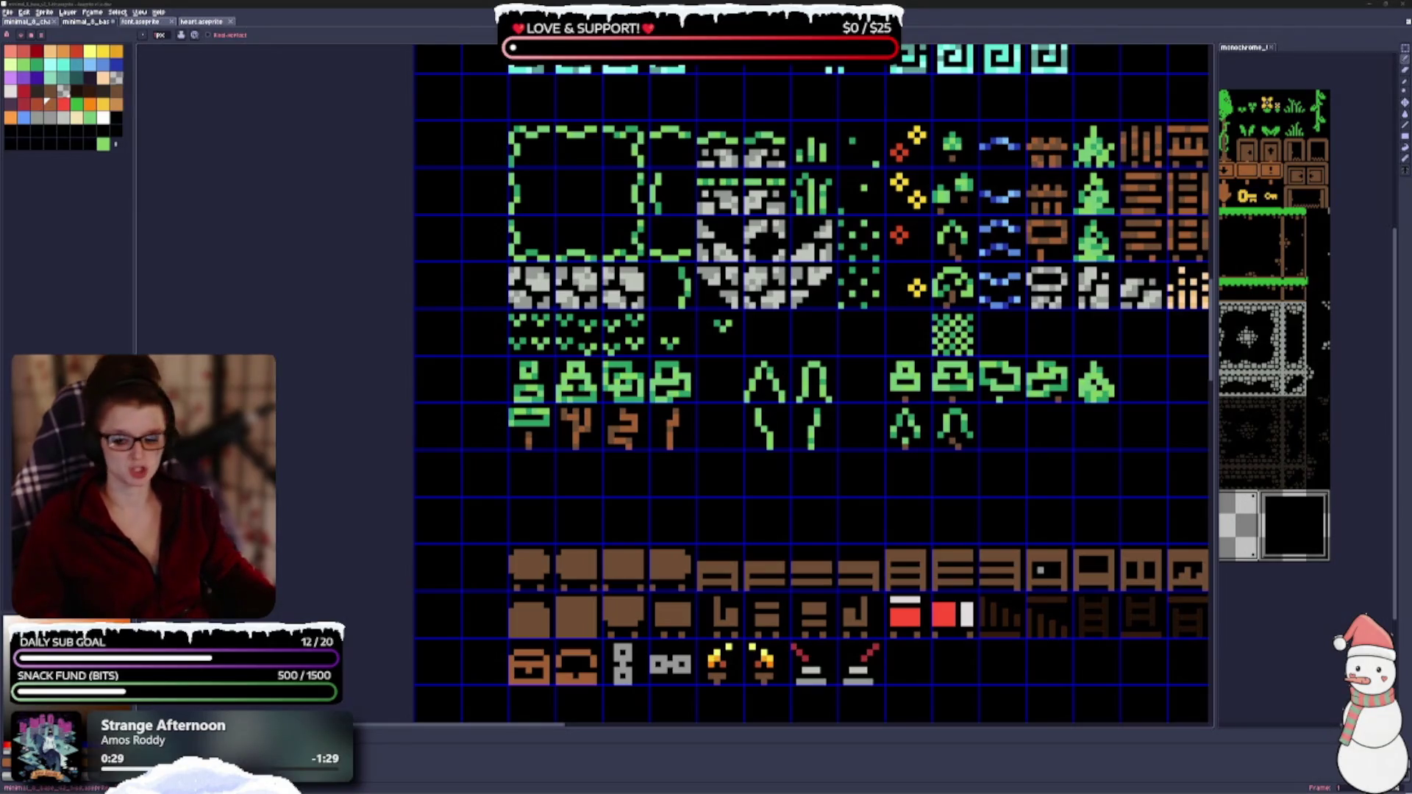
scroll(646, 414, up, 1)
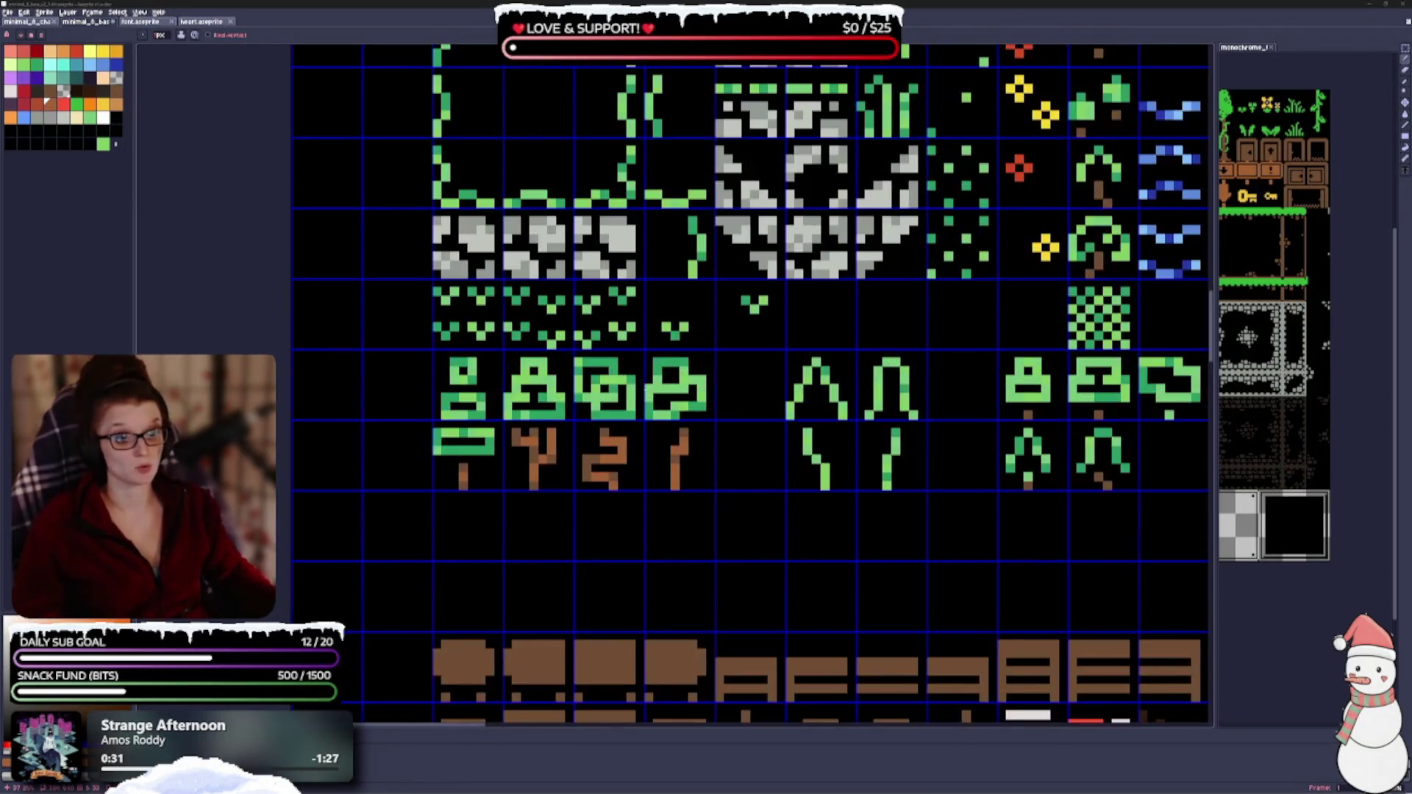
scroll(627, 490, up, 1)
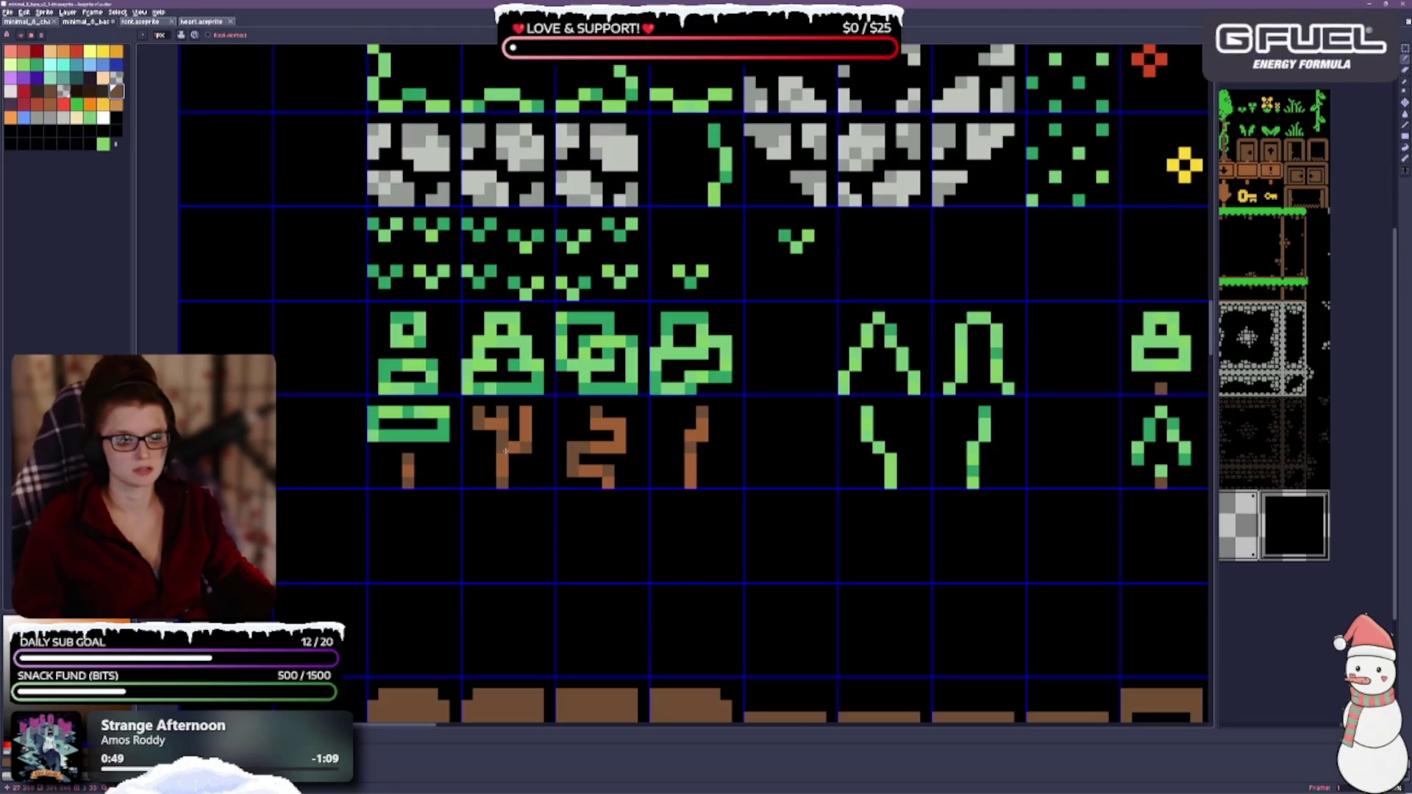
click(116, 104)
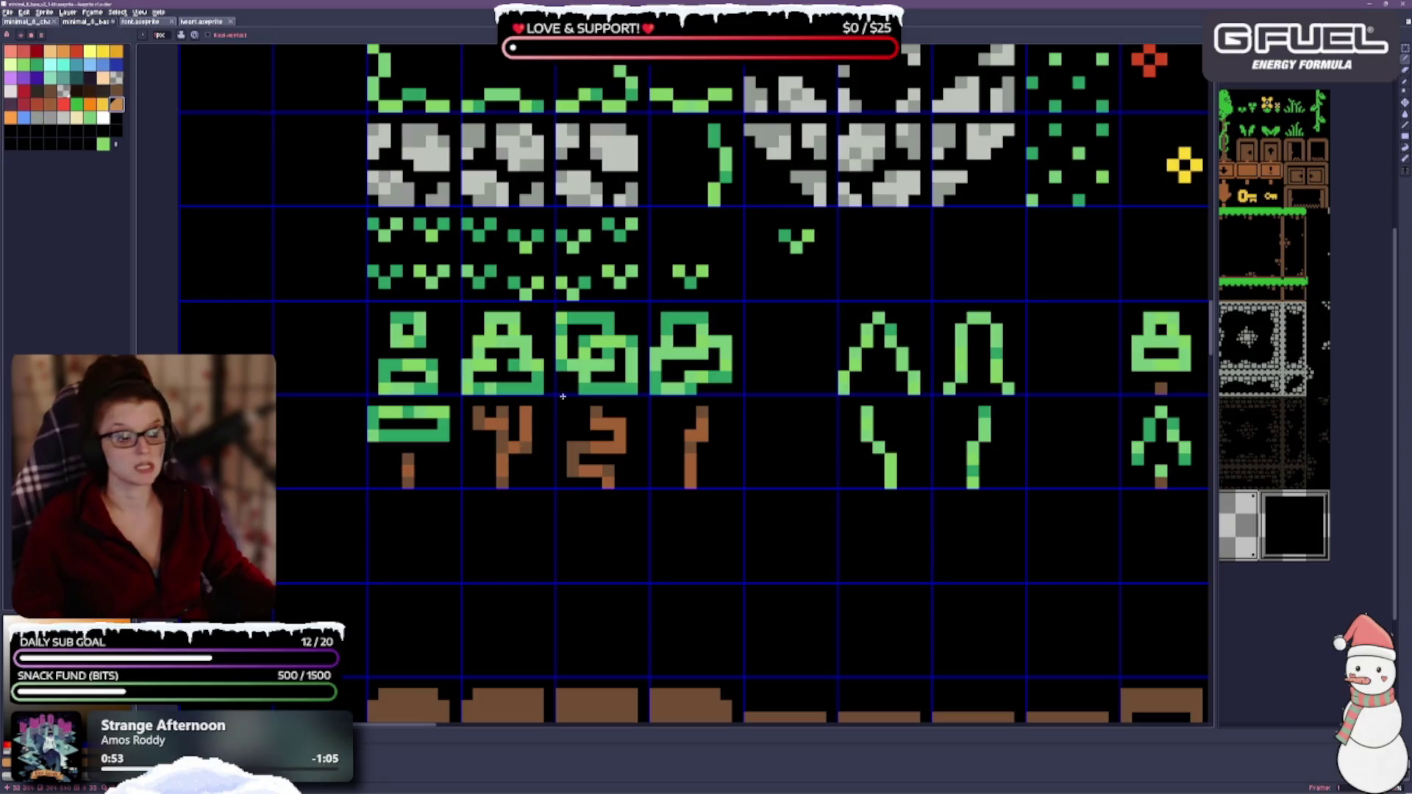
scroll(418, 465, down, 1)
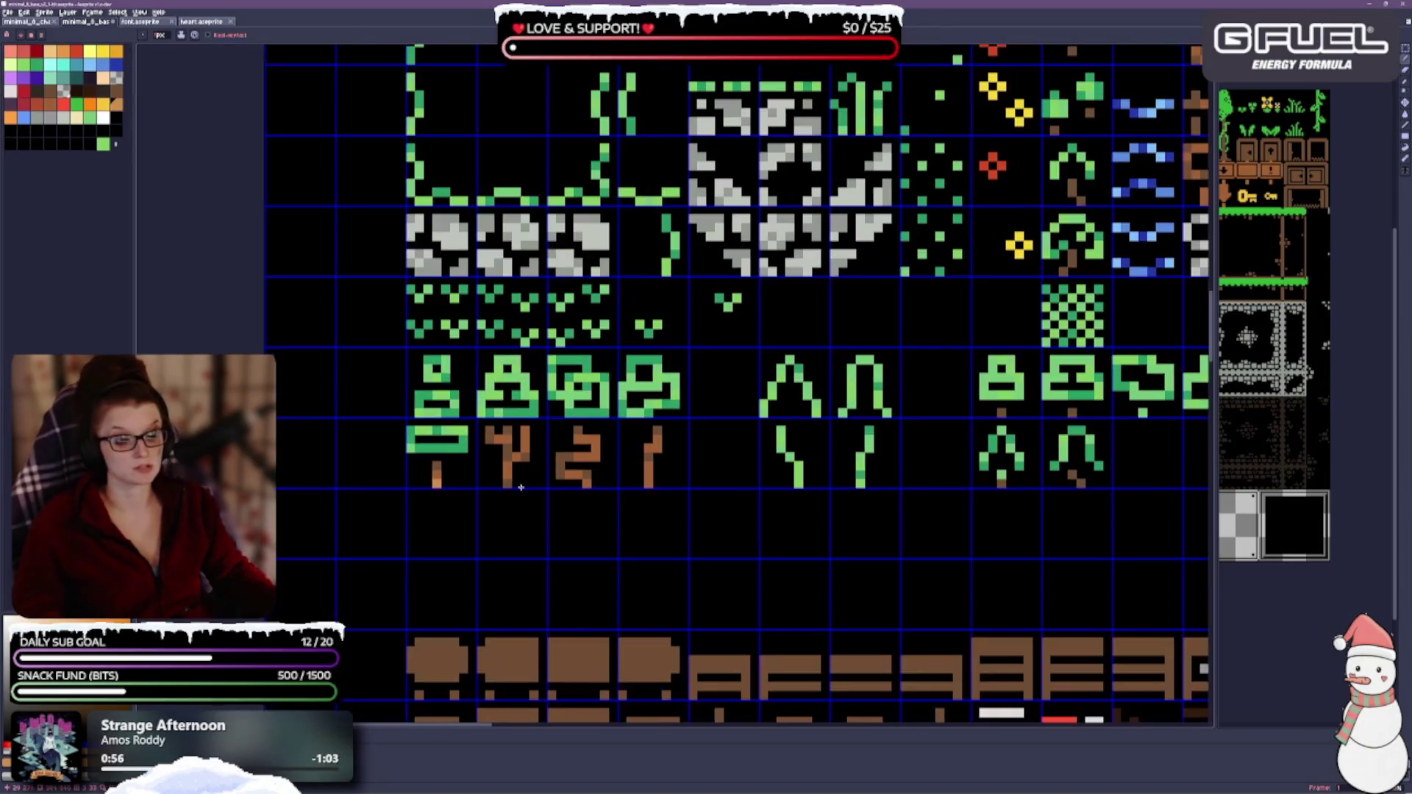
scroll(495, 431, up, 1)
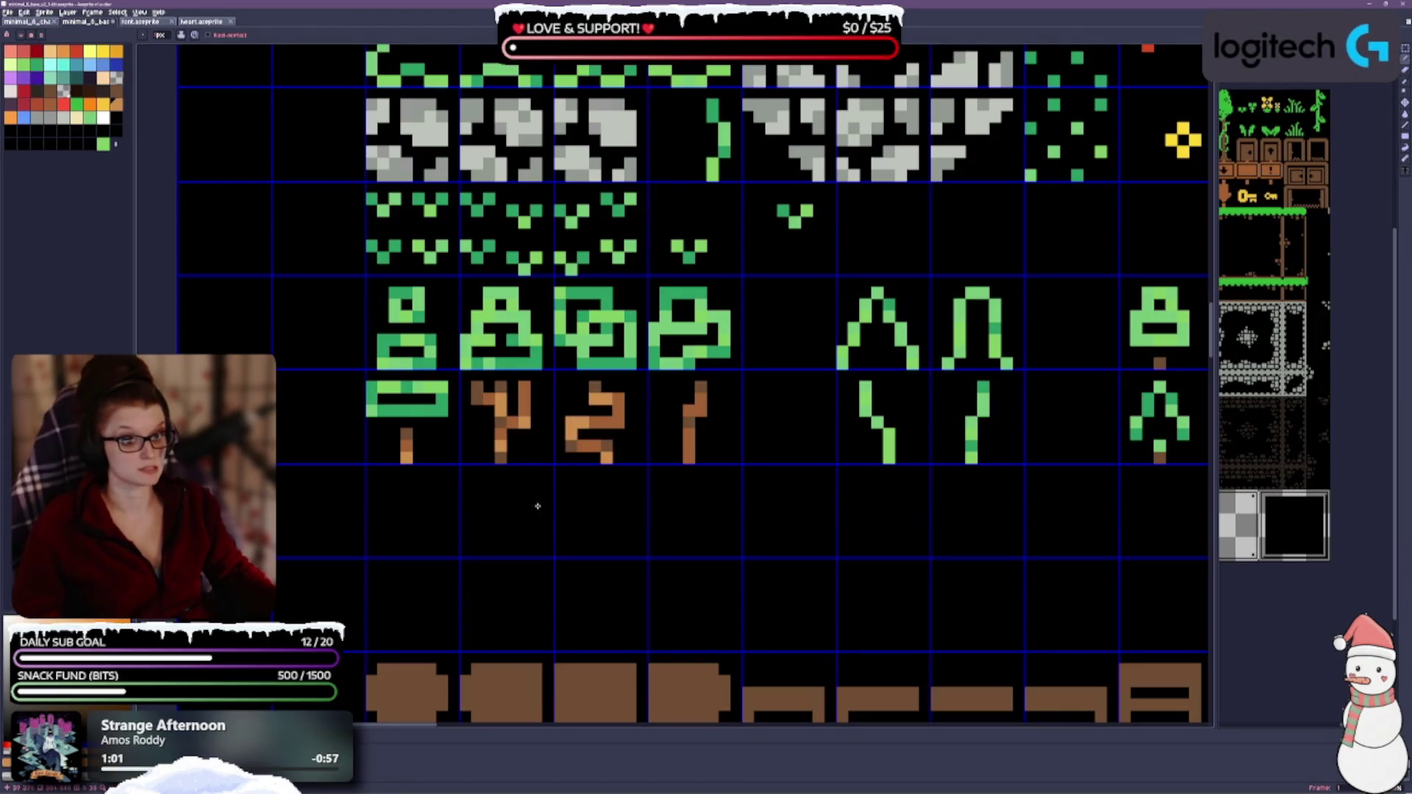
scroll(848, 372, down, 1)
scroll(817, 420, down, 1)
scroll(789, 468, up, 1)
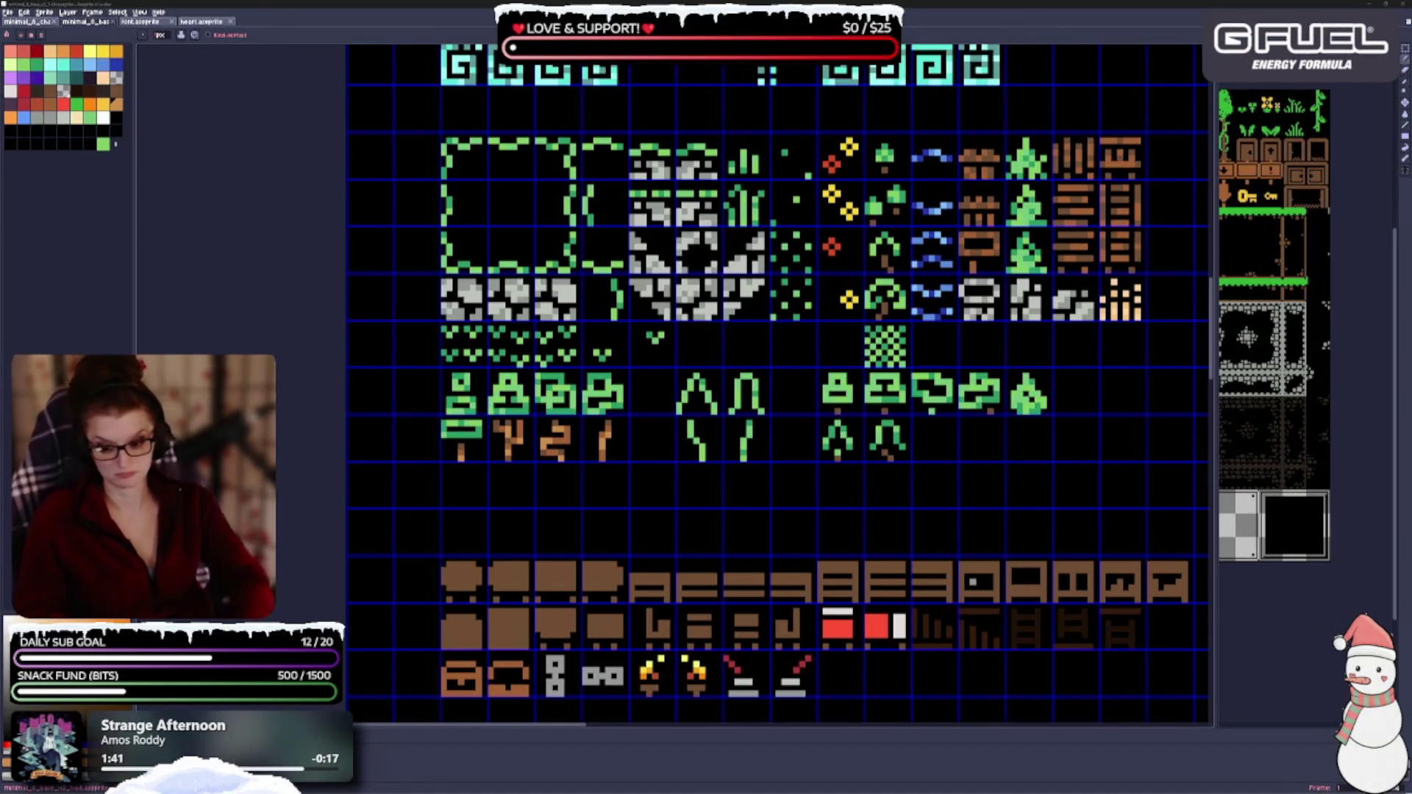
scroll(900, 336, up, 1)
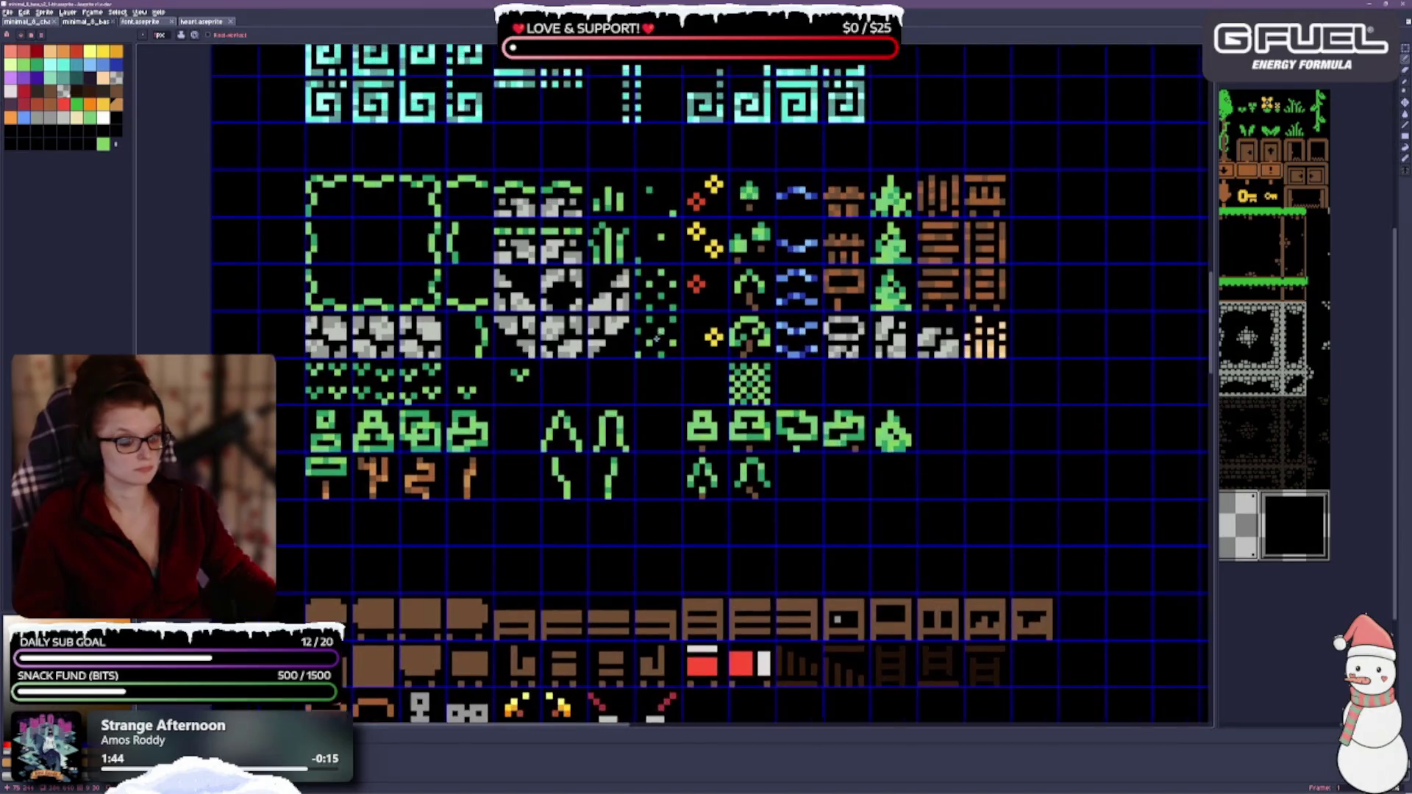
scroll(900, 337, up, 1)
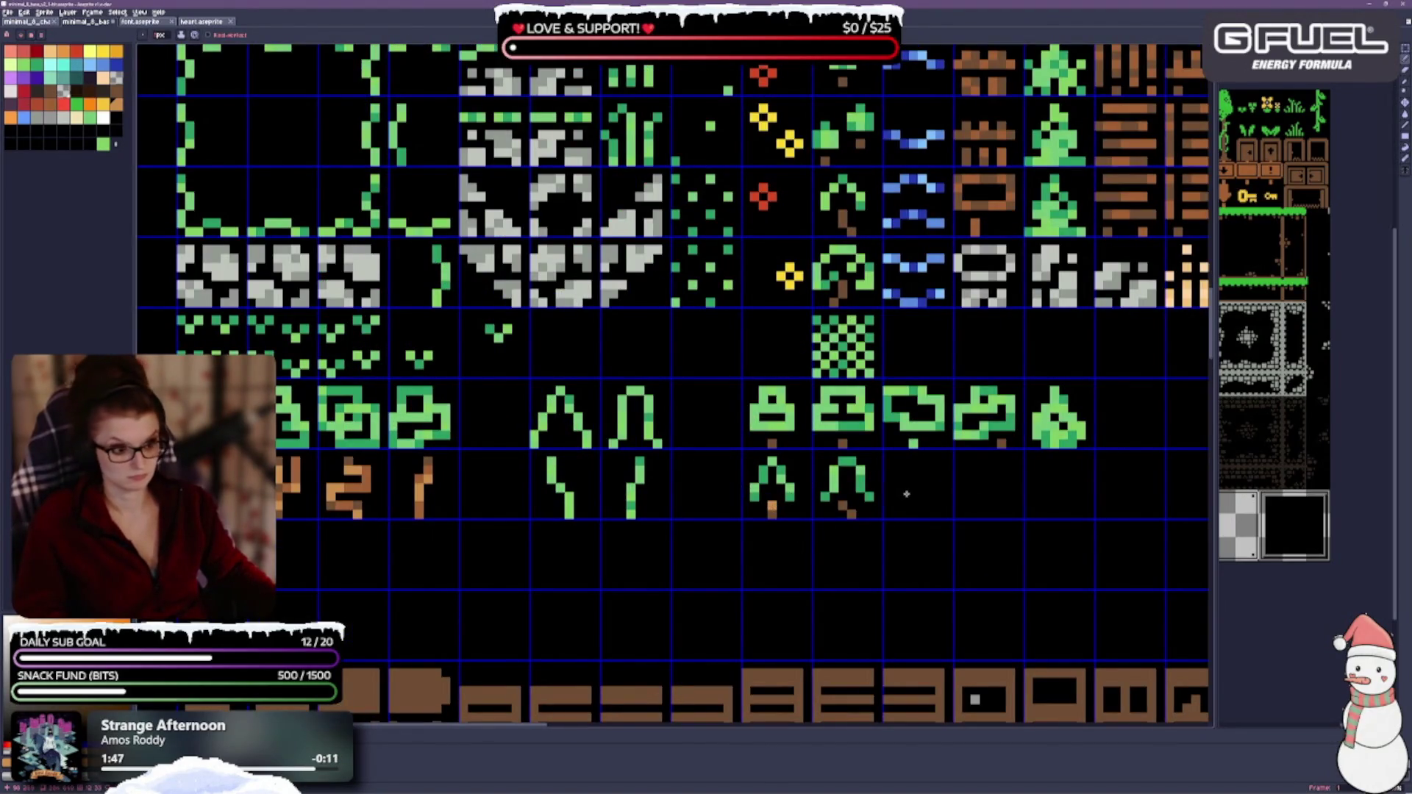
drag(906, 493, 828, 439)
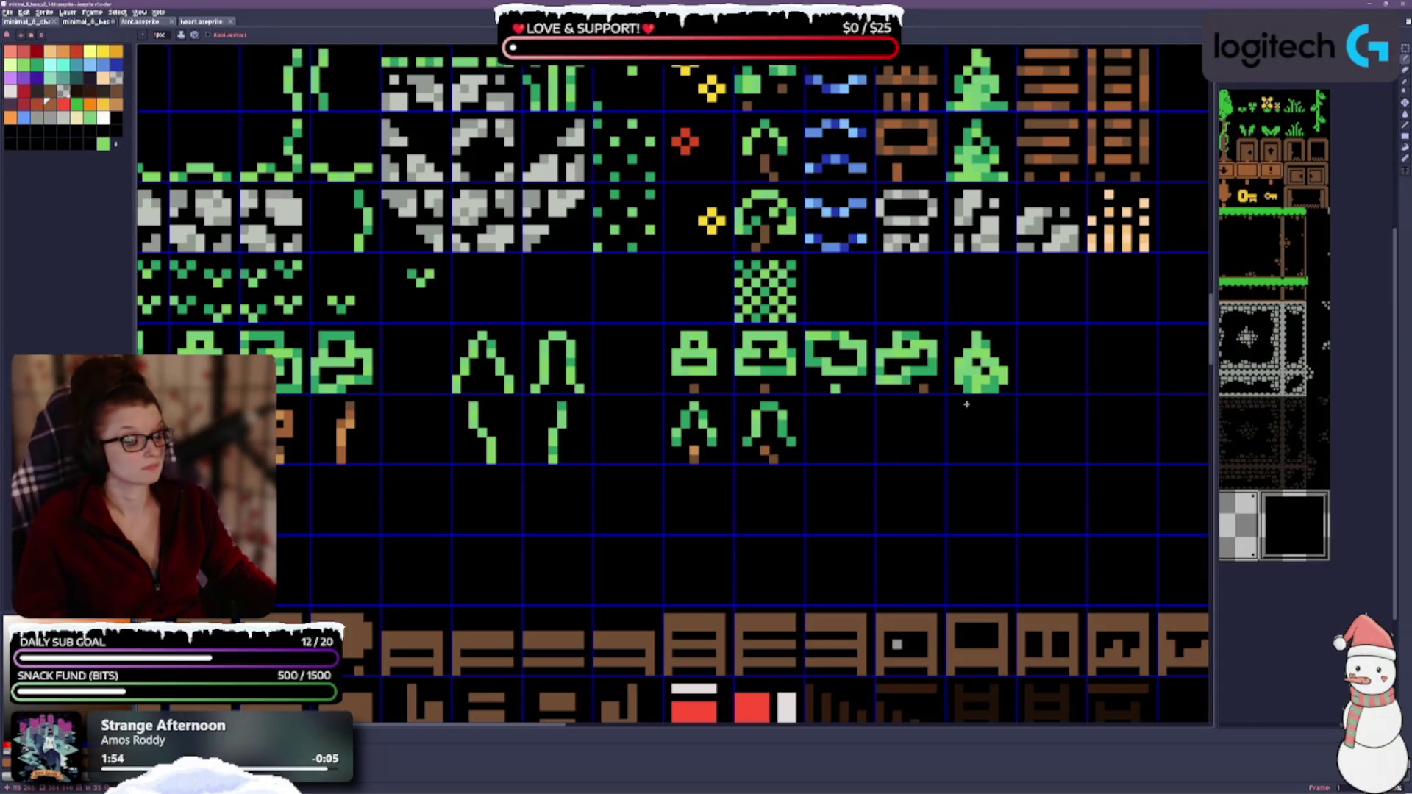
drag(967, 404, 868, 440)
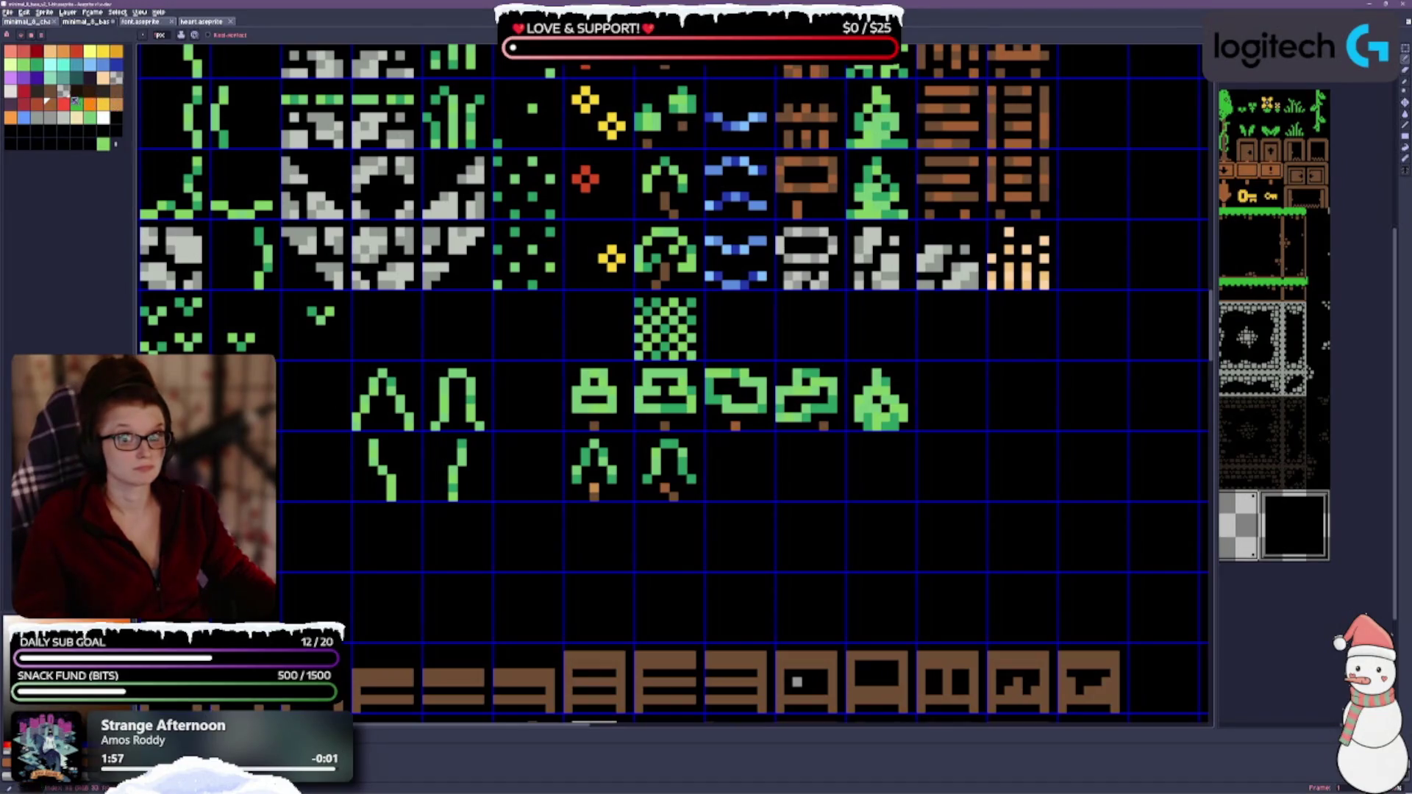
click(118, 104)
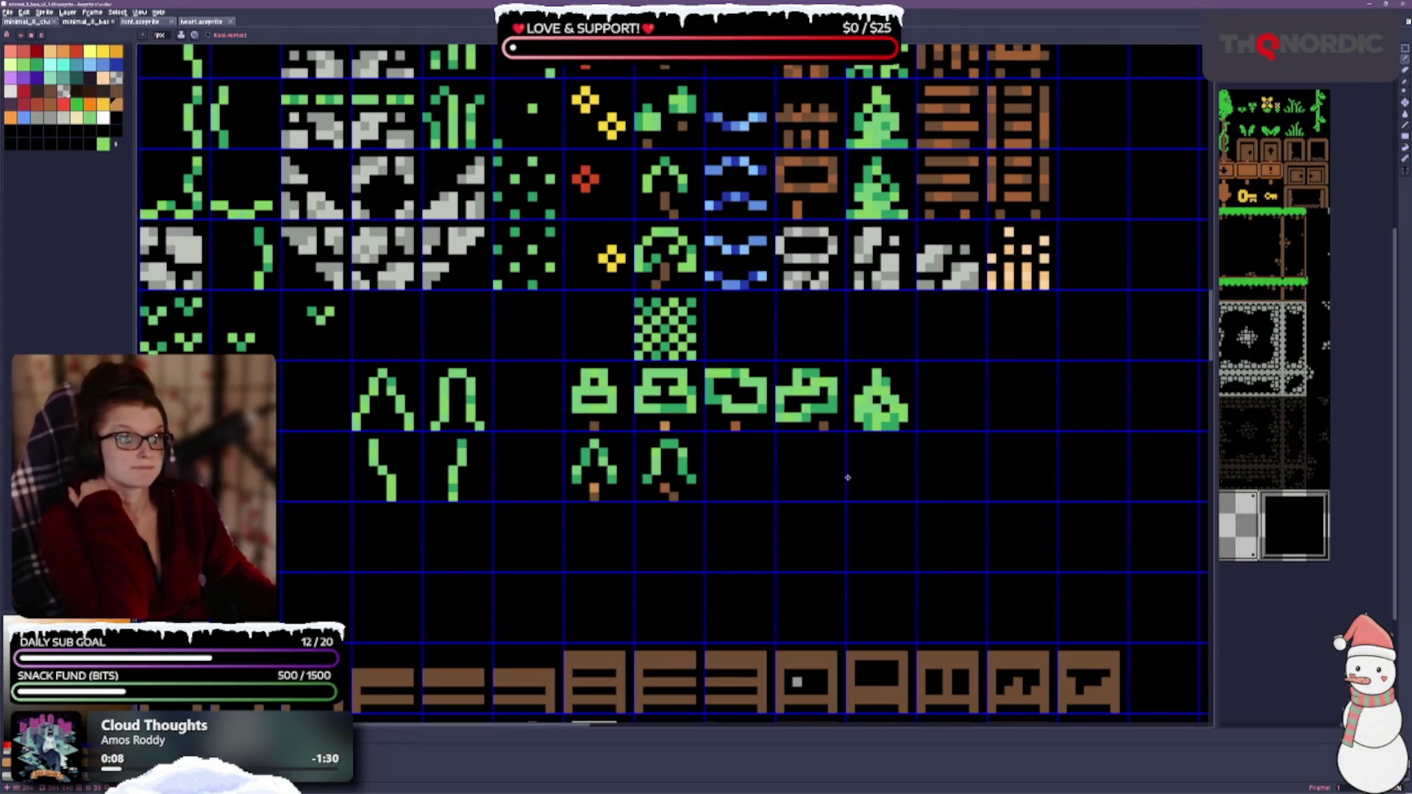
scroll(819, 528, up, 3)
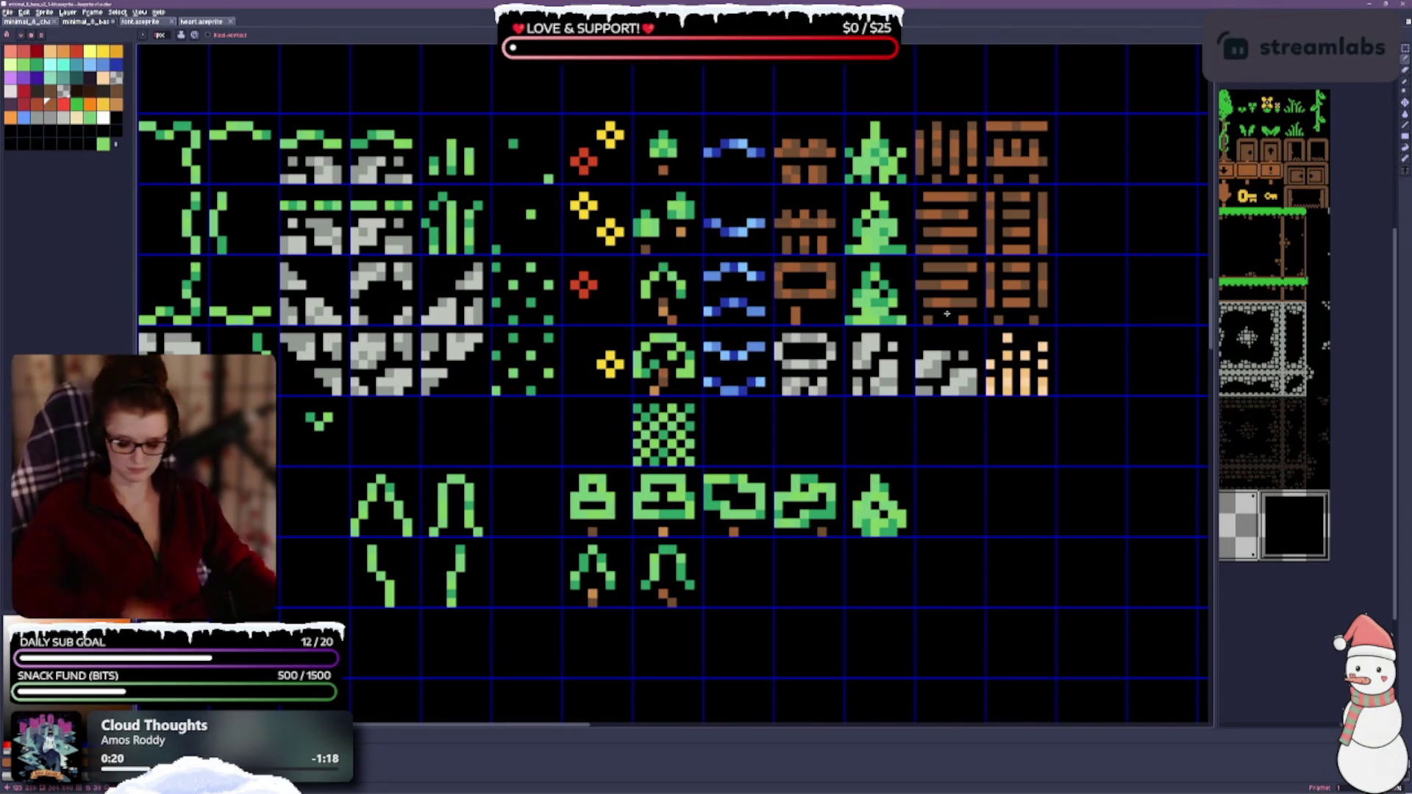
scroll(960, 477, down, 1)
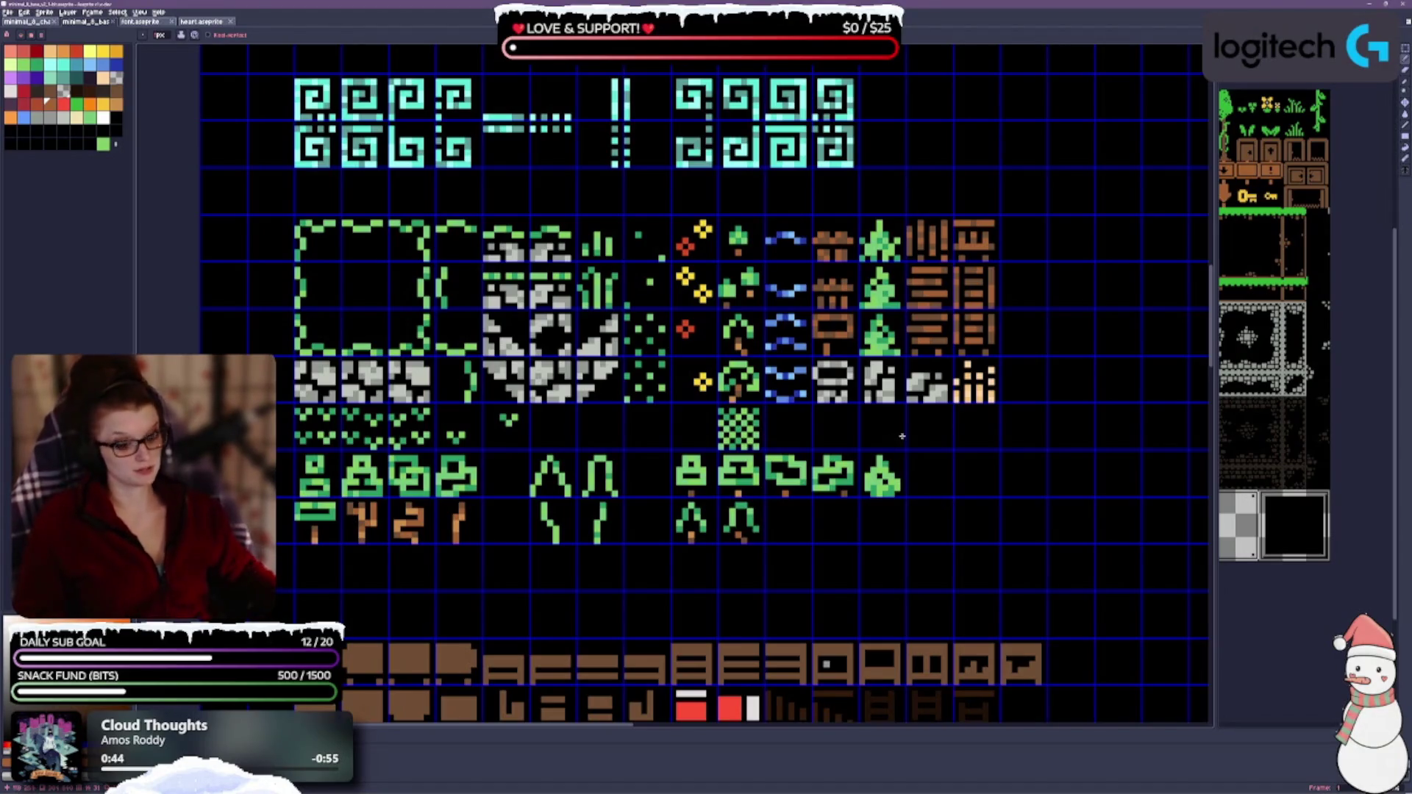
scroll(673, 500, up, 1)
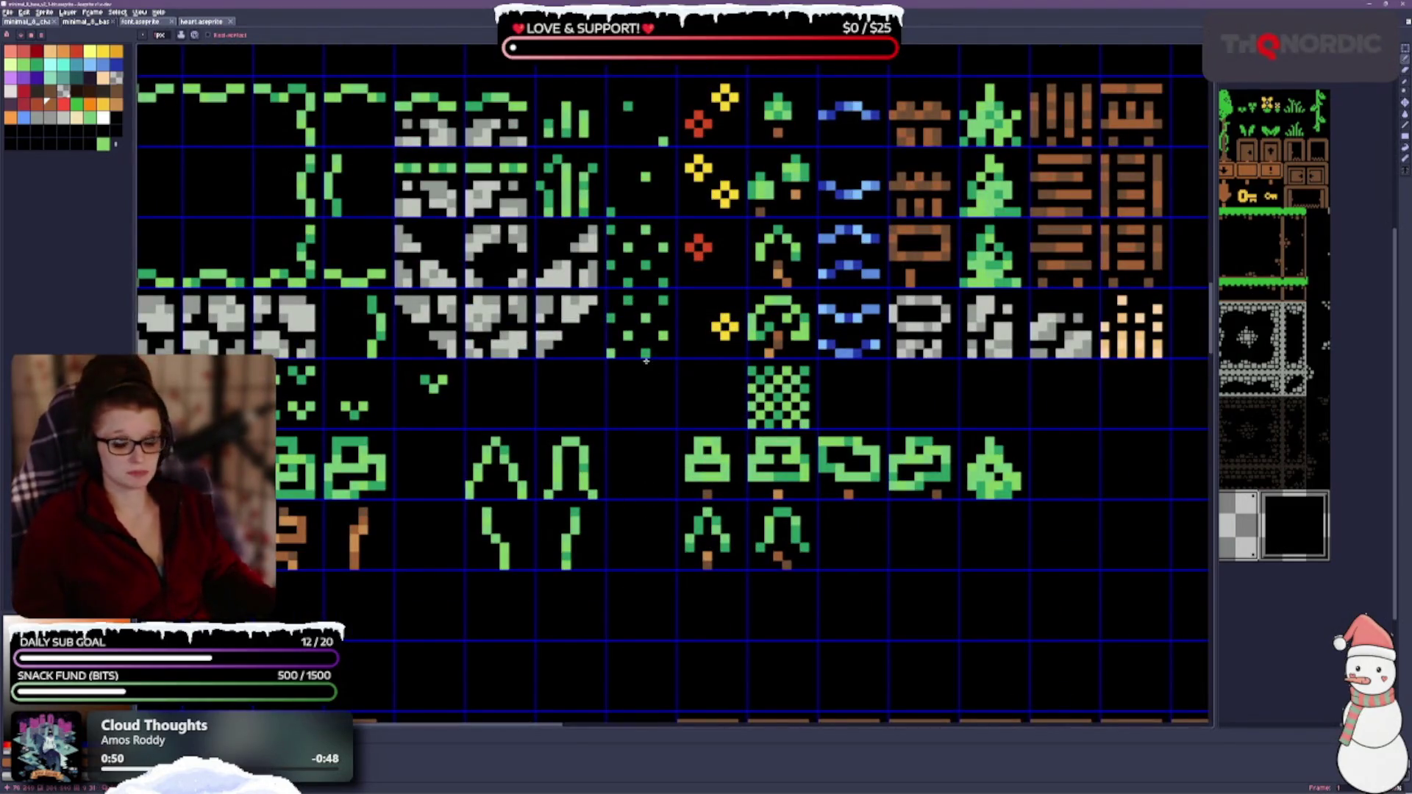
scroll(564, 443, down, 1)
scroll(564, 442, down, 1)
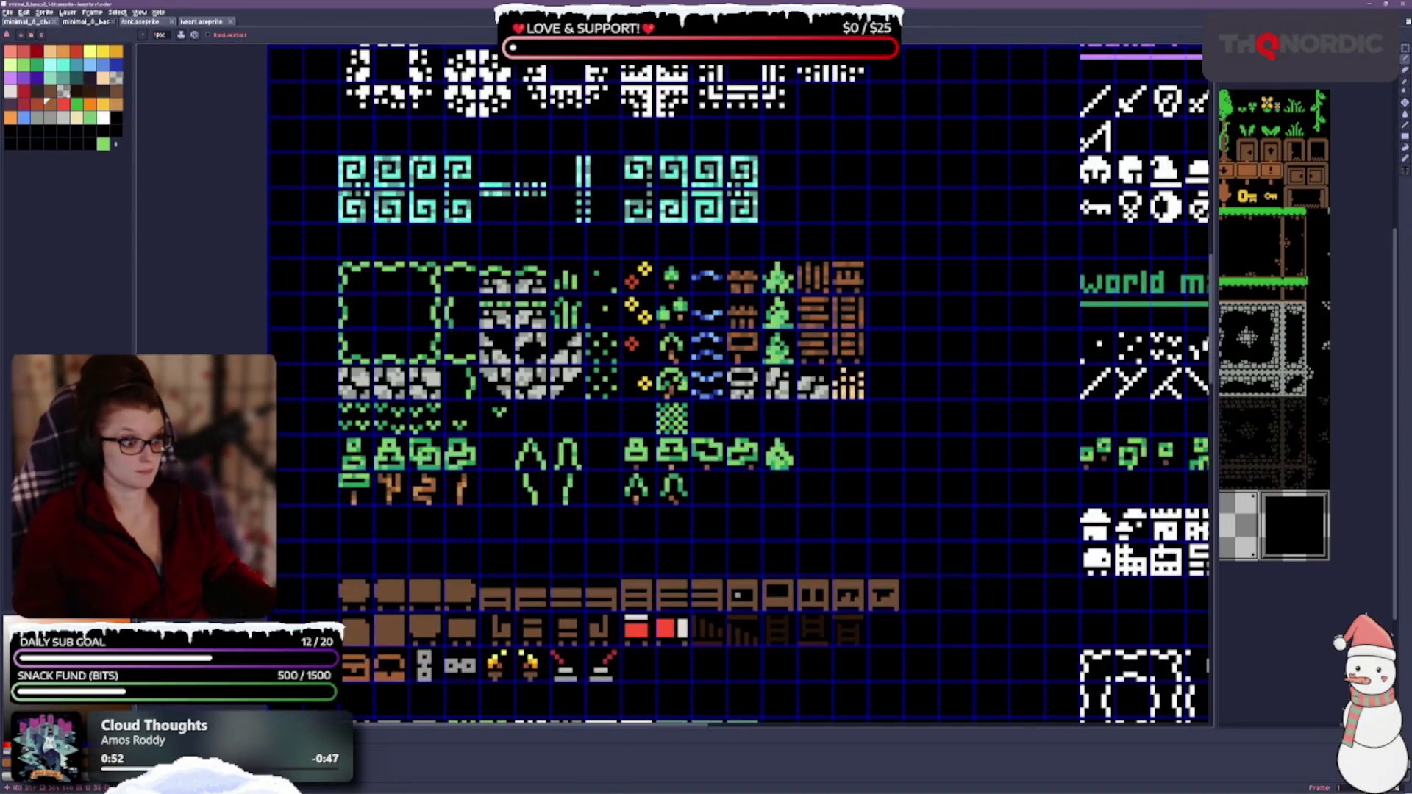
key(F3)
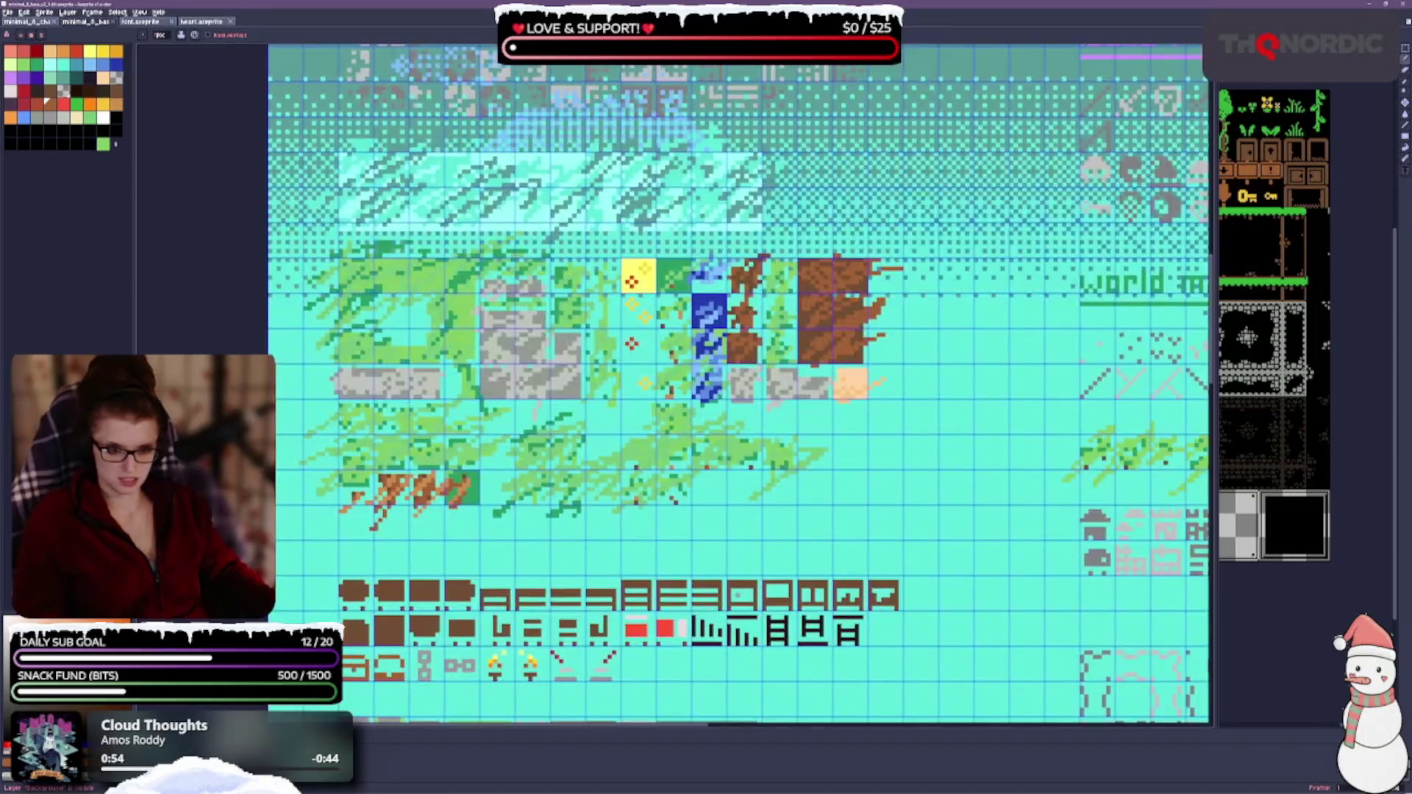
key(F3)
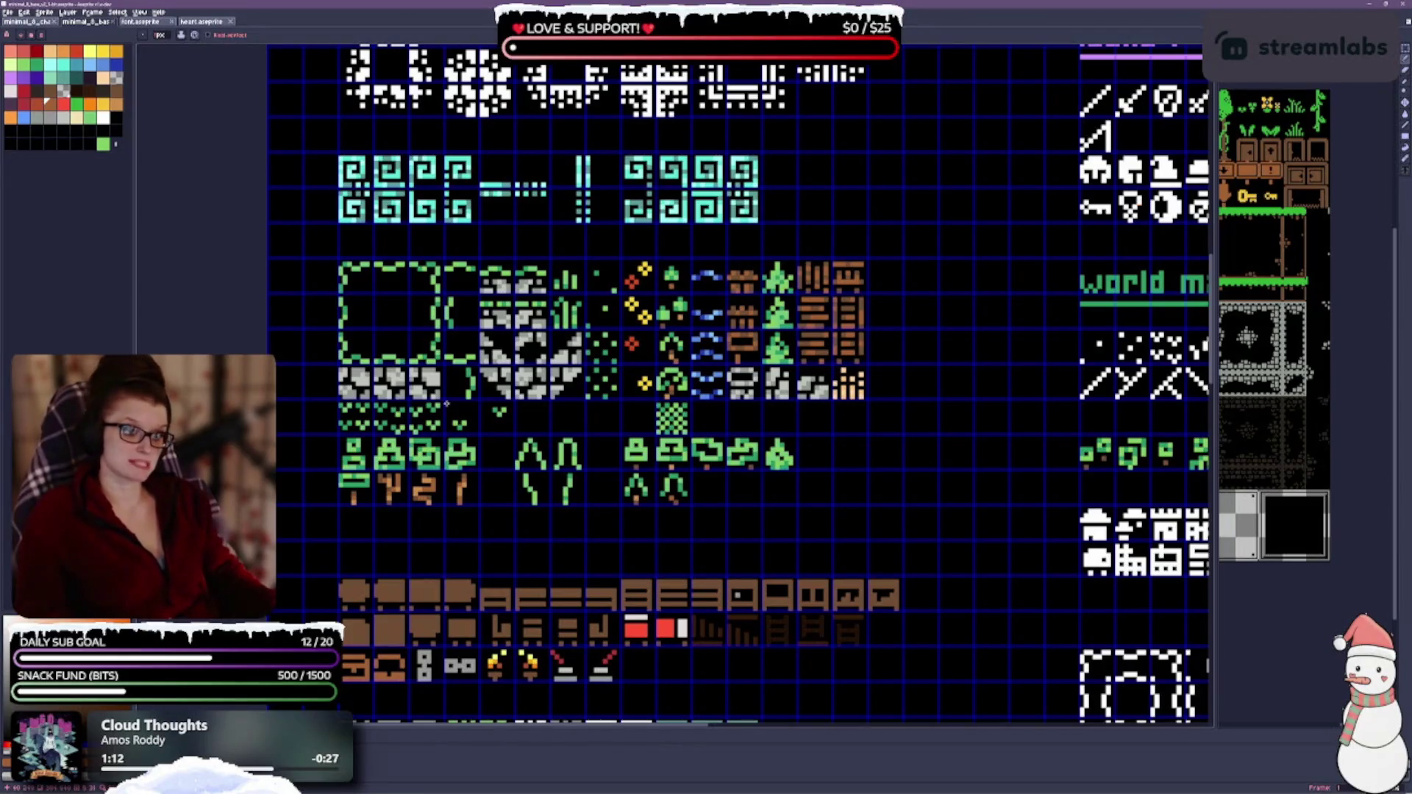
scroll(893, 264, up, 2)
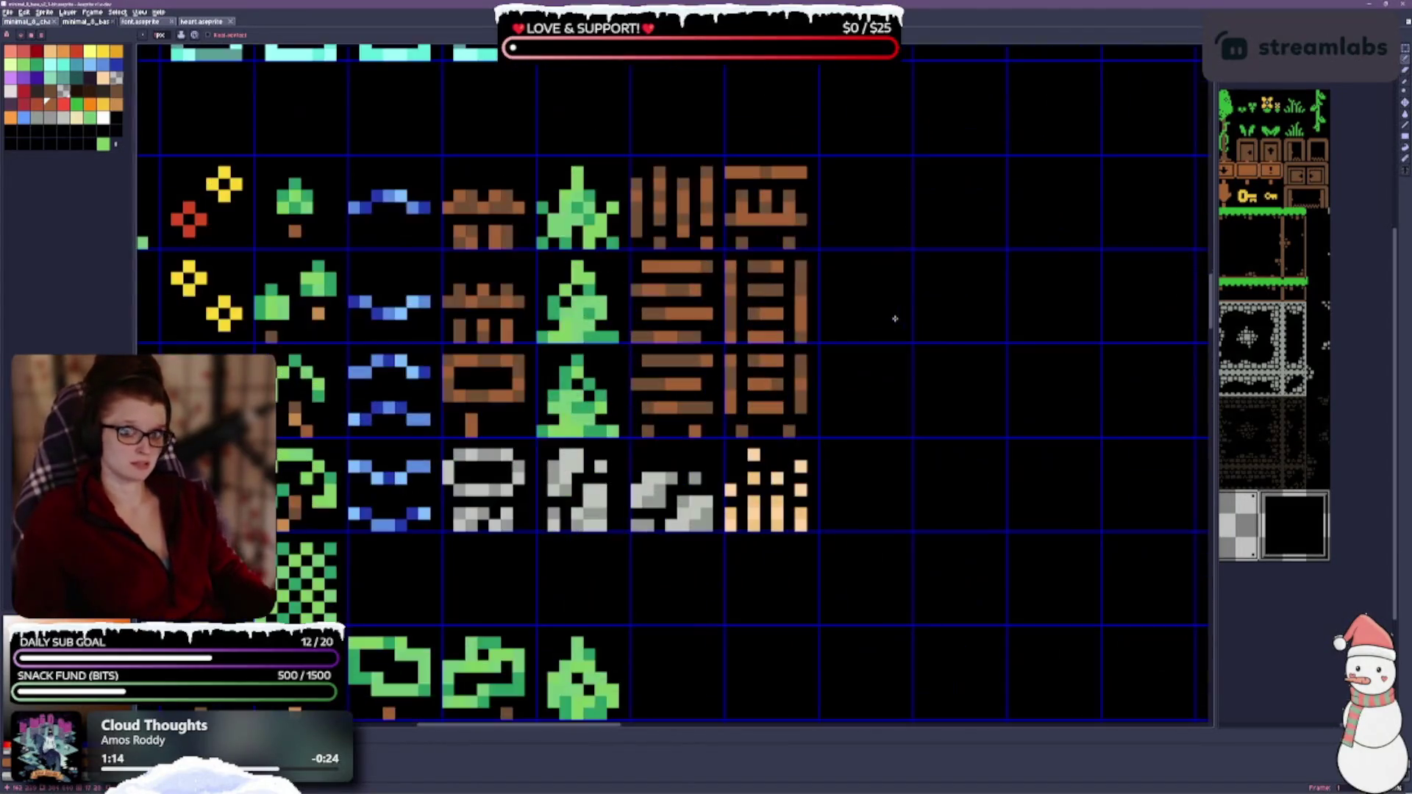
Step: Pick the tan swatch and pencil highlight pixels across the brown plank tiles
click(117, 105)
scroll(762, 436, down, 2)
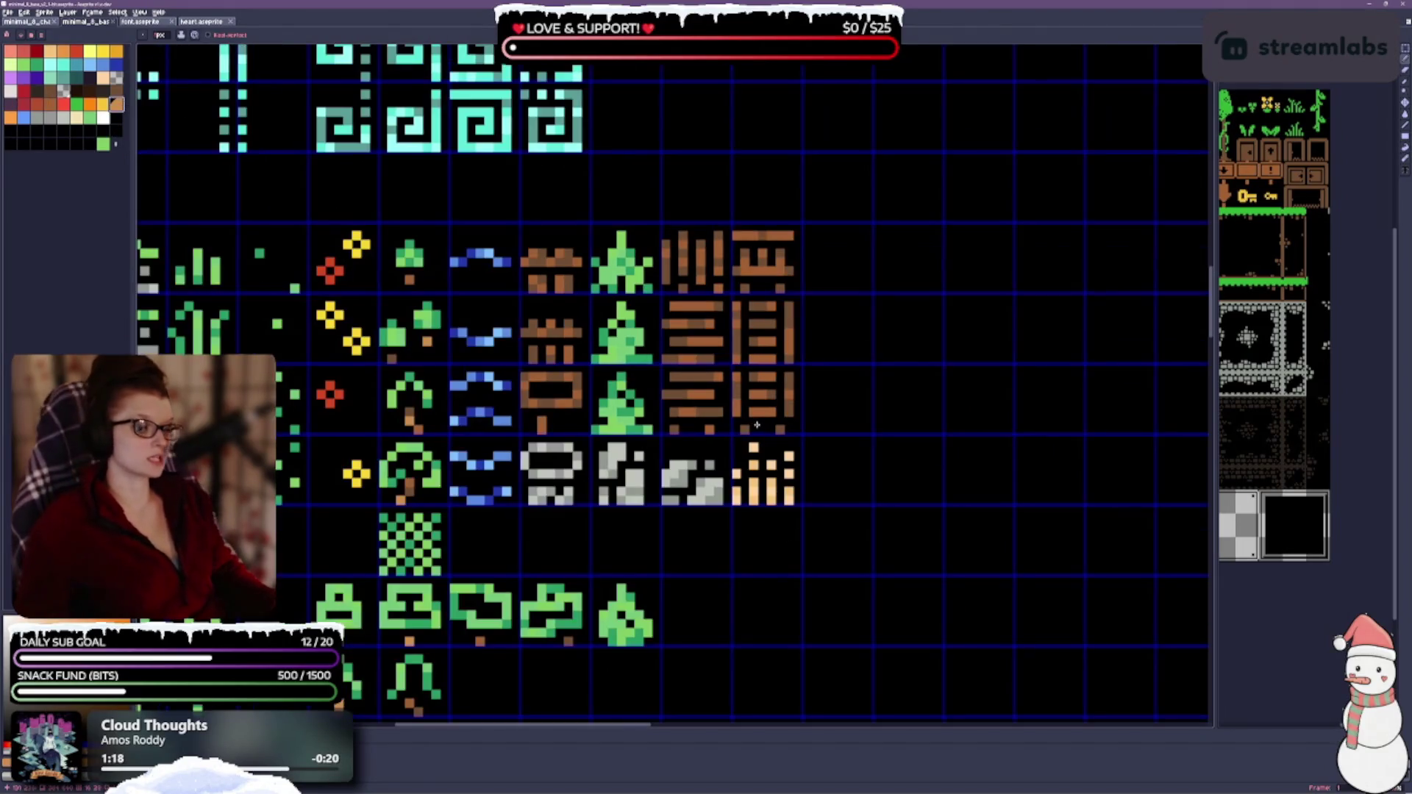
scroll(762, 436, down, 1)
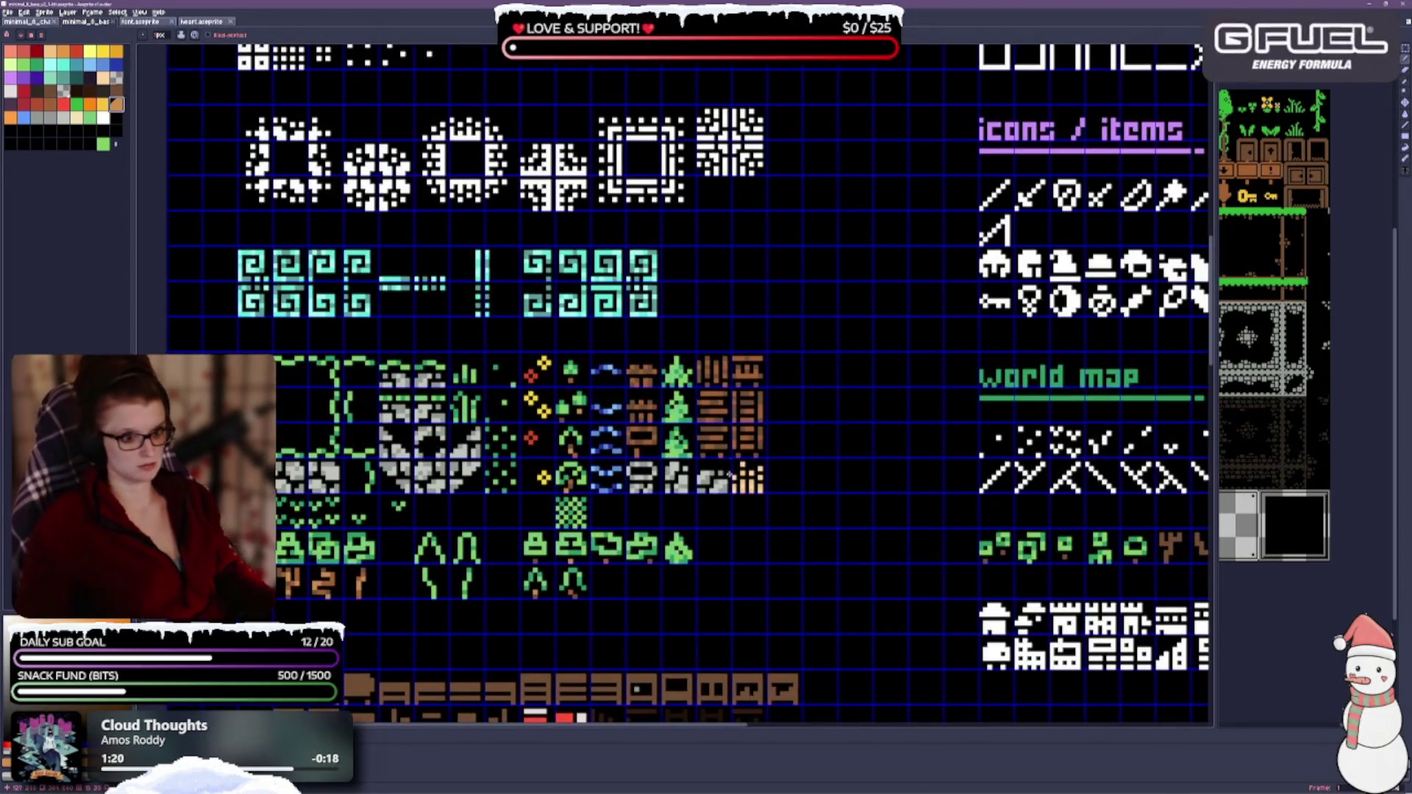
scroll(773, 442, up, 2)
scroll(817, 380, up, 1)
scroll(817, 379, right, 2)
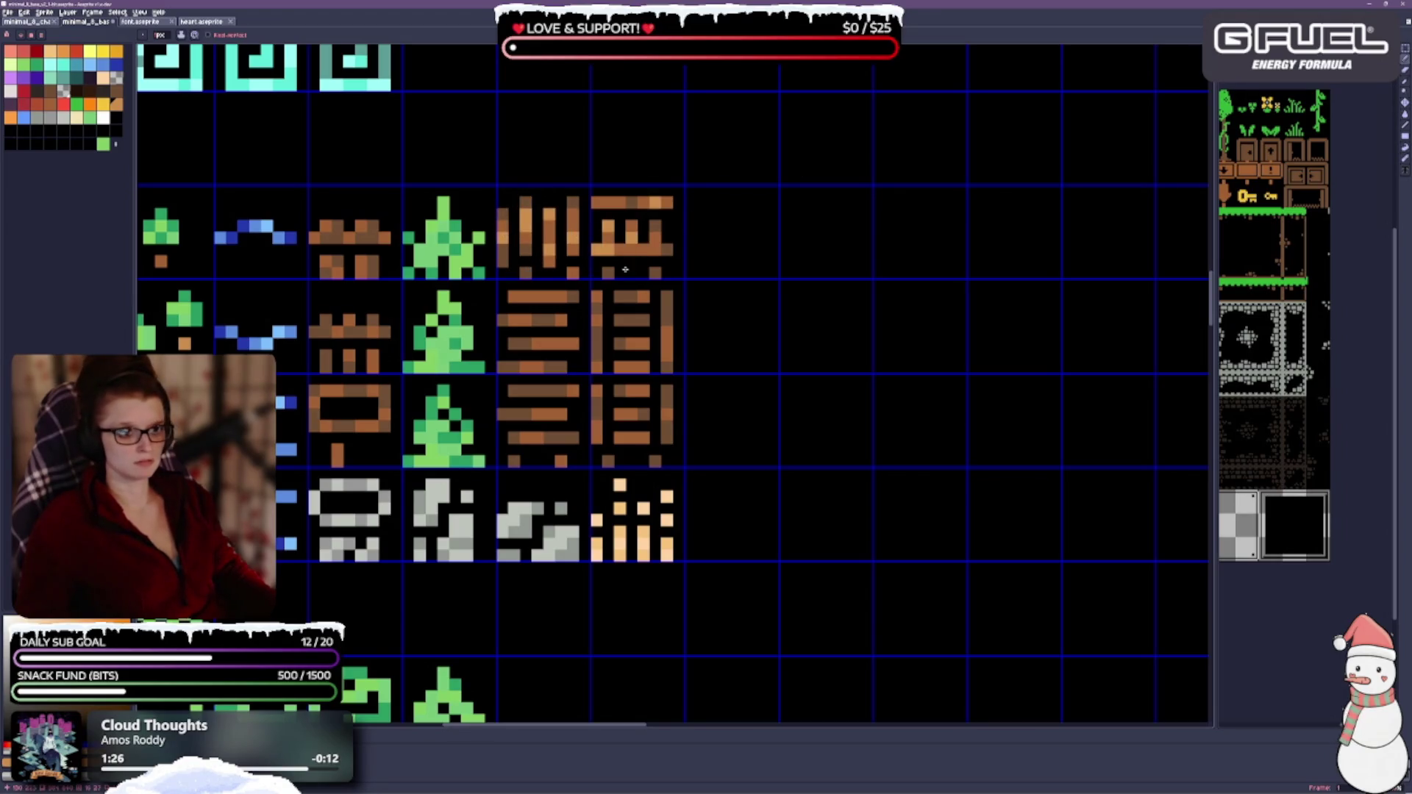
drag(481, 329, 567, 298)
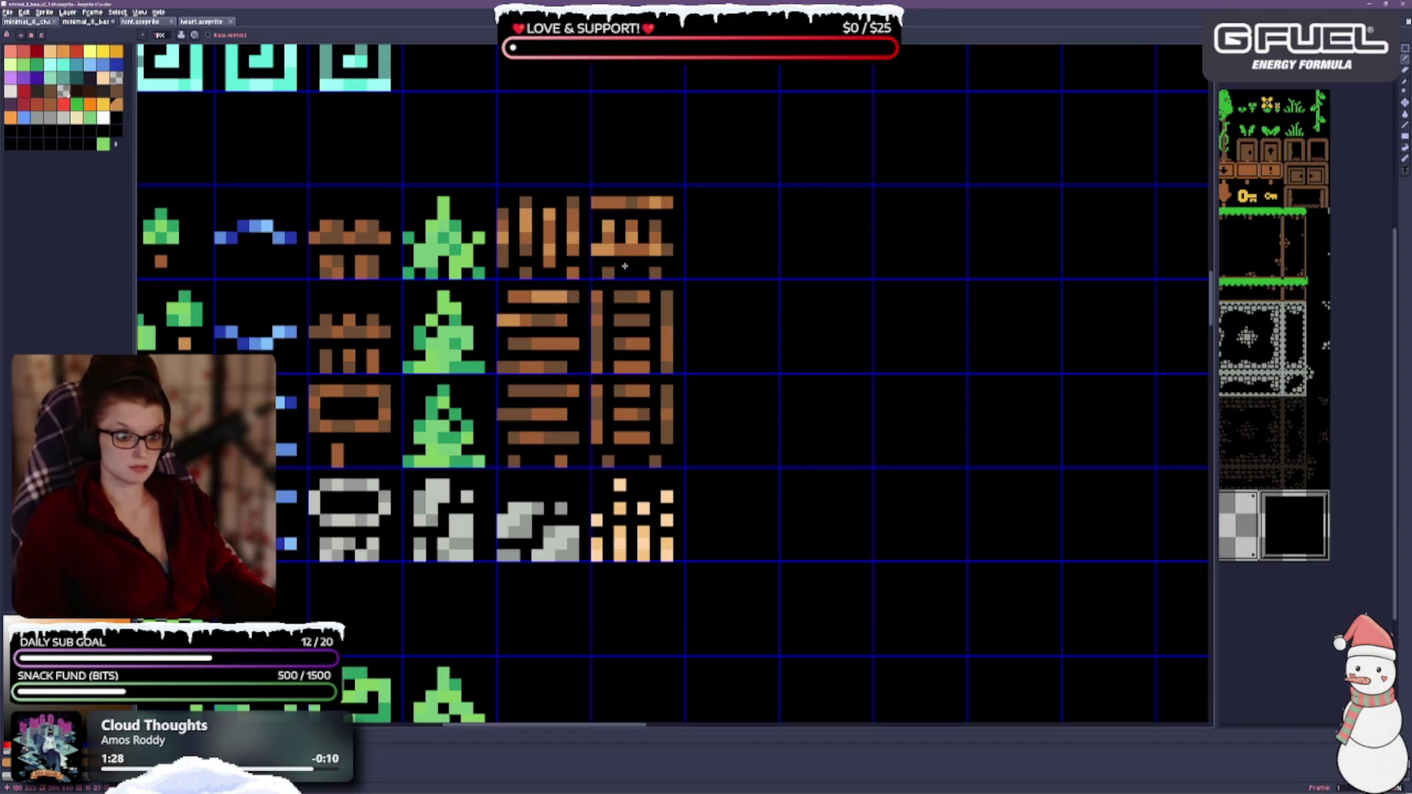
drag(501, 354, 546, 343)
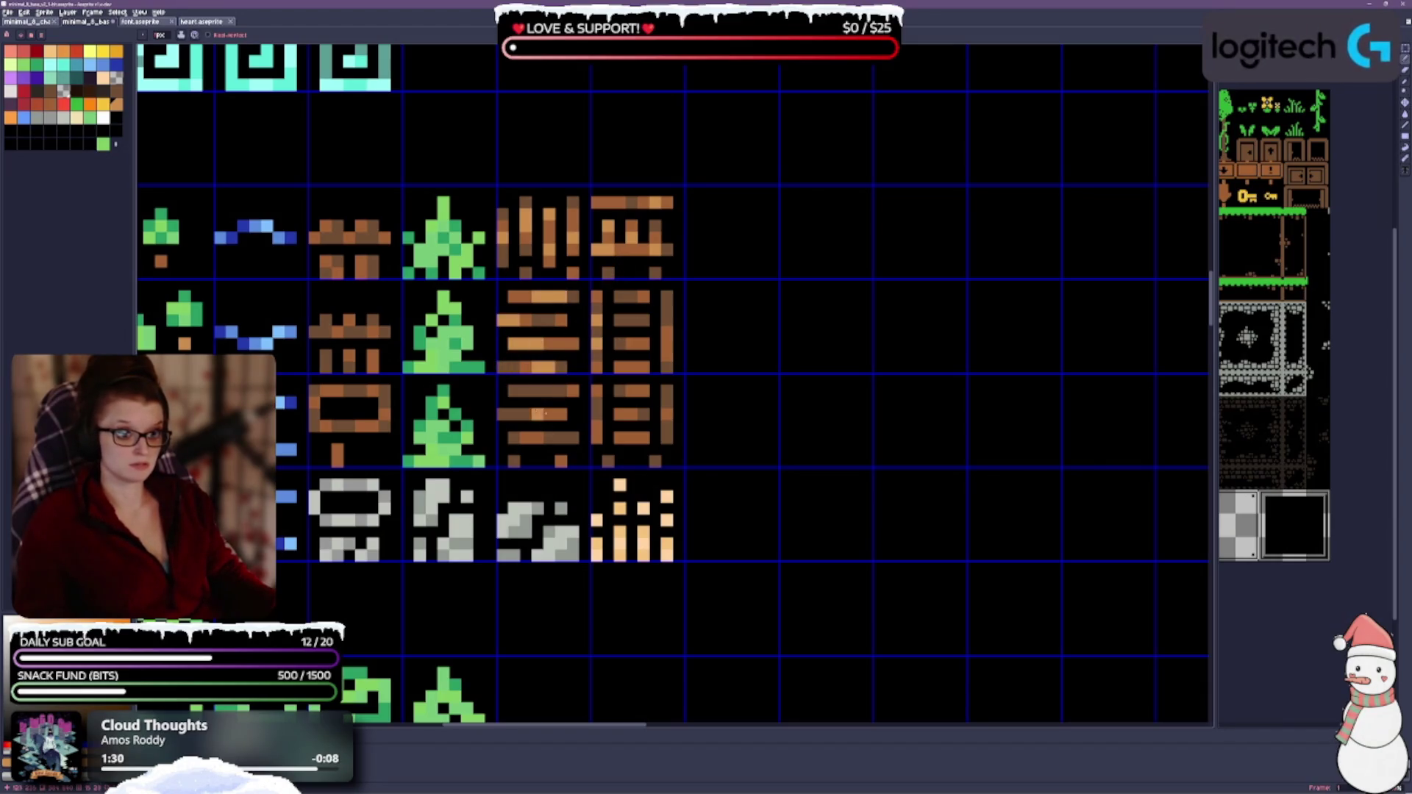
mouse_move(575, 439)
mouse_down()
mouse_move(626, 416)
mouse_move(668, 421)
mouse_move(638, 368)
mouse_up()
drag(668, 309, 632, 320)
scroll(640, 341, left, 2)
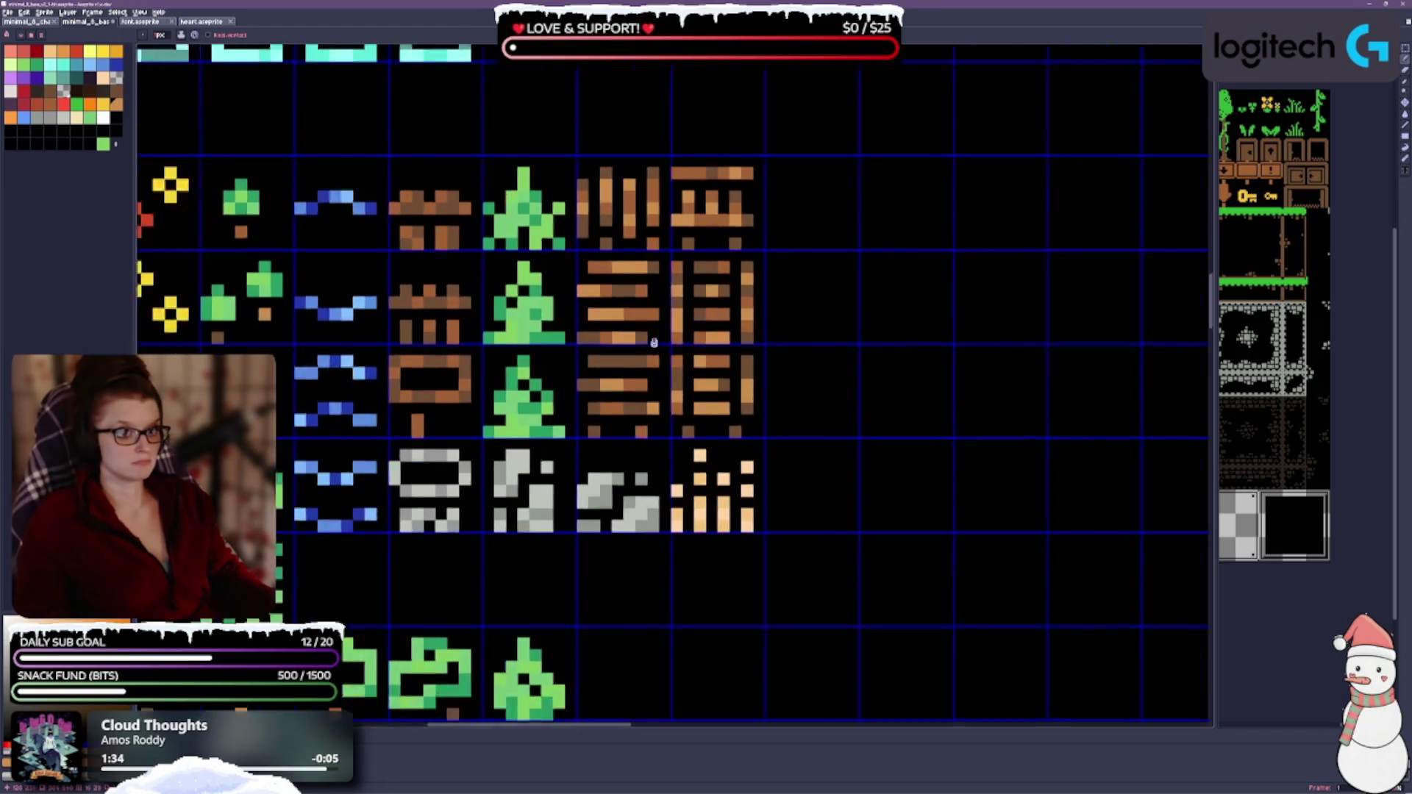
scroll(646, 346, left, 3)
Step: Add tan highlight pixels to the sign and fence tiles
drag(652, 326, 680, 304)
mouse_move(621, 354)
mouse_down()
mouse_move(646, 330)
mouse_move(634, 303)
mouse_move(682, 267)
mouse_up()
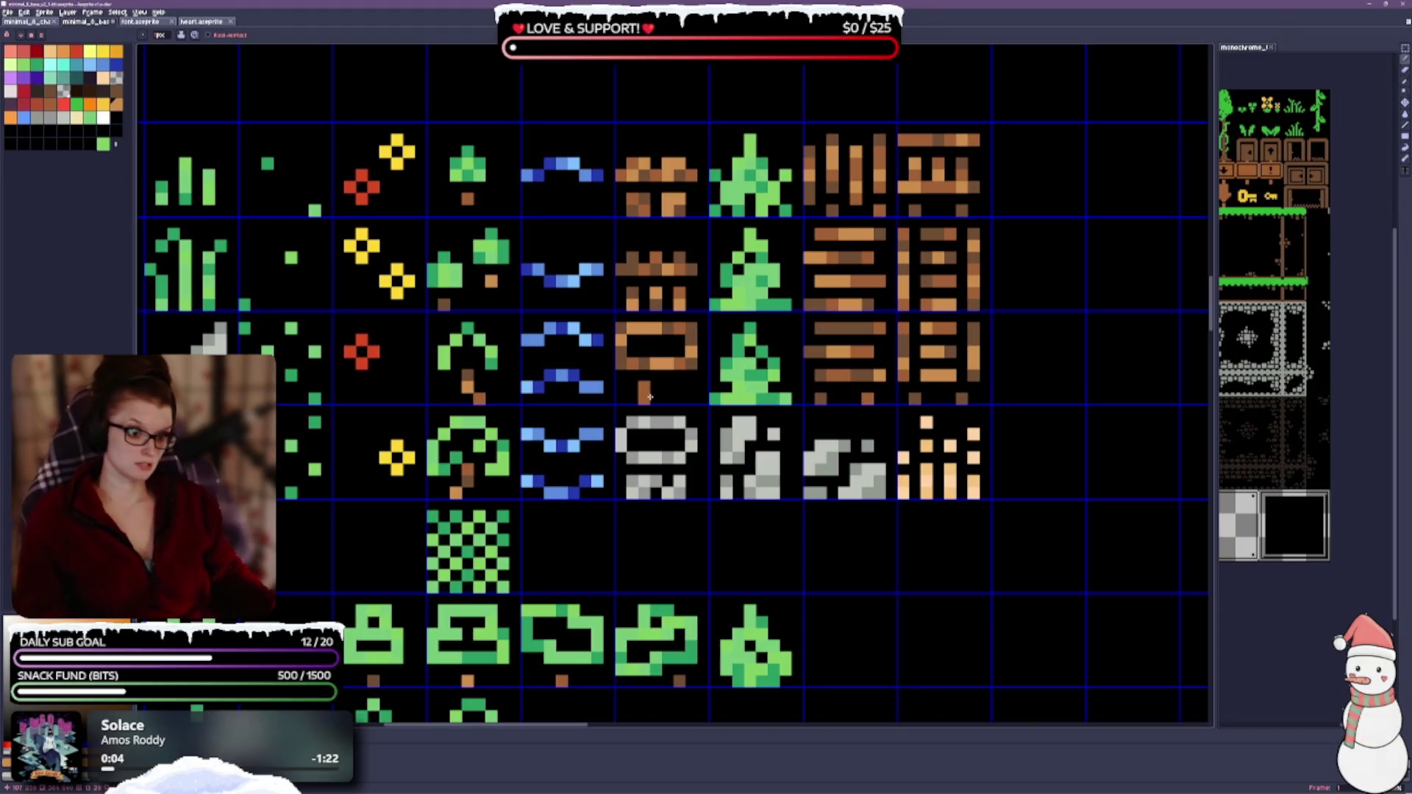
scroll(865, 342, down, 1)
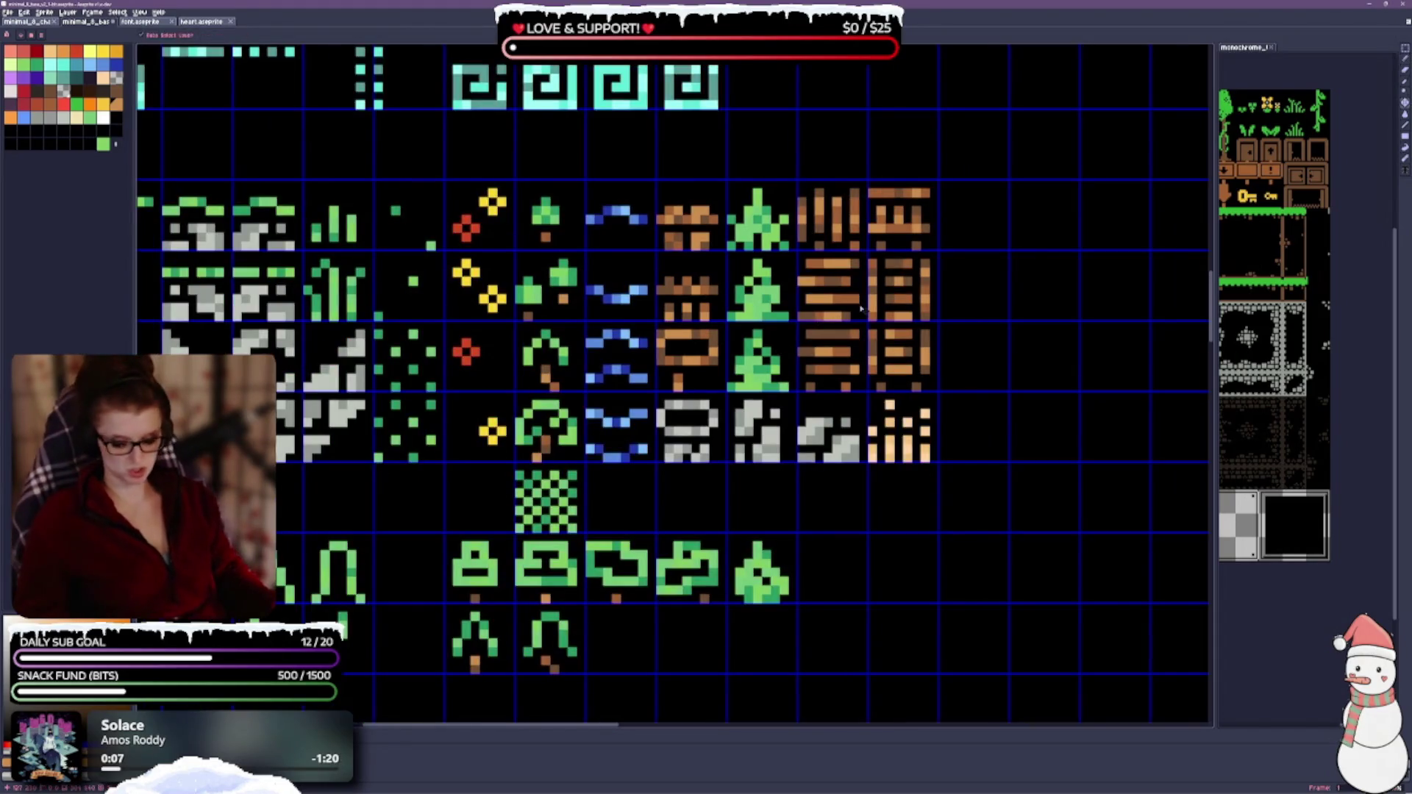
scroll(864, 342, down, 1)
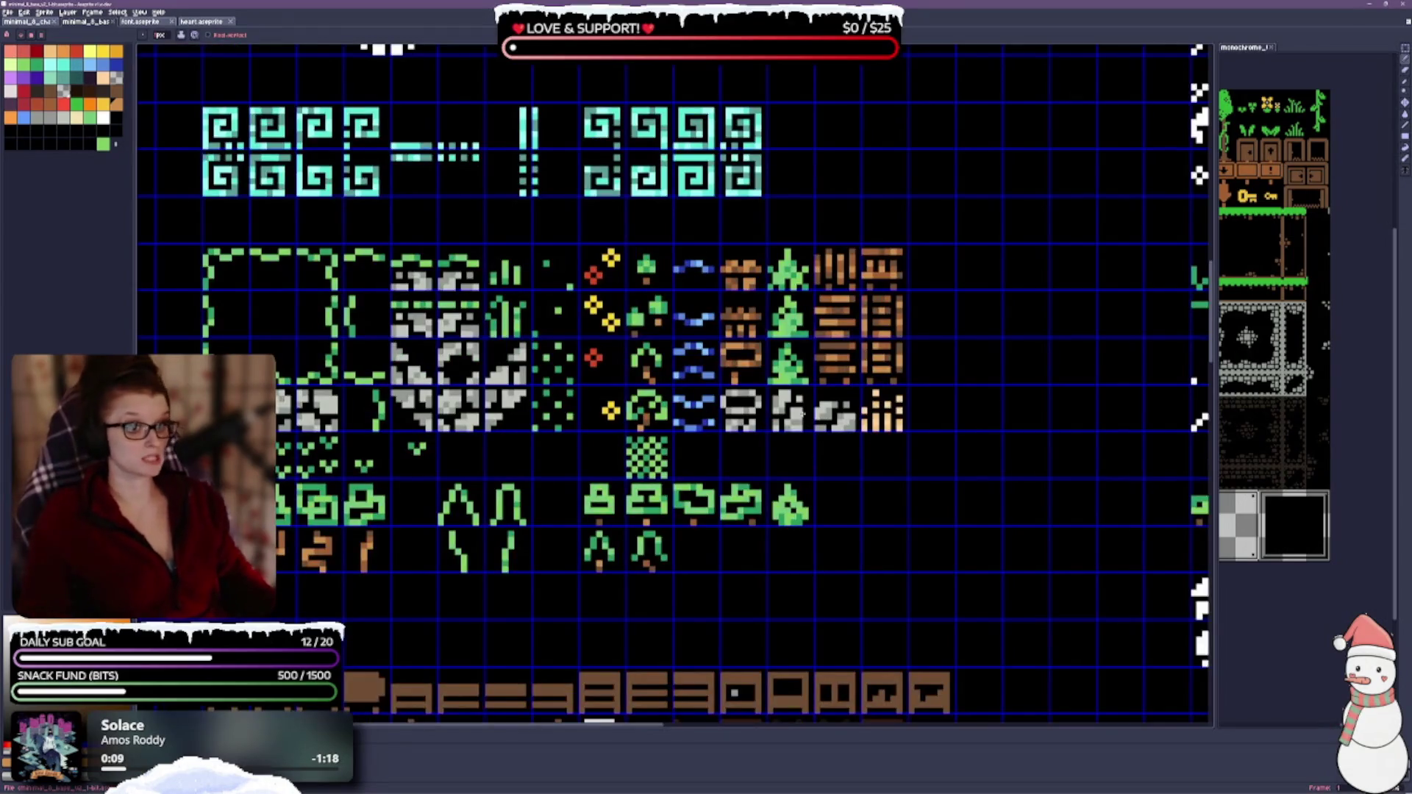
scroll(844, 437, up, 1)
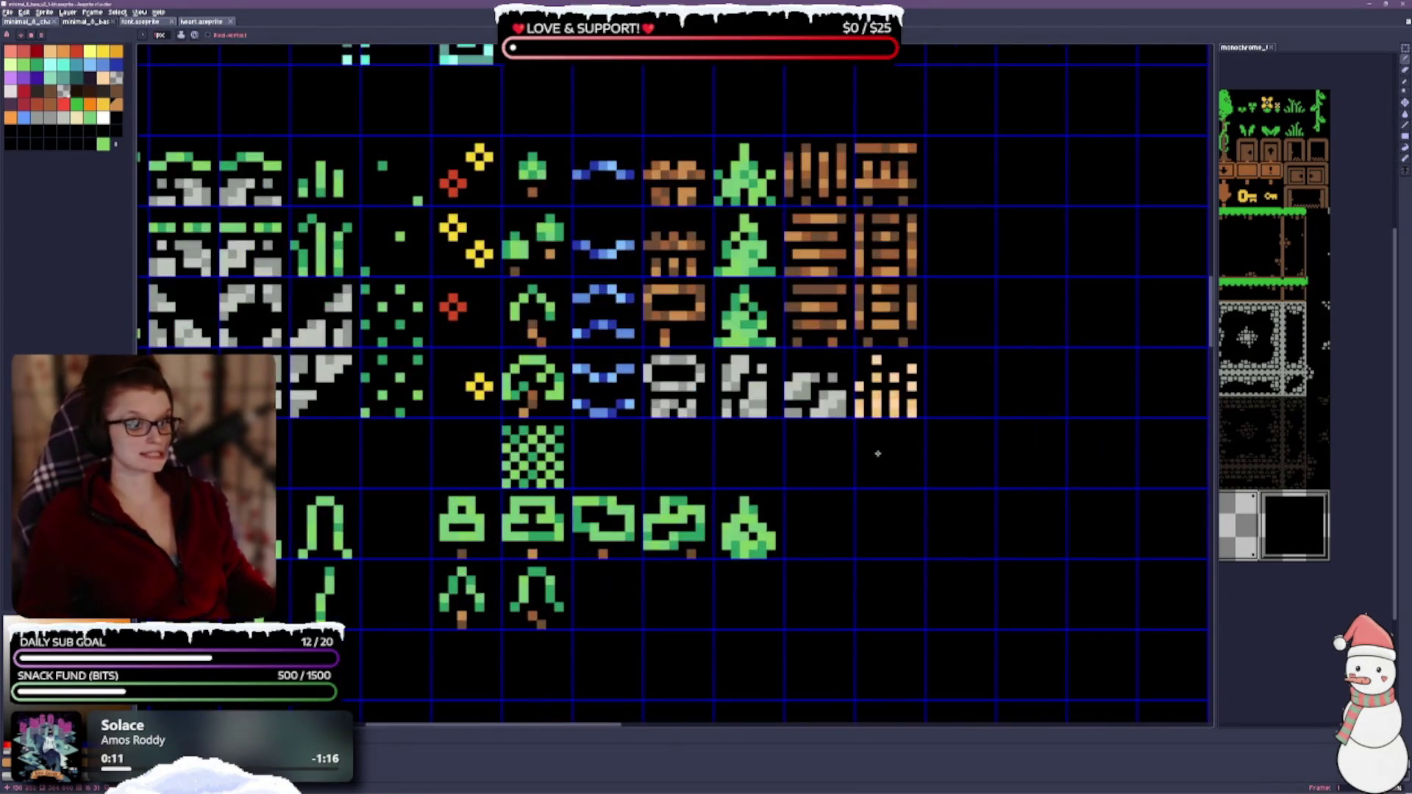
scroll(956, 444, up, 1)
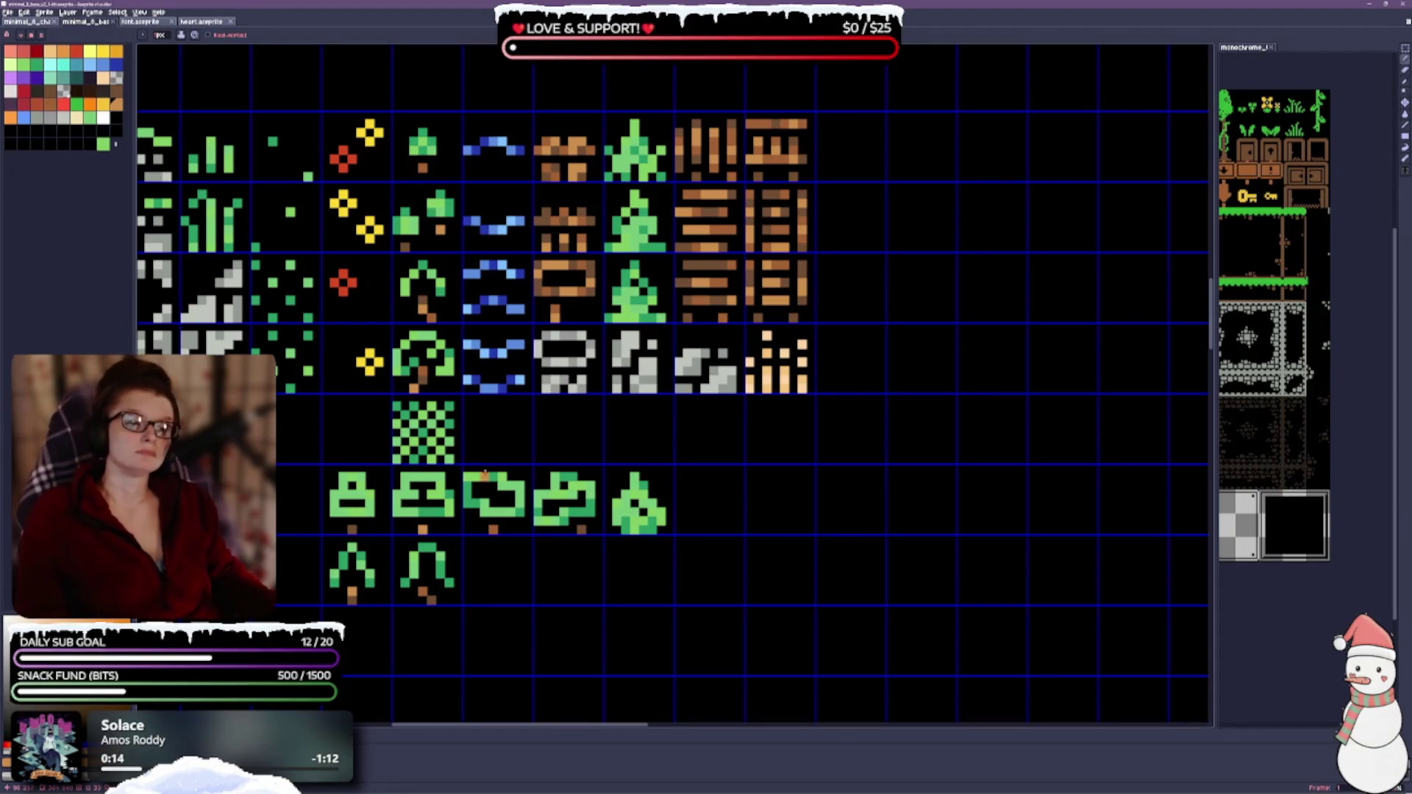
drag(838, 411, 677, 372)
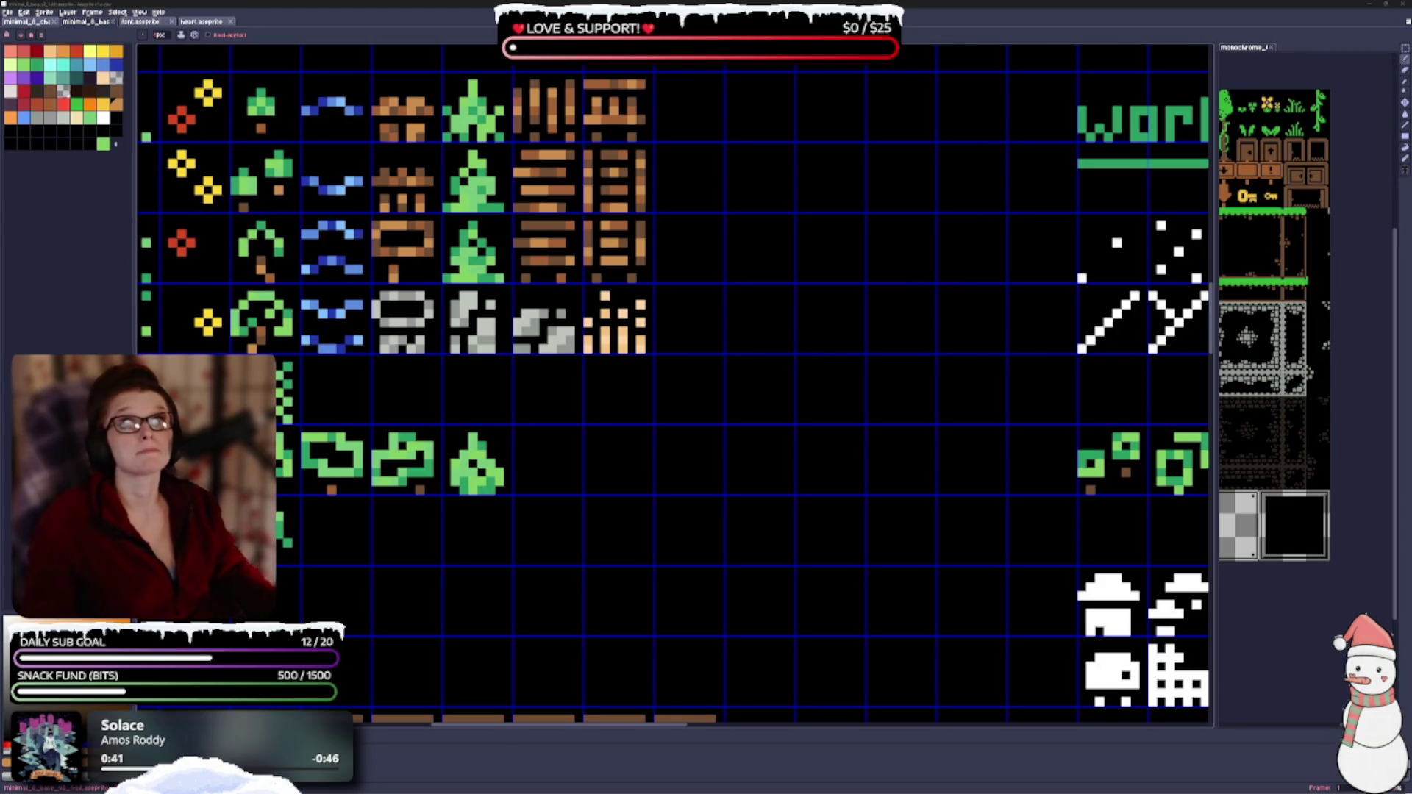
Step: Pick a dark blue swatch and paint over the green checkered tile
drag(406, 593, 681, 627)
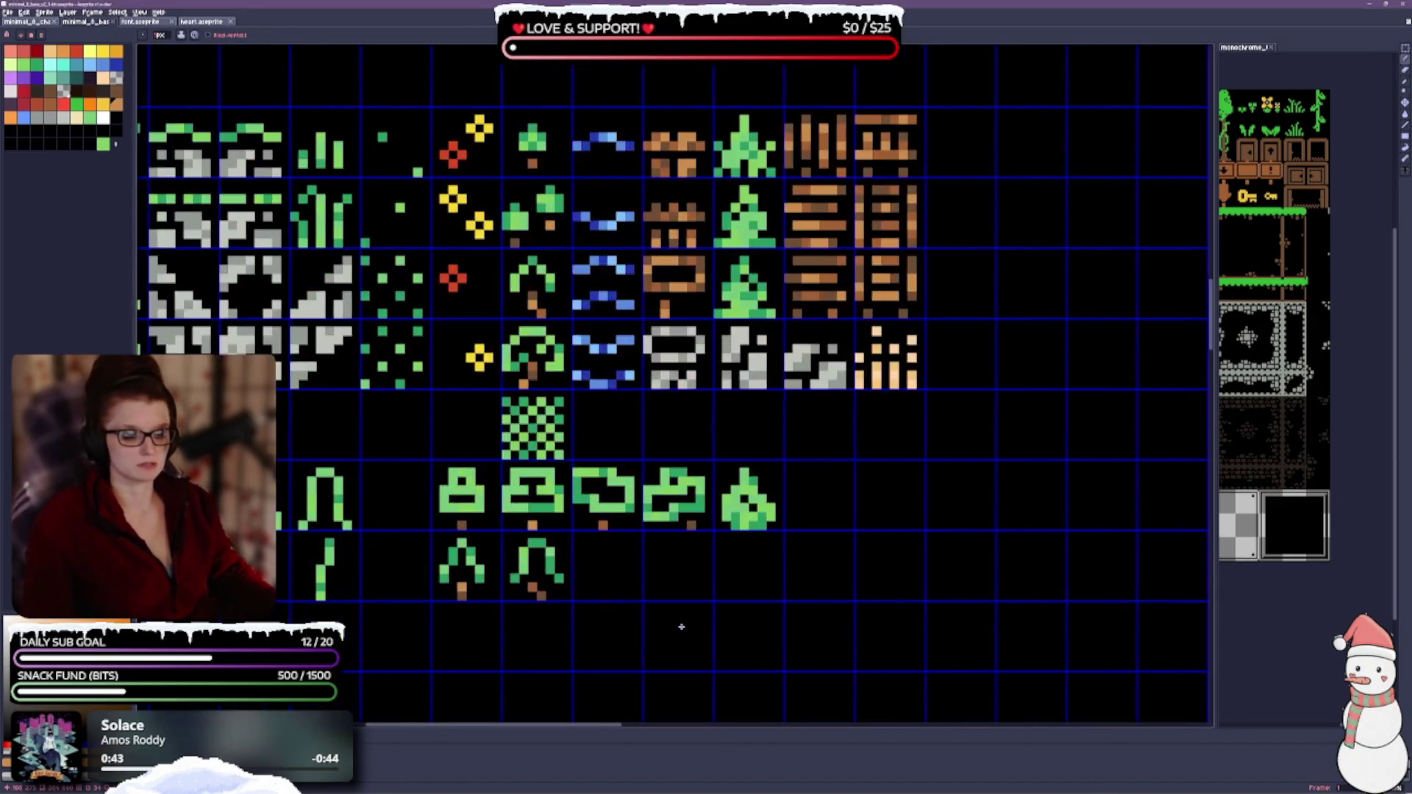
drag(644, 418, 684, 388)
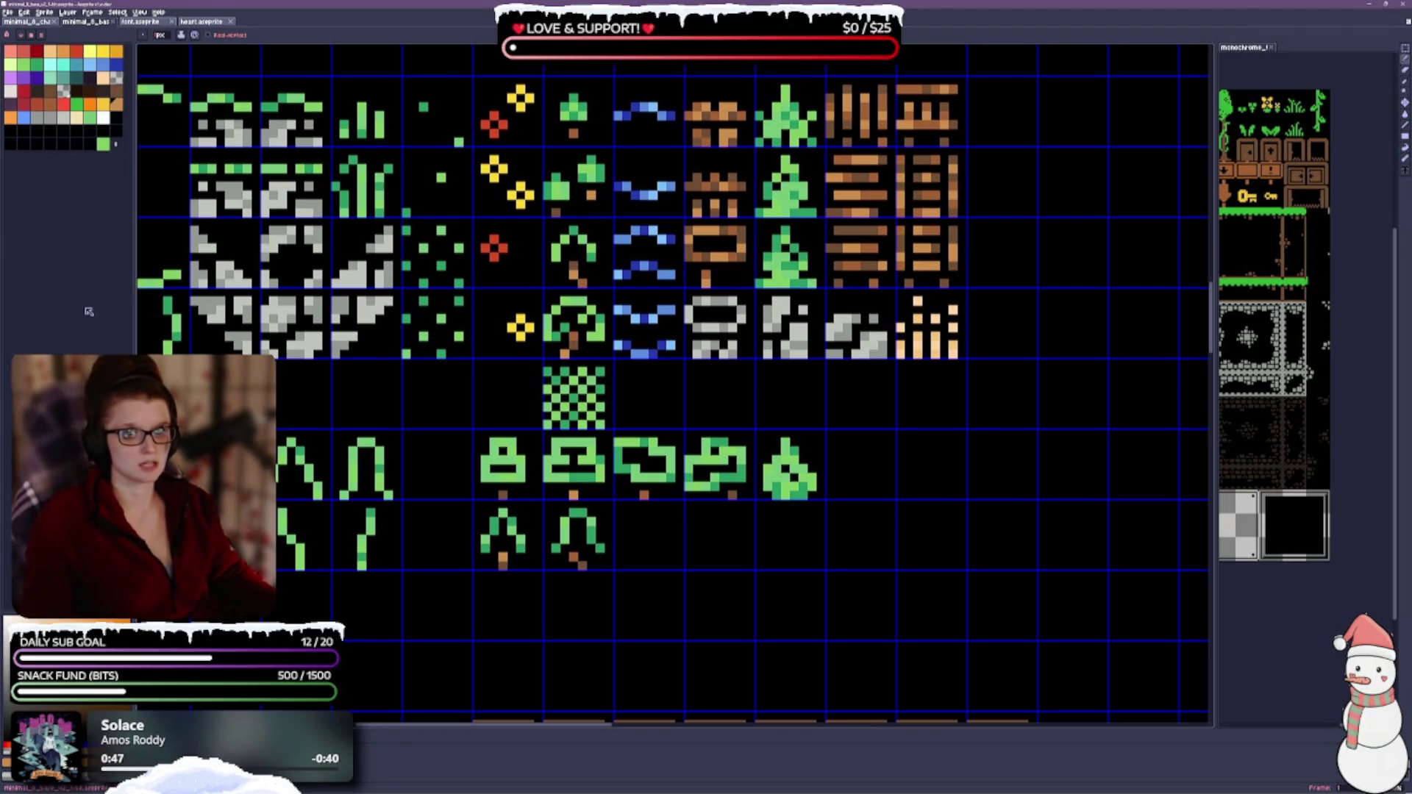
click(116, 63)
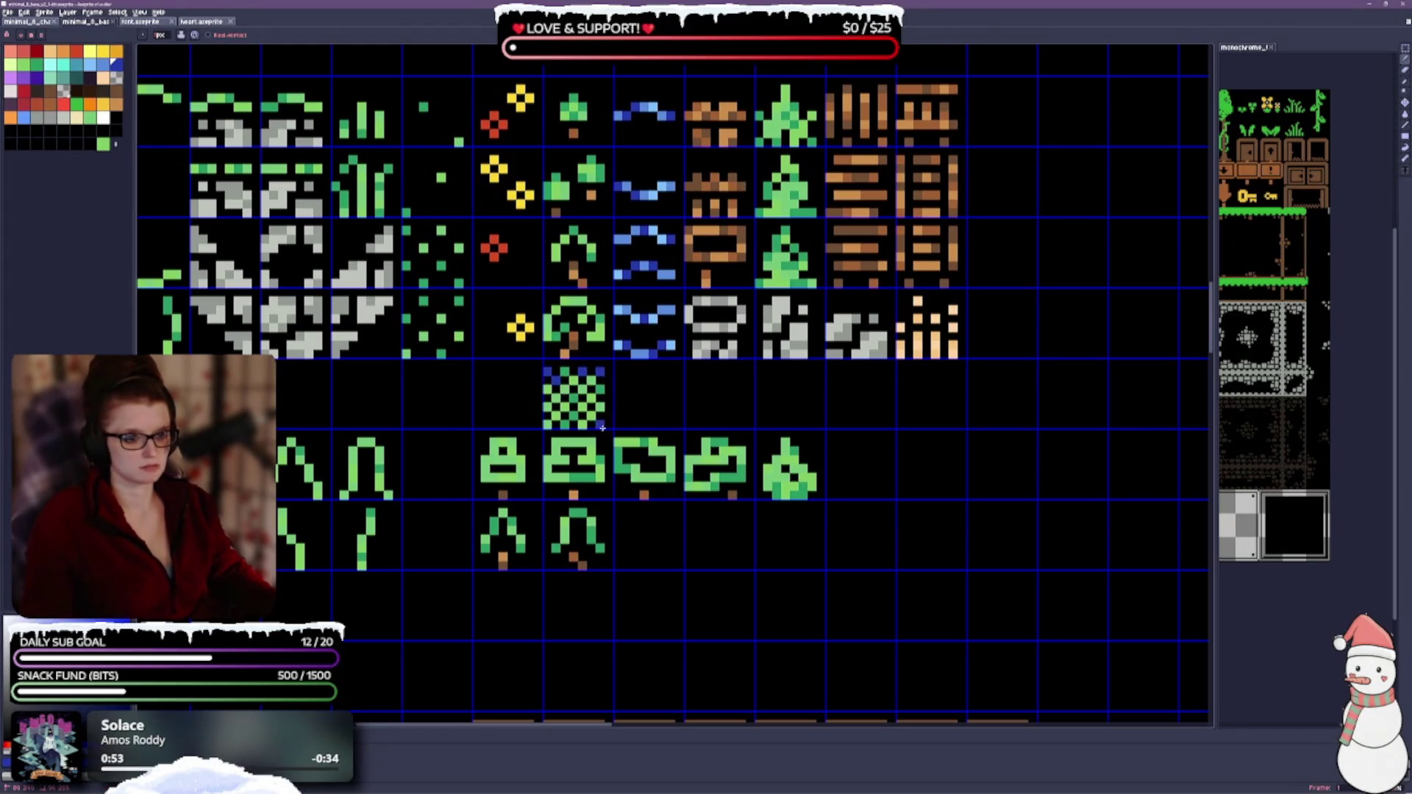
mouse_move(563, 422)
mouse_down()
mouse_move(551, 400)
mouse_move(585, 379)
mouse_move(554, 413)
mouse_move(604, 396)
mouse_move(562, 410)
mouse_up()
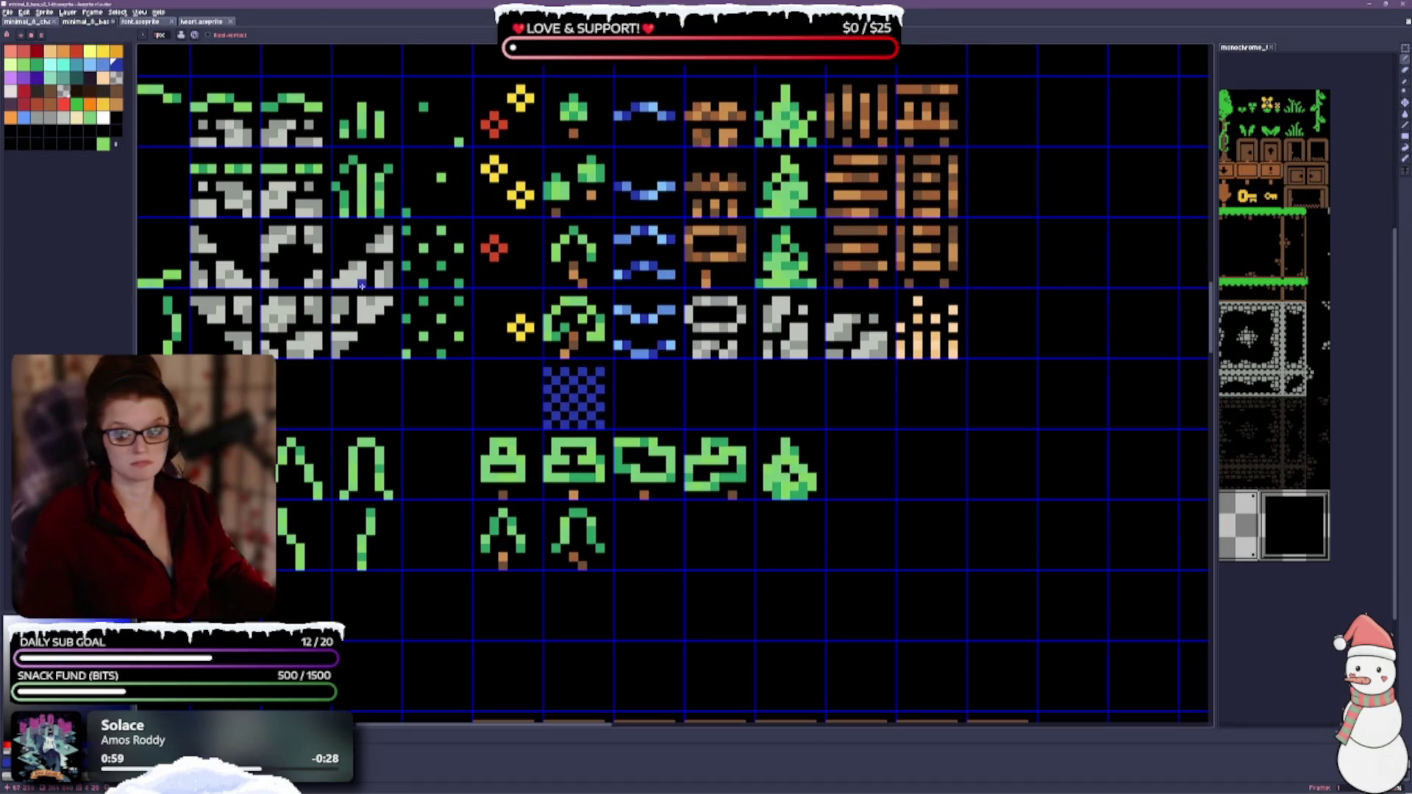
Step: Repaint the checkered tile's squares with two light blue shades
click(108, 67)
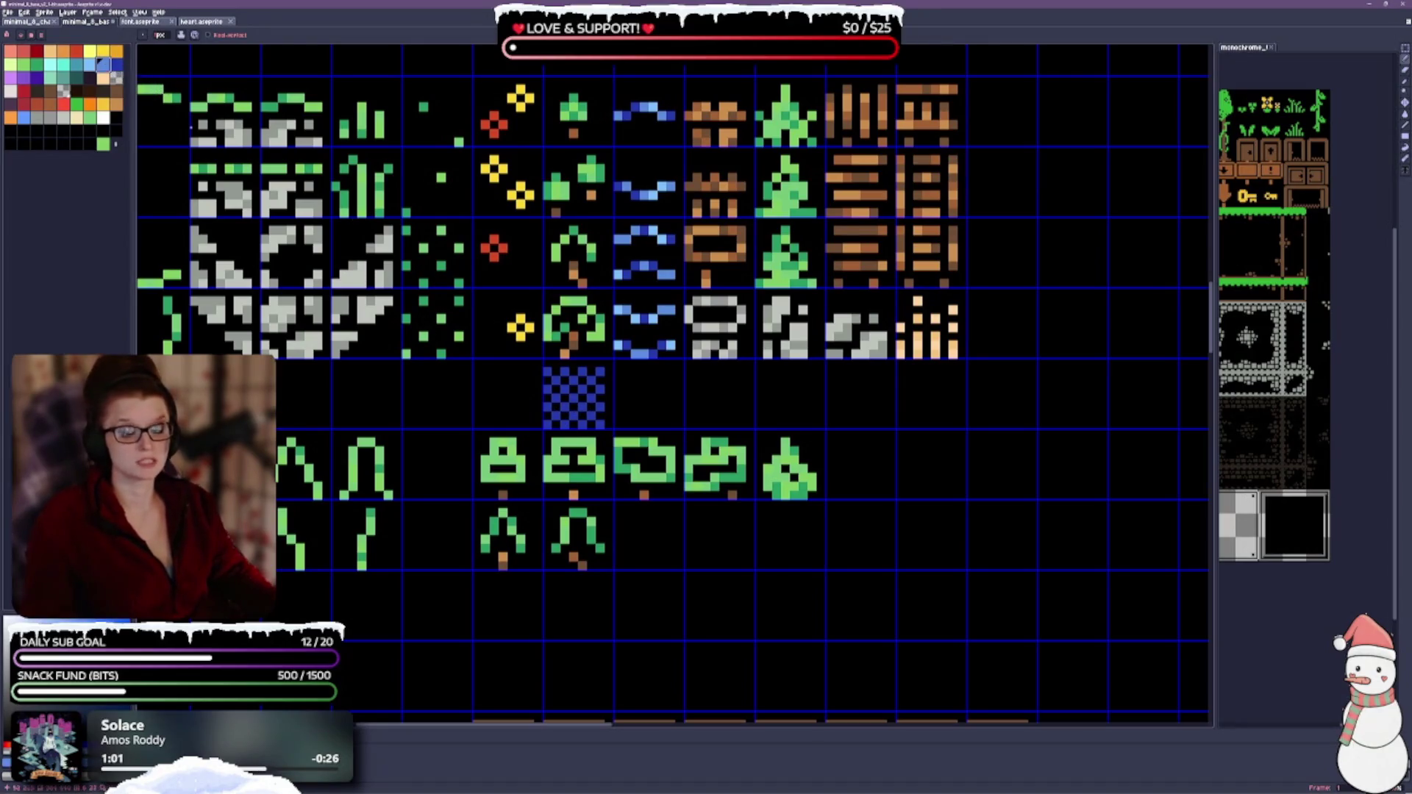
click(555, 381)
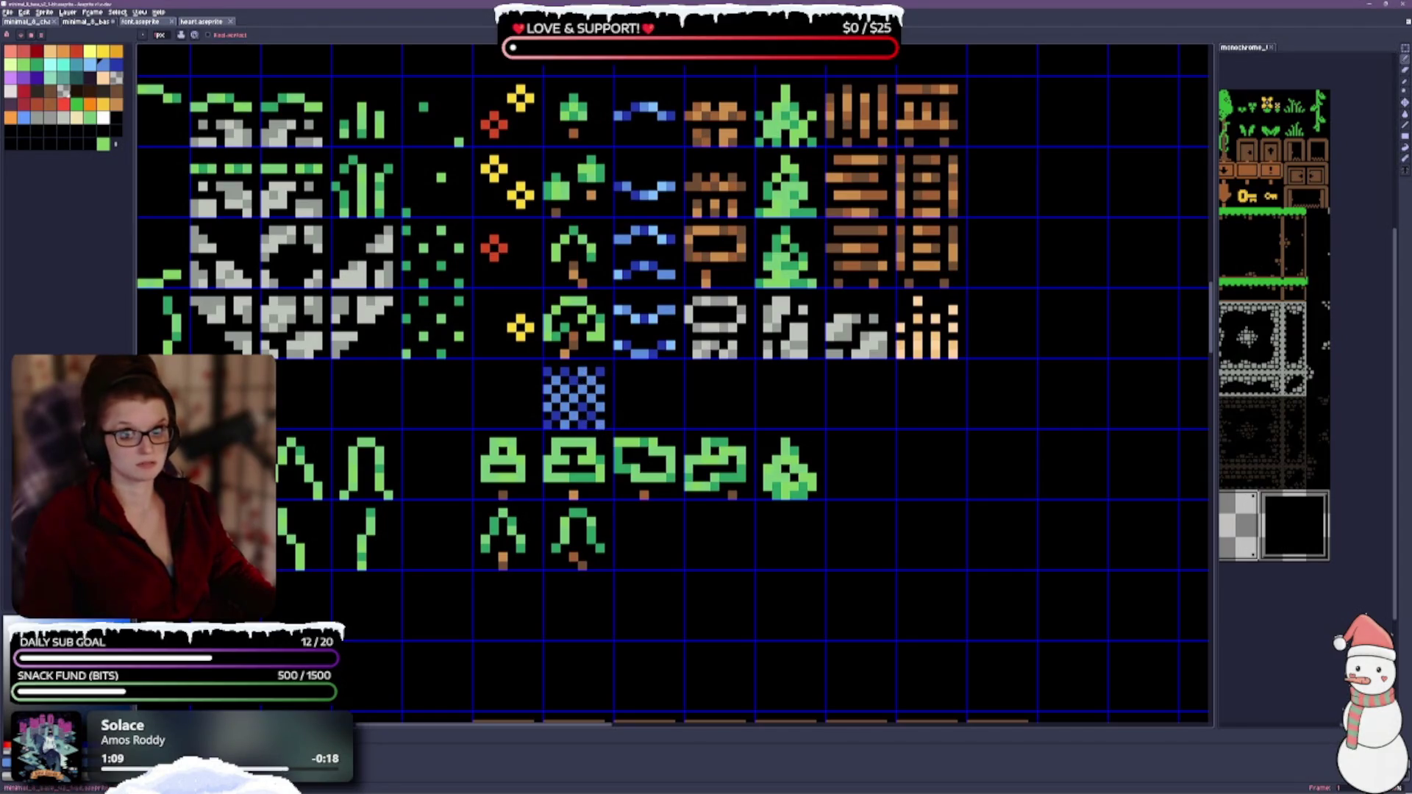
click(91, 64)
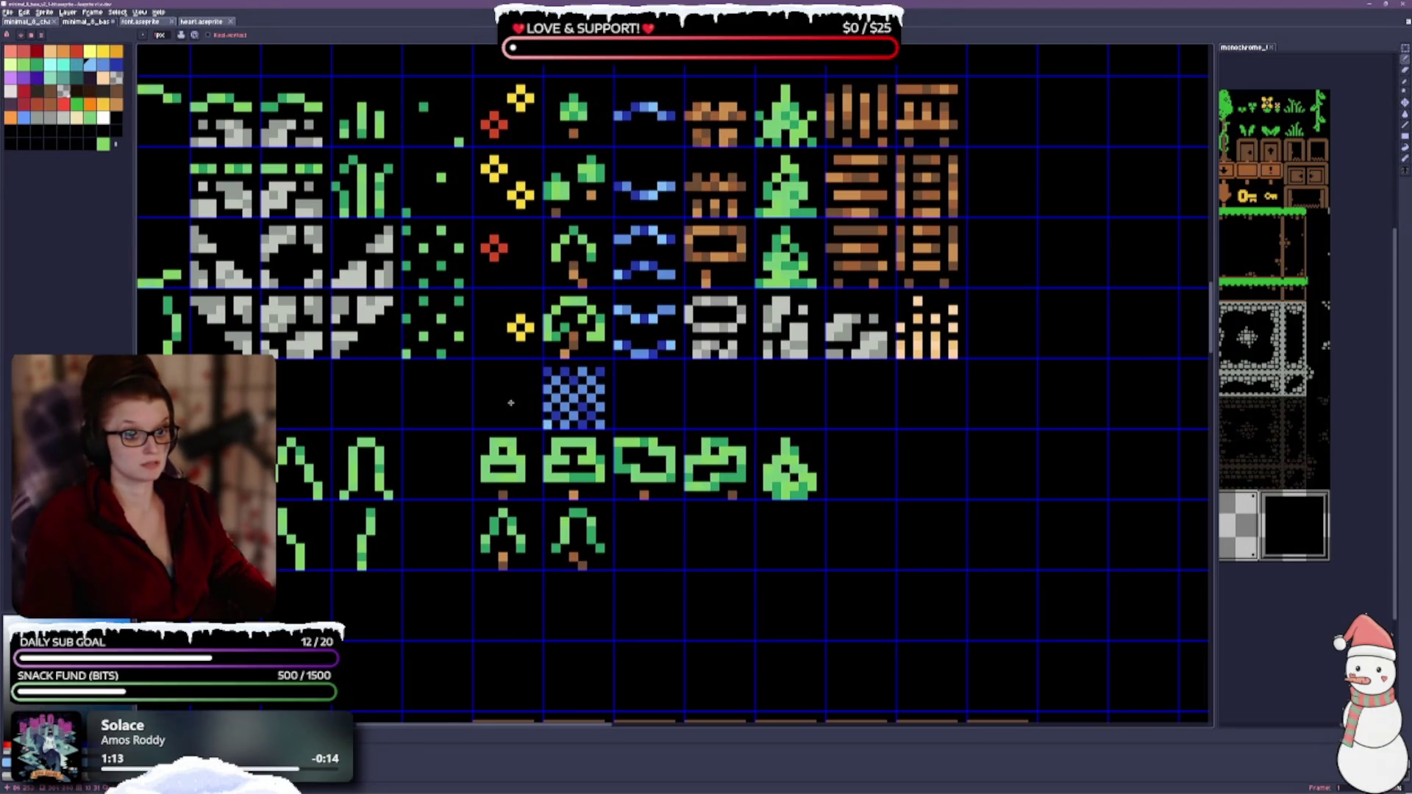
drag(542, 382, 597, 418)
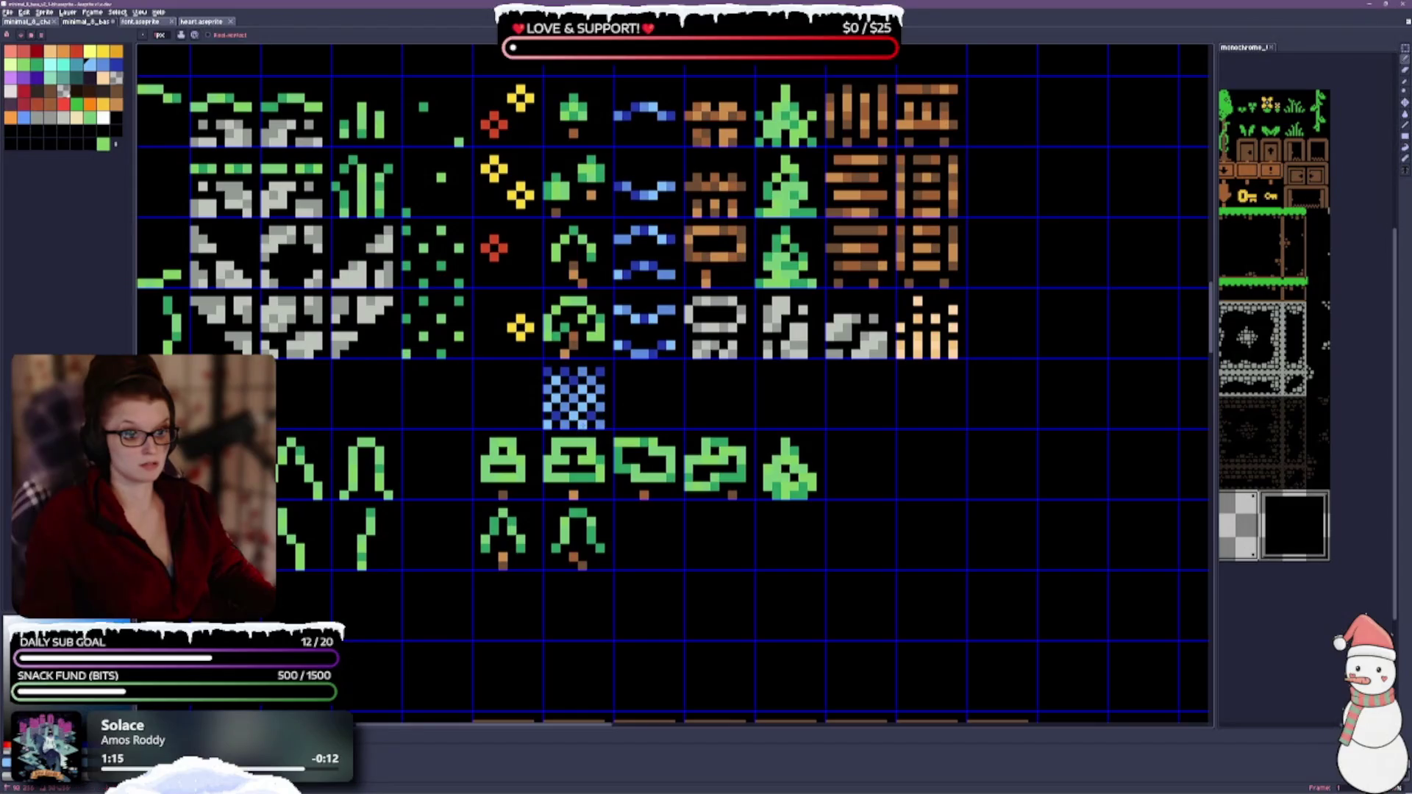
scroll(746, 437, down, 1)
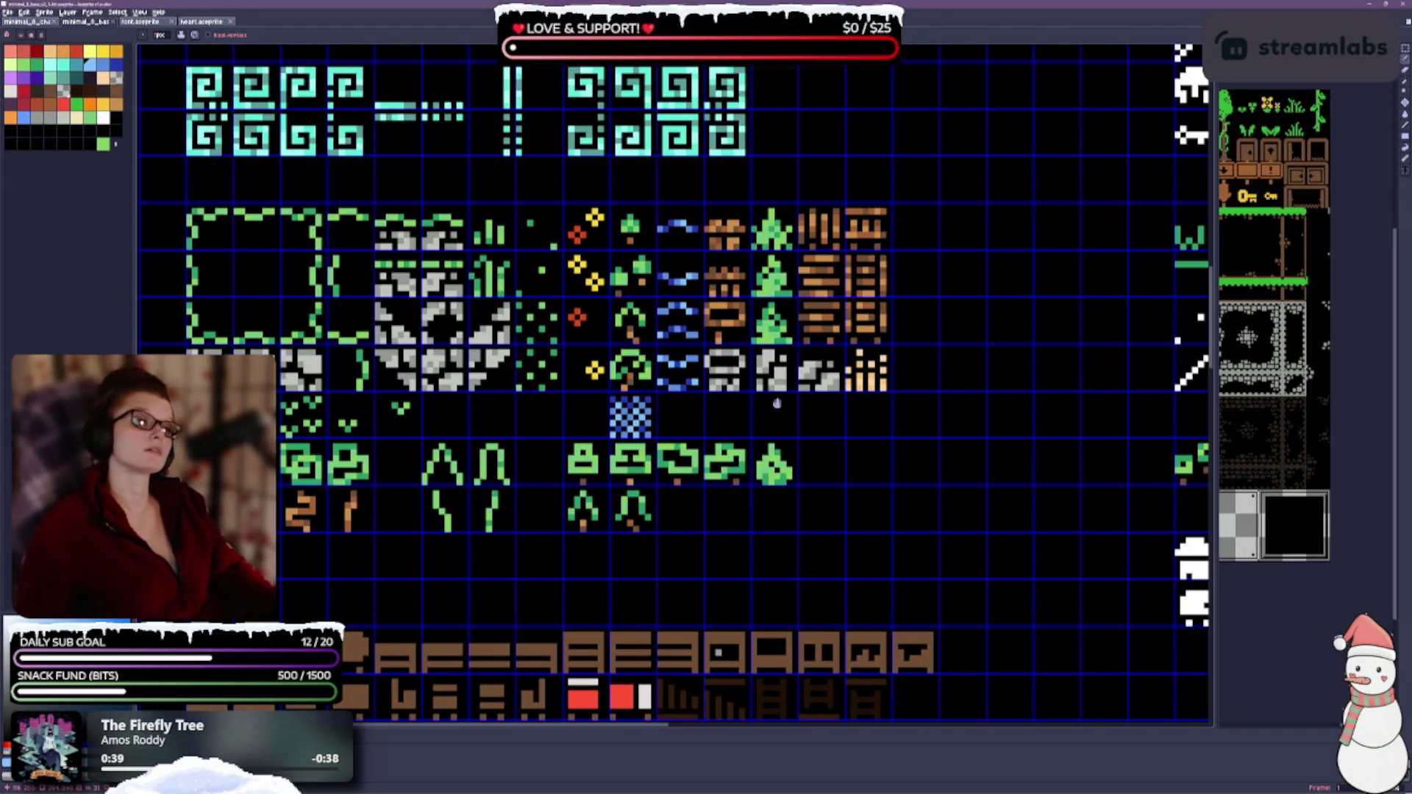
scroll(751, 508, up, 3)
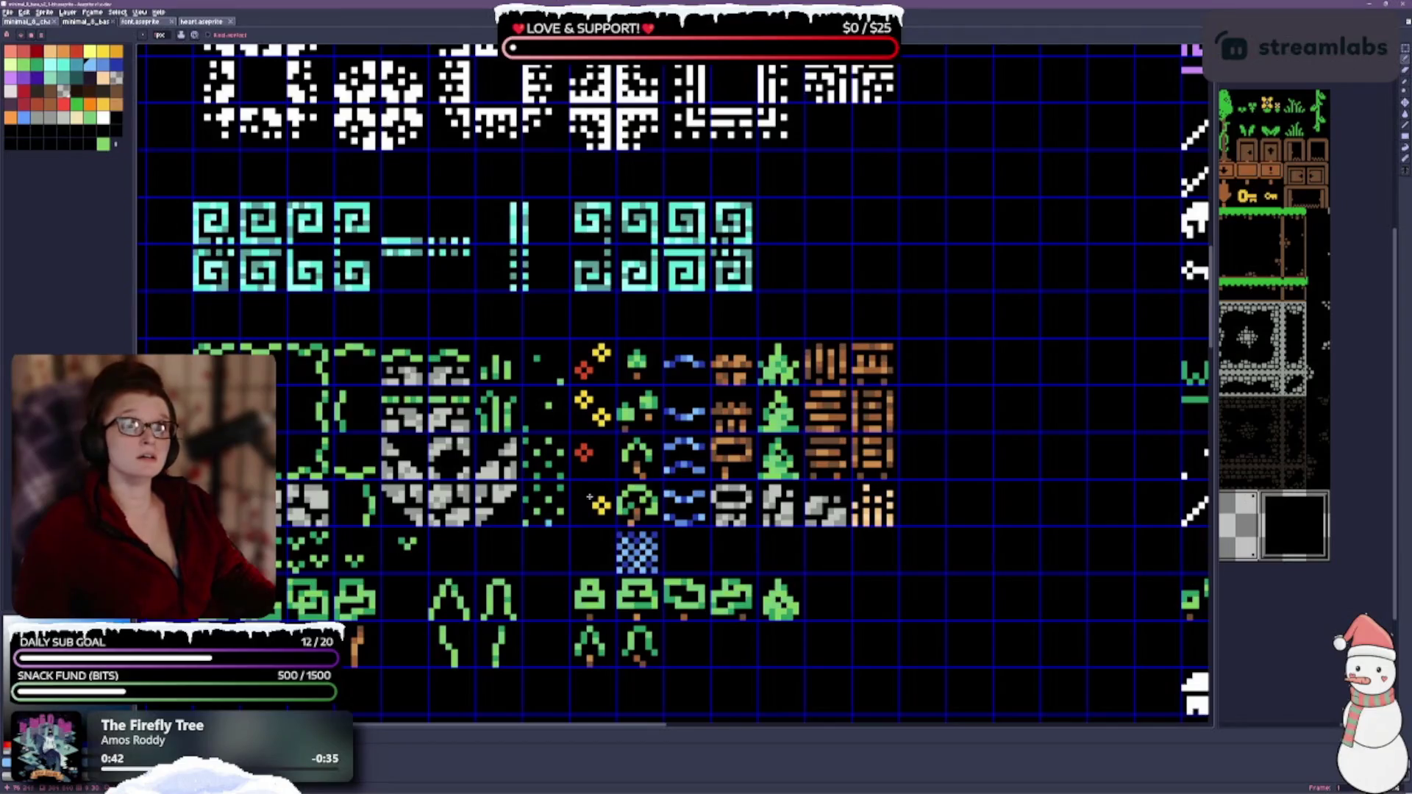
scroll(590, 496, up, 4)
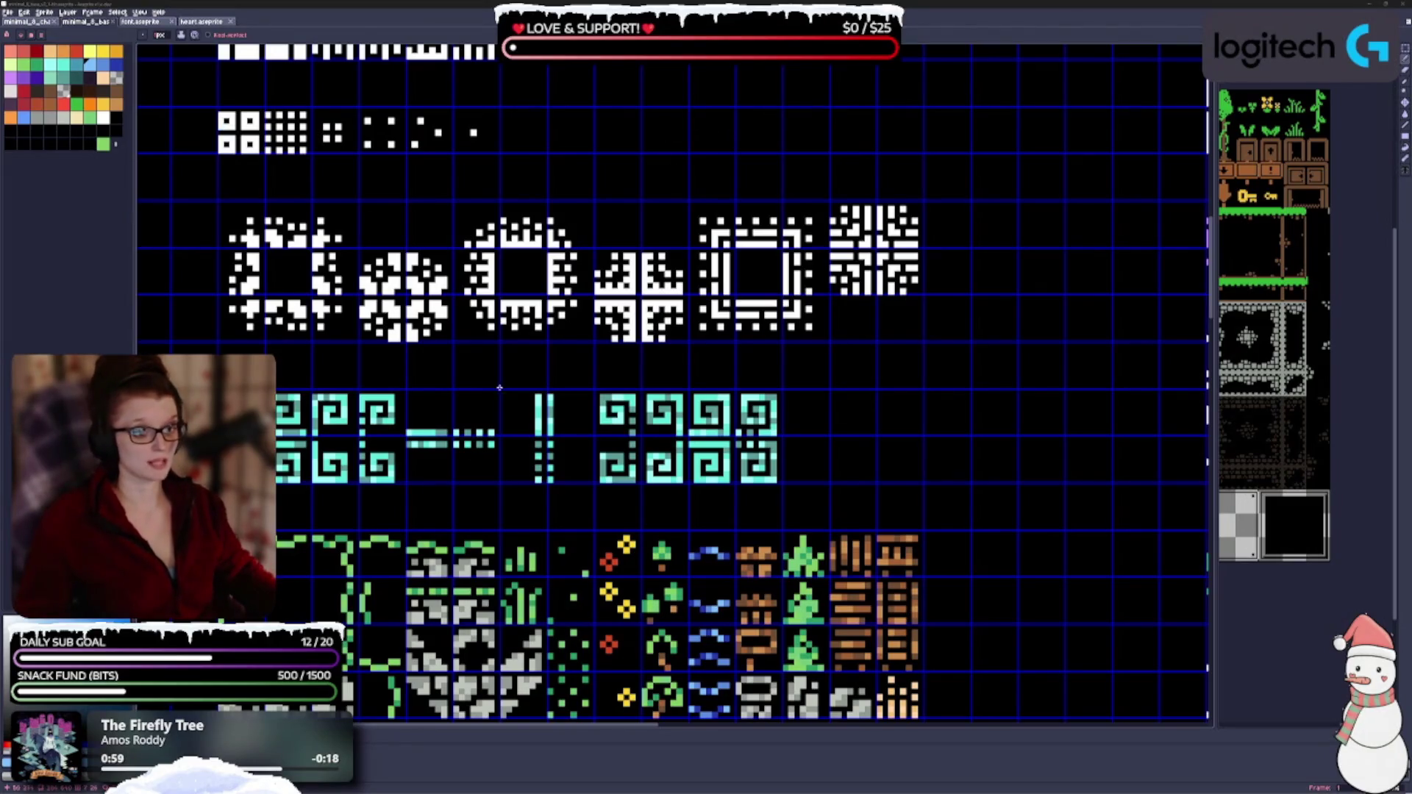
scroll(360, 558, up, 1)
scroll(360, 557, down, 1)
scroll(359, 557, up, 3)
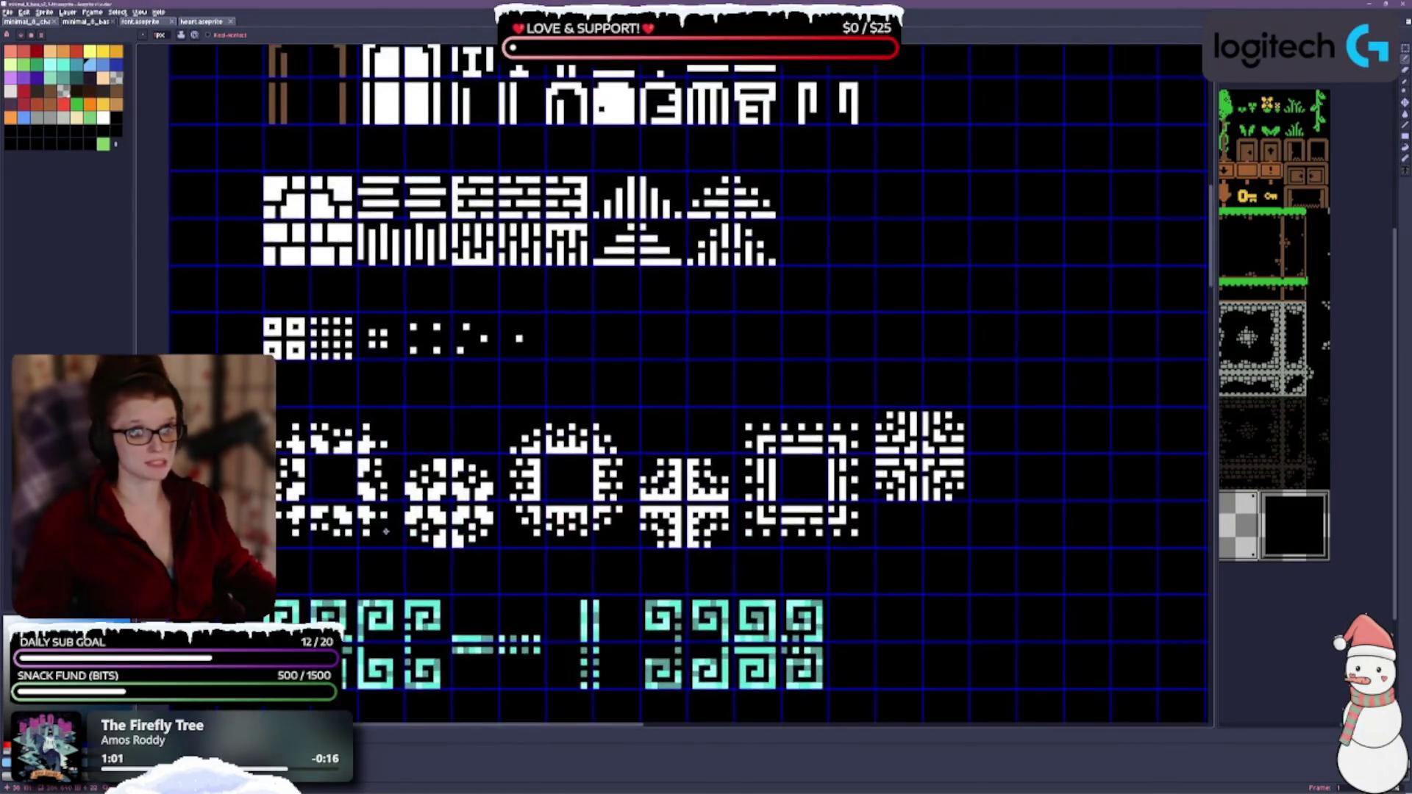
scroll(360, 558, down, 2)
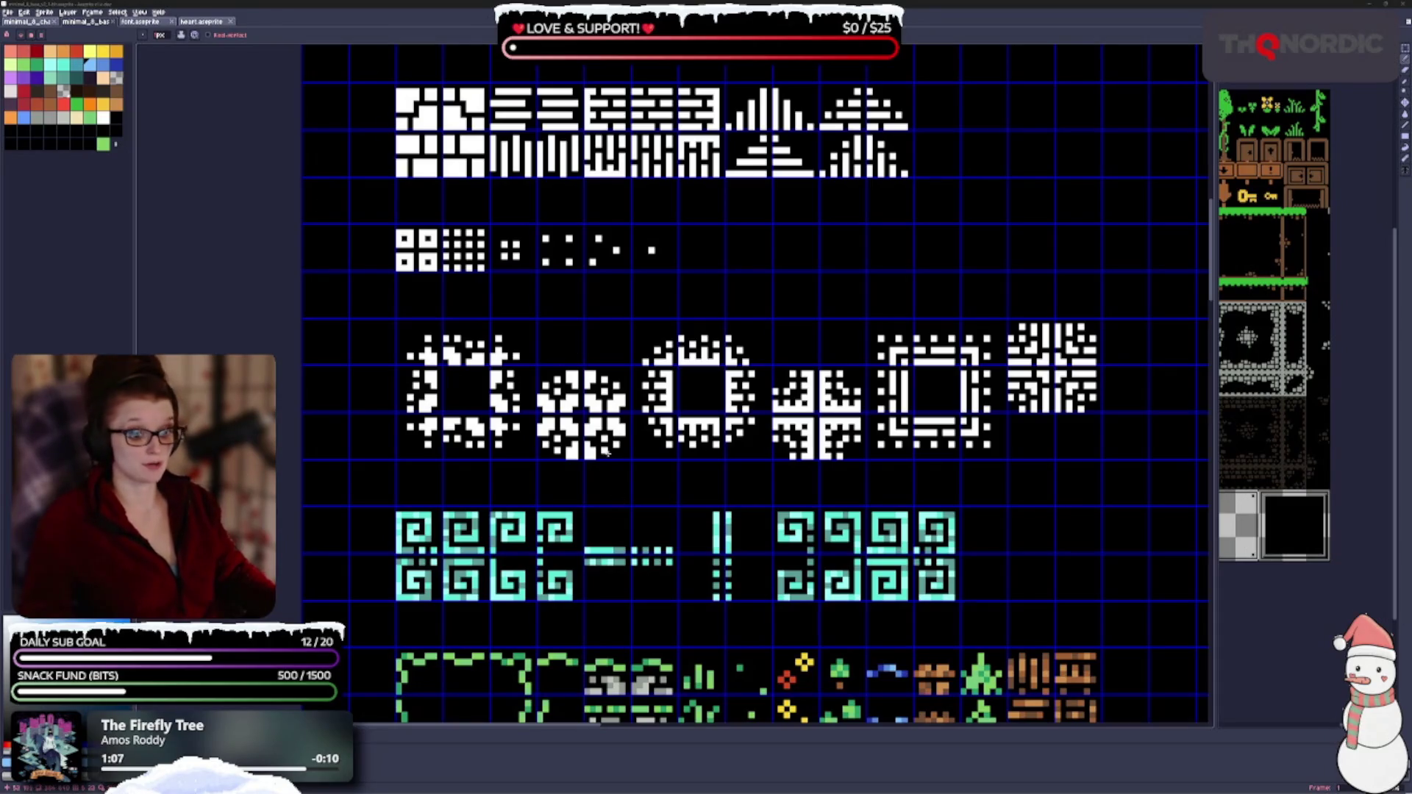
scroll(605, 451, down, 3)
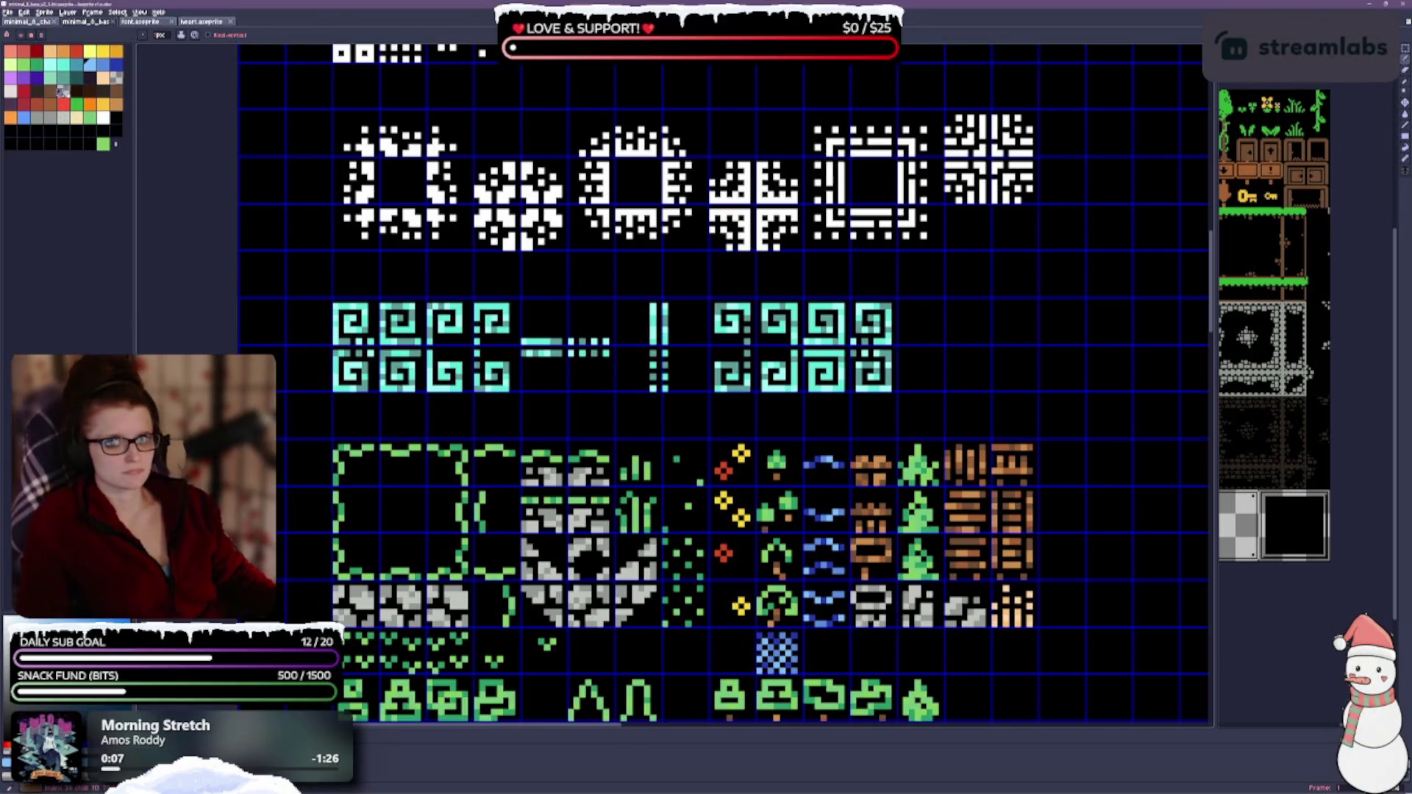
Step: Fill both white ring tiles brown and add orange pixels across the first ring
drag(452, 270, 481, 392)
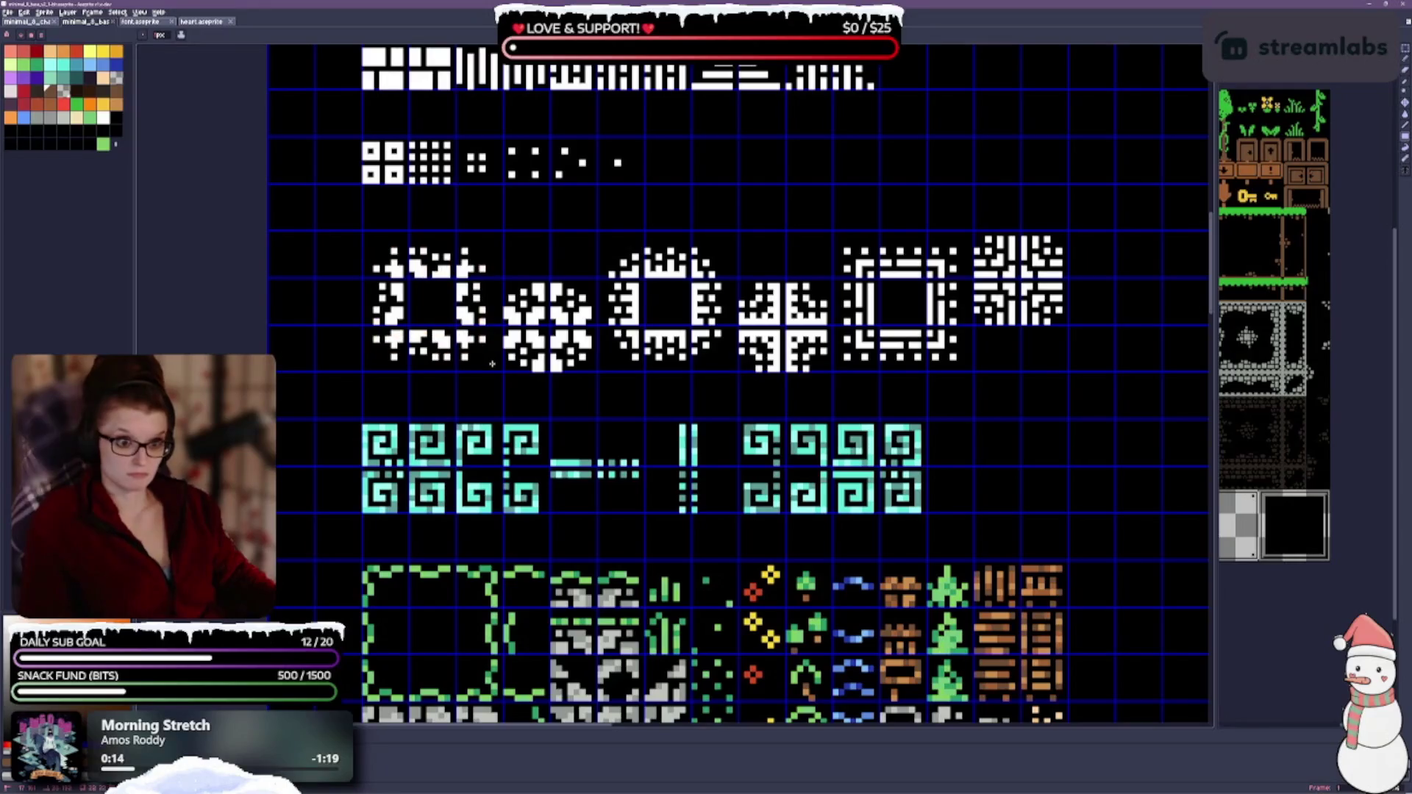
click(395, 338)
scroll(627, 319, up, 1)
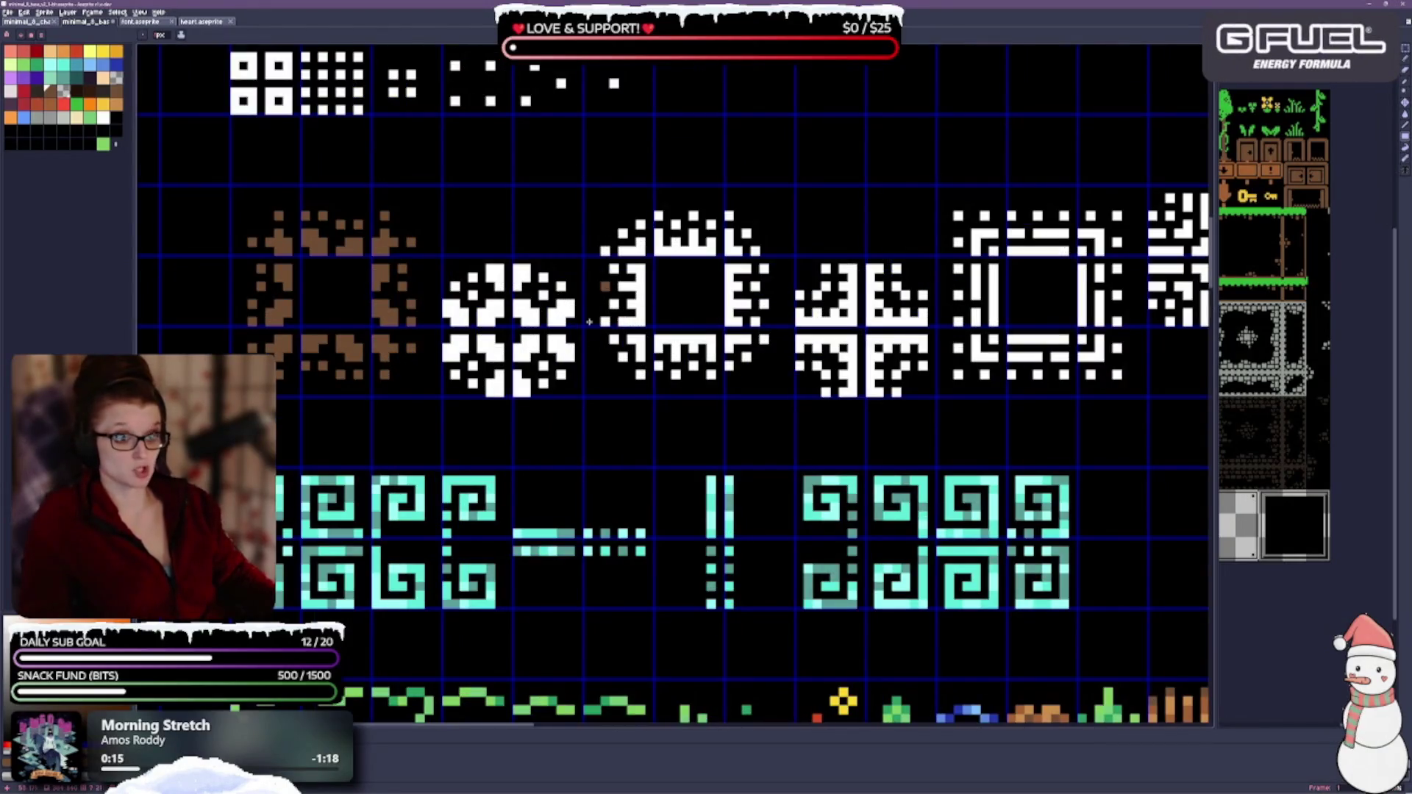
scroll(657, 367, down, 1)
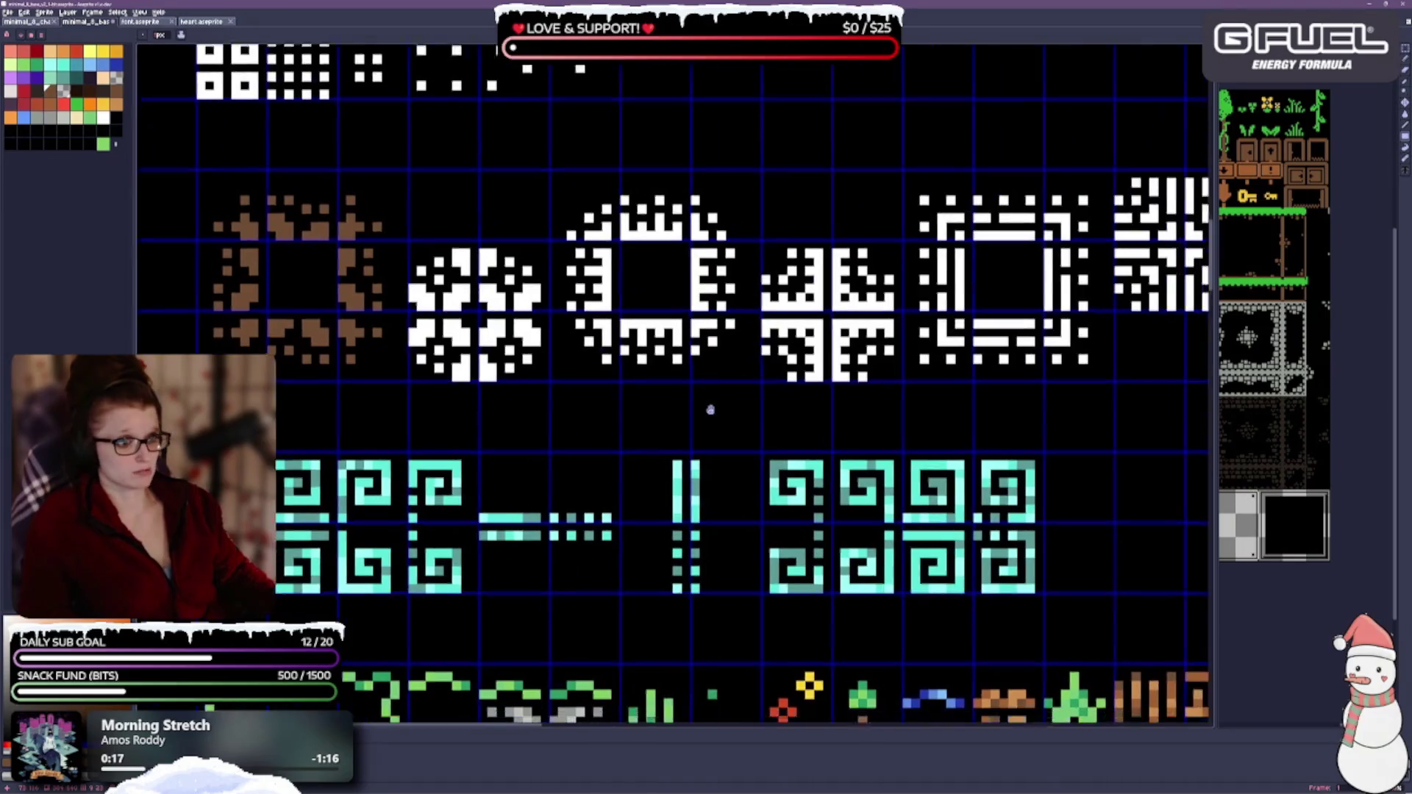
scroll(657, 367, down, 1)
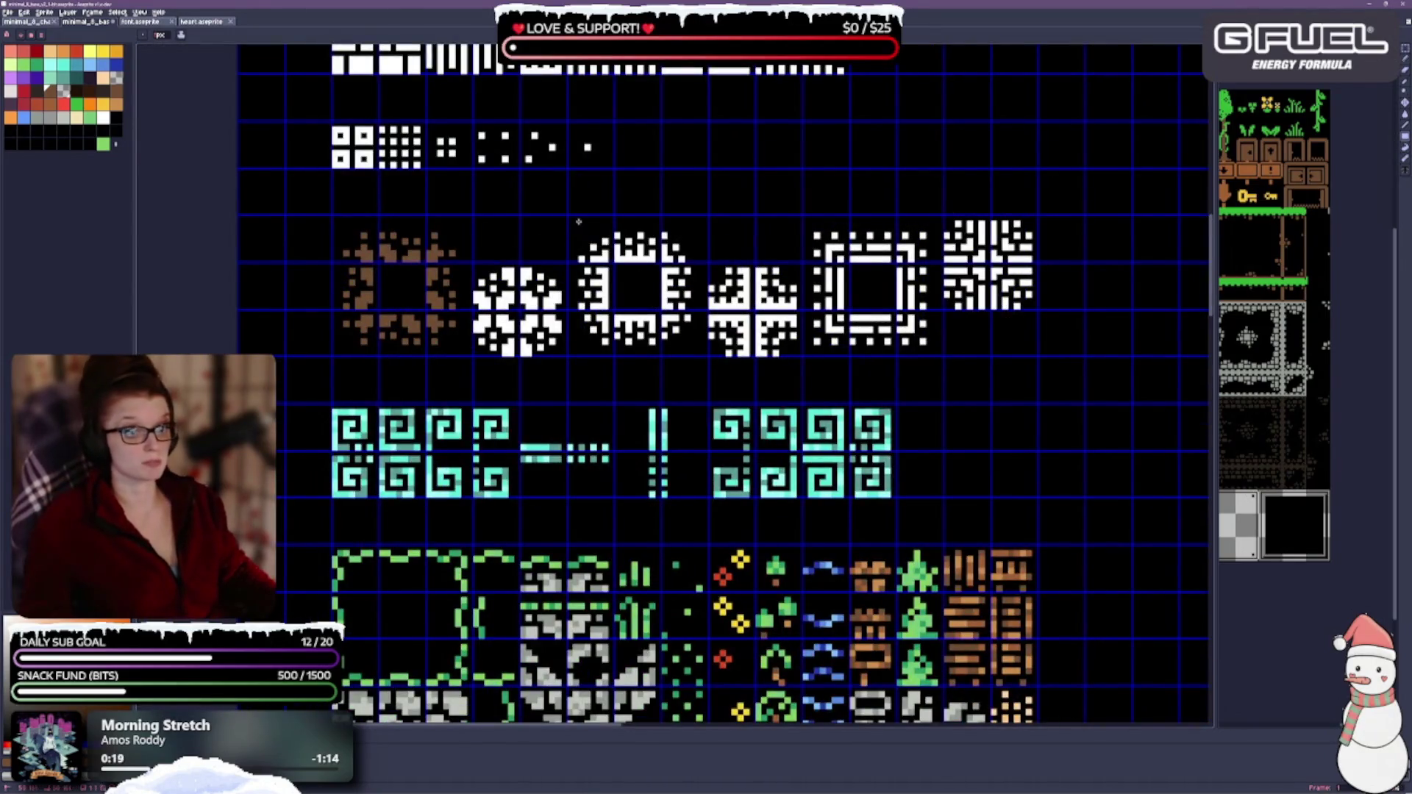
click(650, 302)
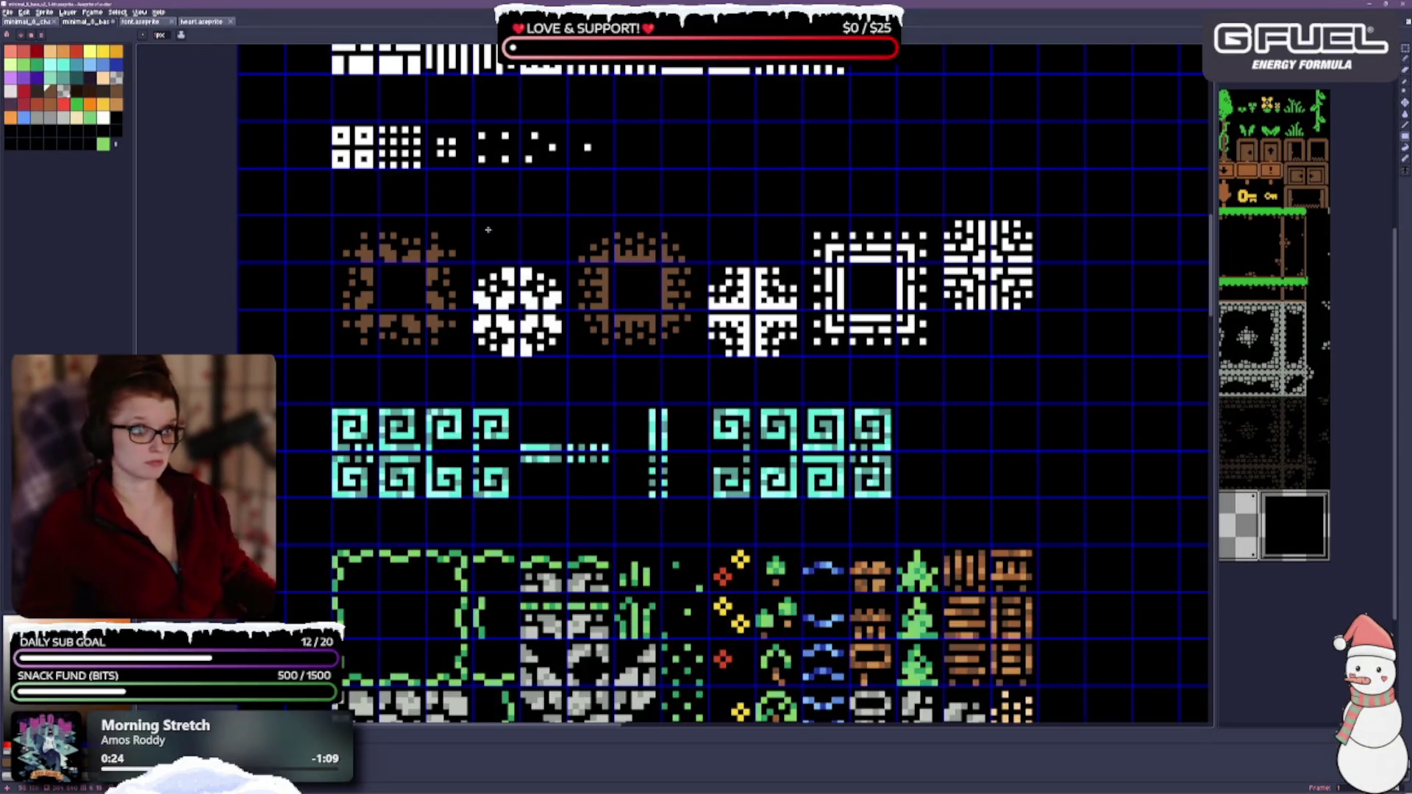
drag(523, 243, 585, 236)
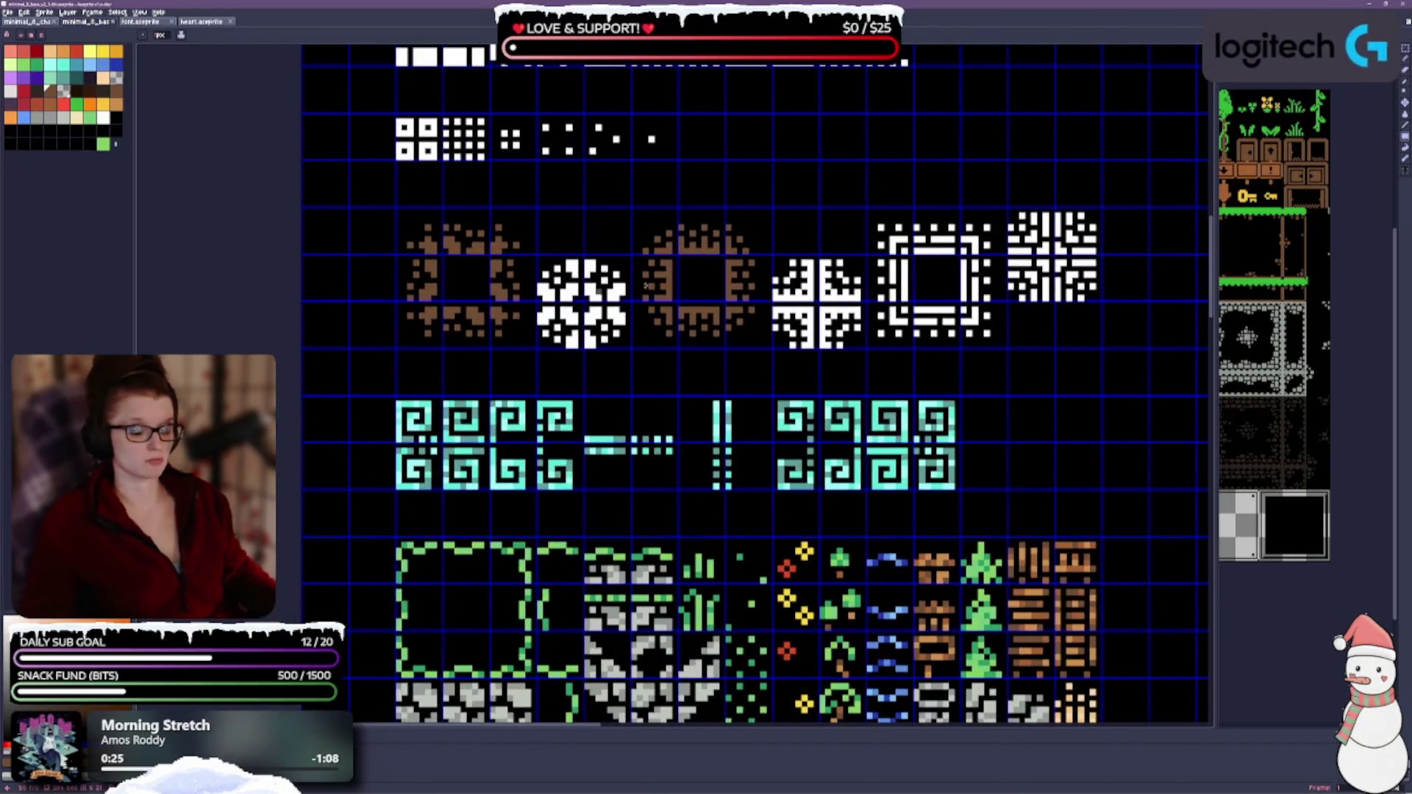
scroll(601, 296, up, 1)
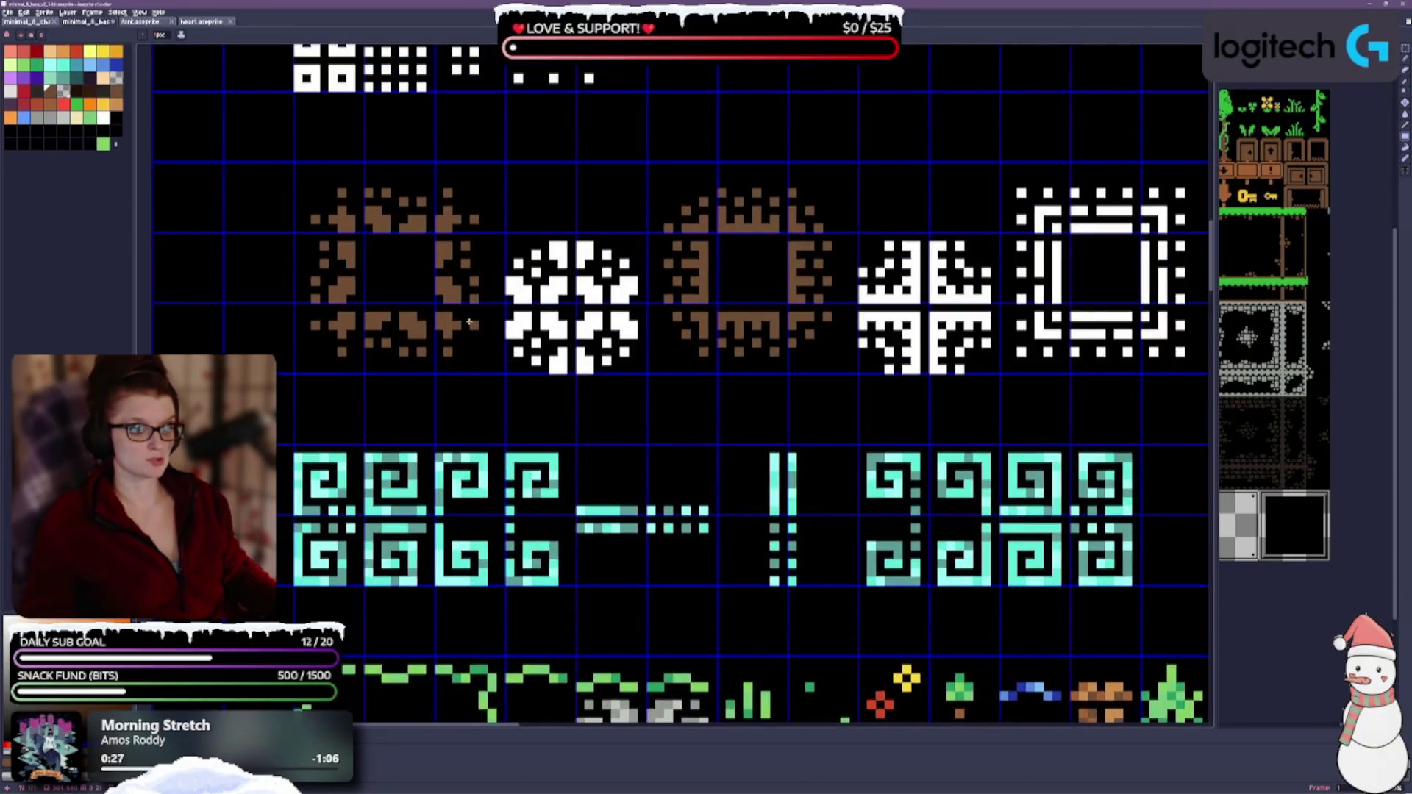
click(63, 93)
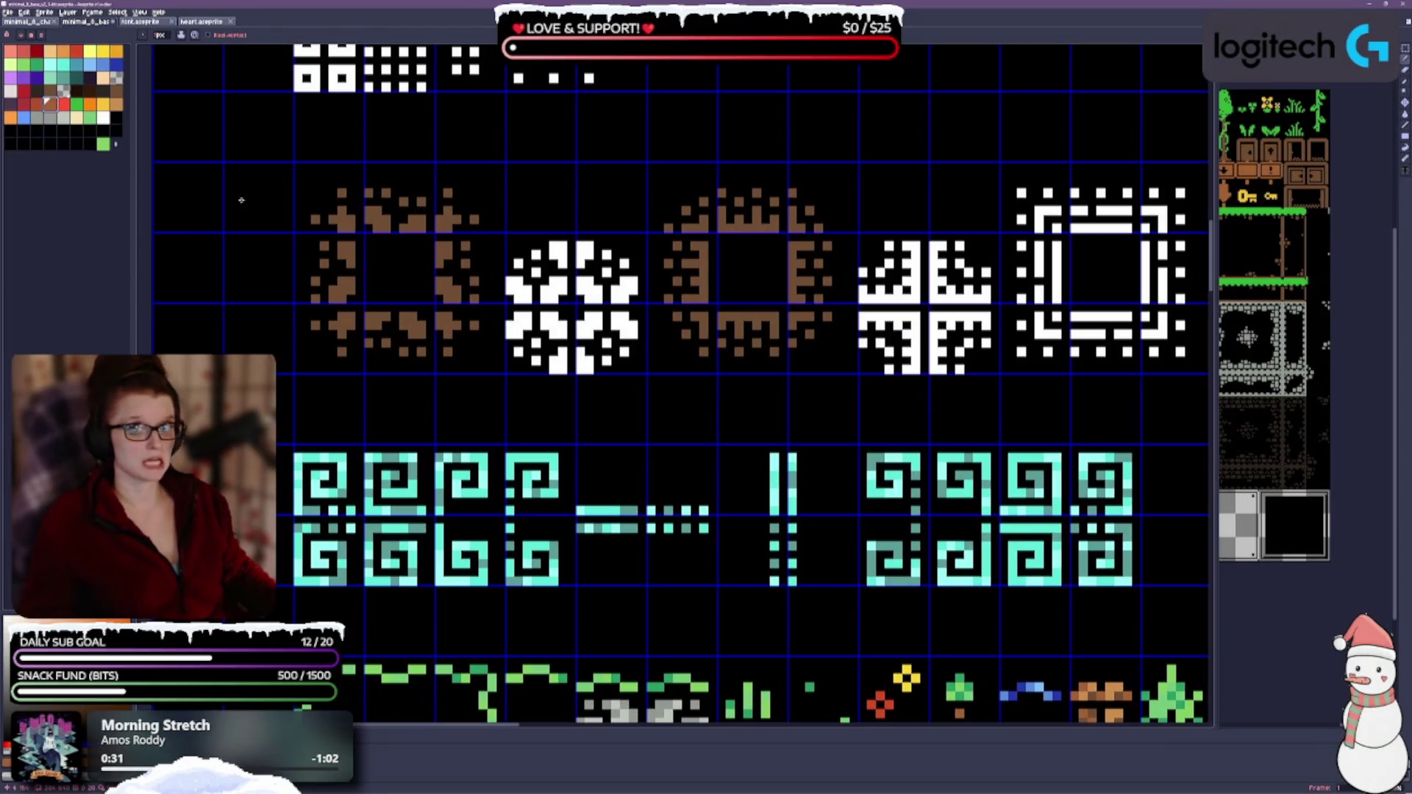
drag(382, 229, 471, 220)
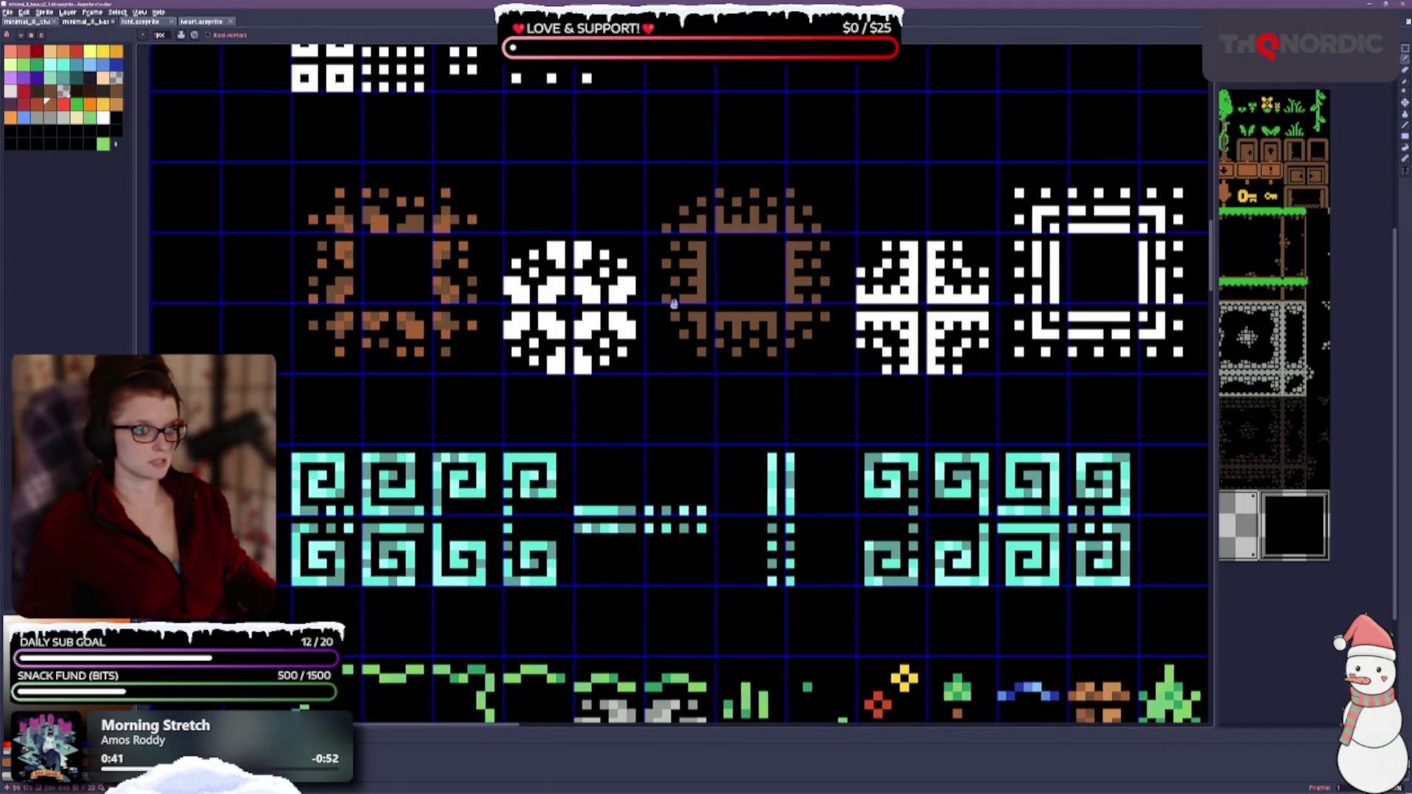
scroll(696, 234, right, 2)
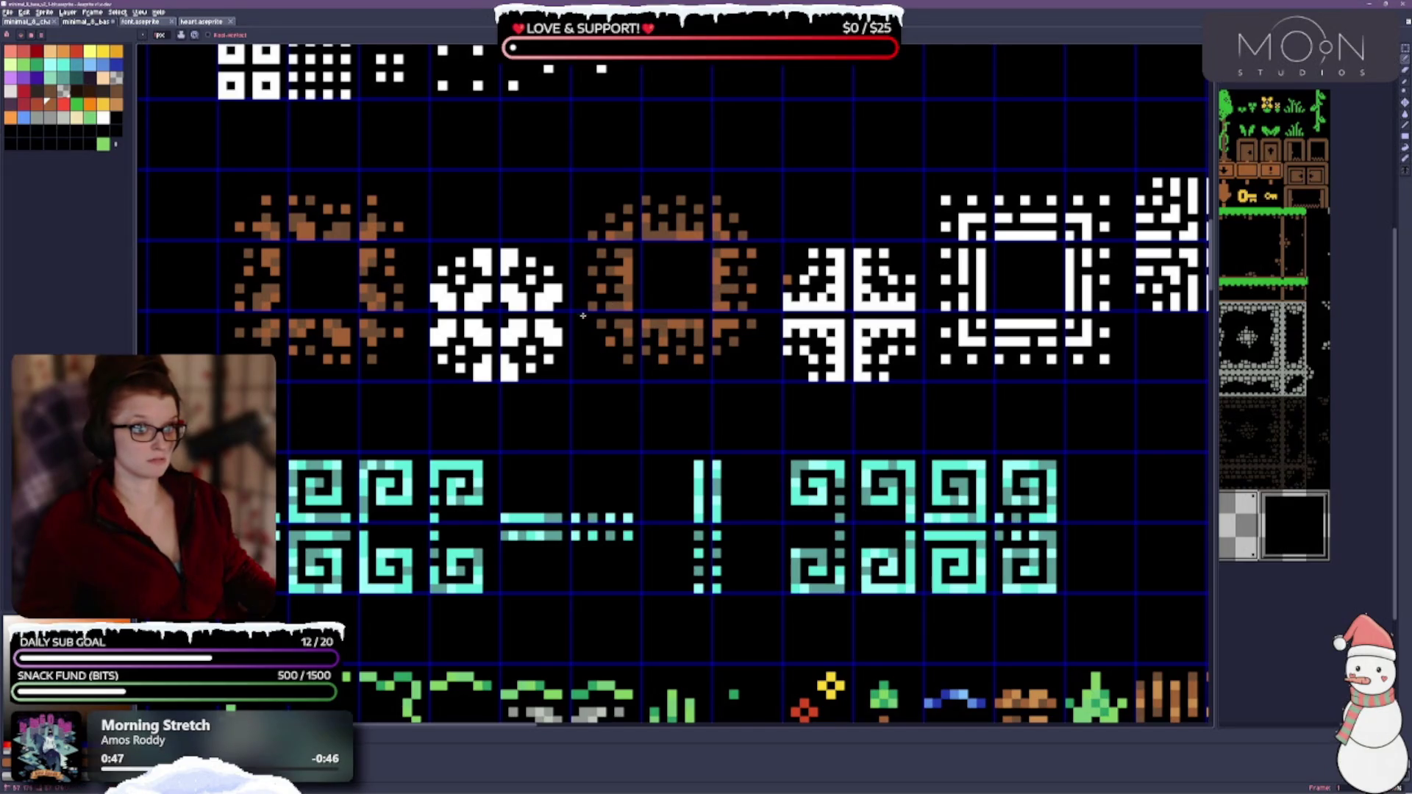
Step: Bucket-fill both brown rings to light tan
key(b)
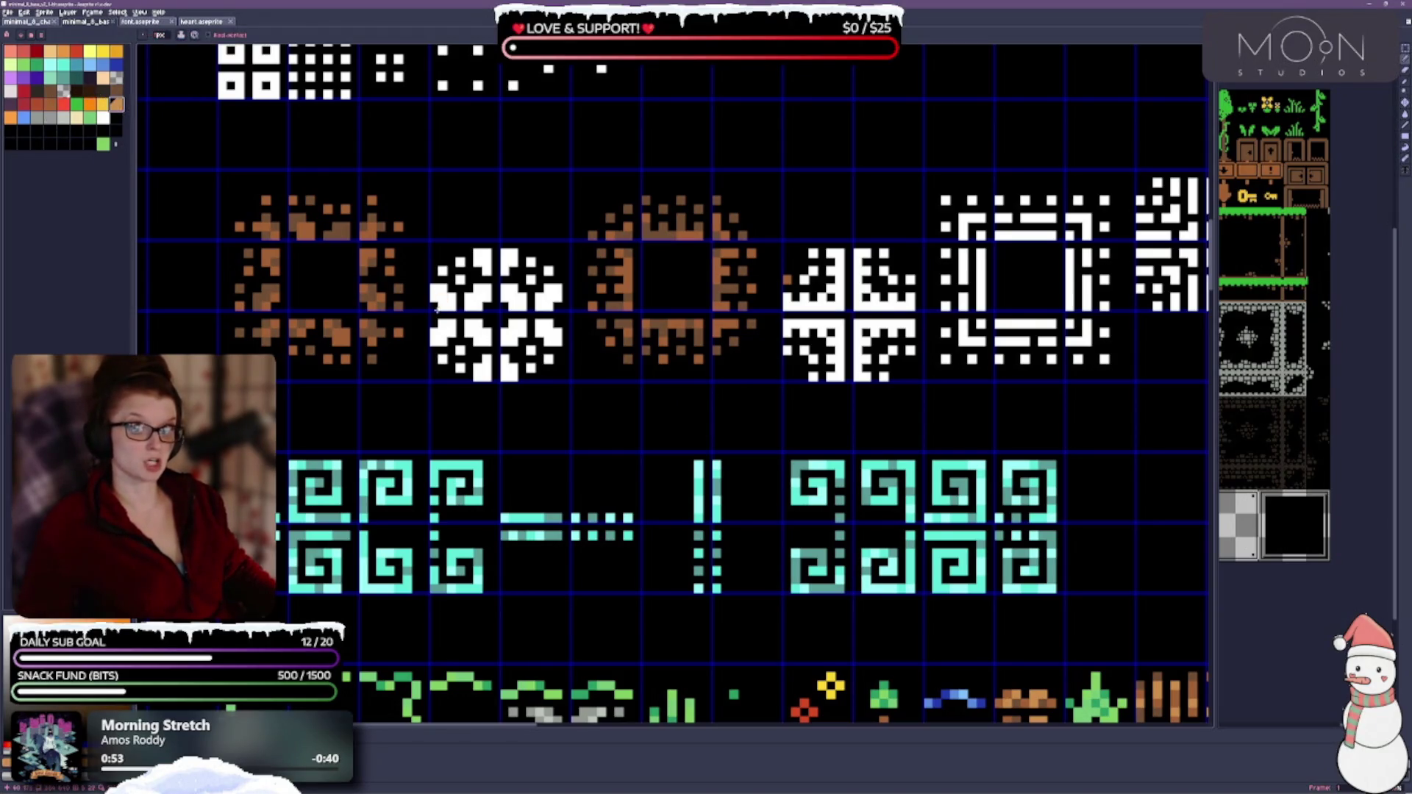
drag(373, 324, 433, 332)
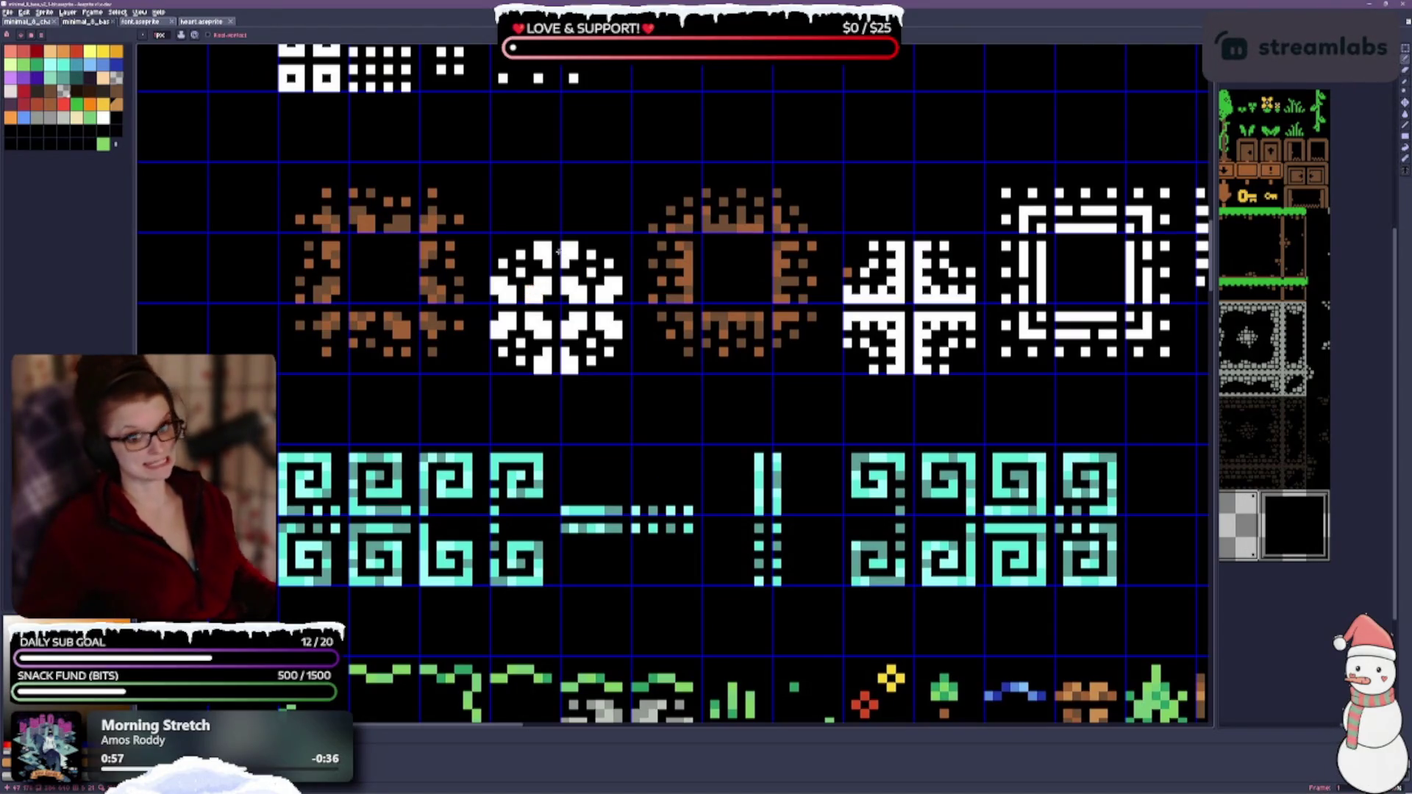
scroll(805, 430, down, 2)
scroll(805, 428, down, 1)
scroll(789, 435, up, 2)
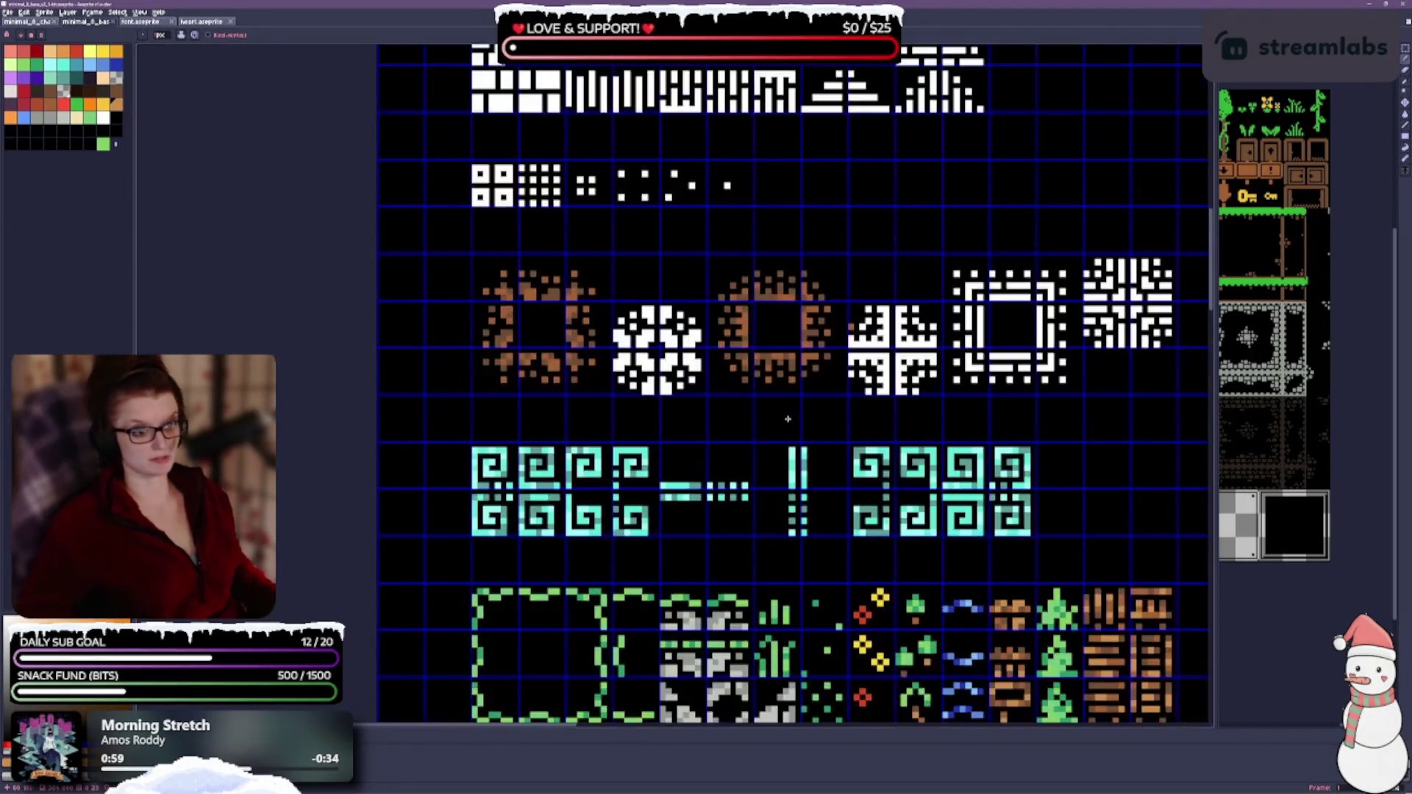
scroll(789, 435, up, 2)
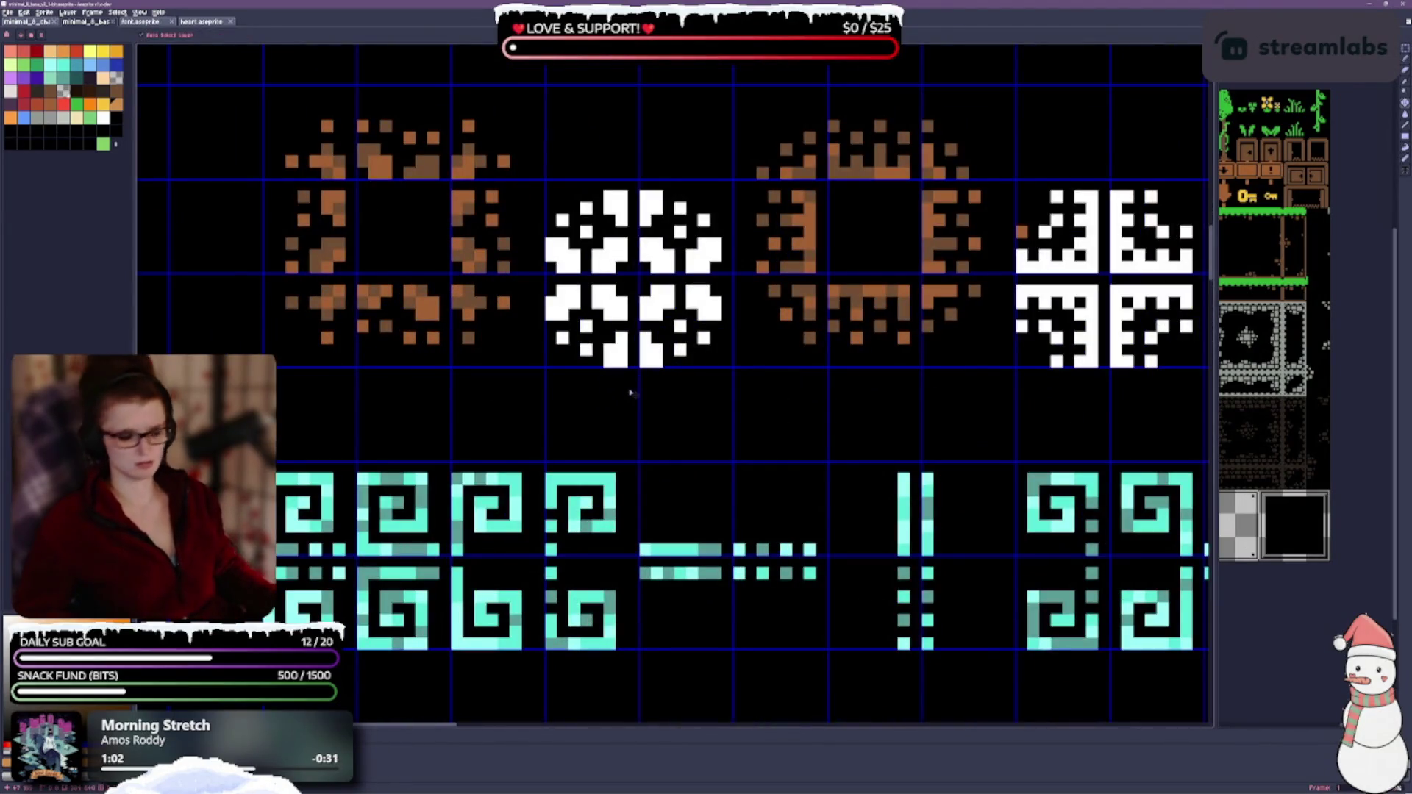
scroll(662, 375, down, 2)
scroll(633, 368, up, 1)
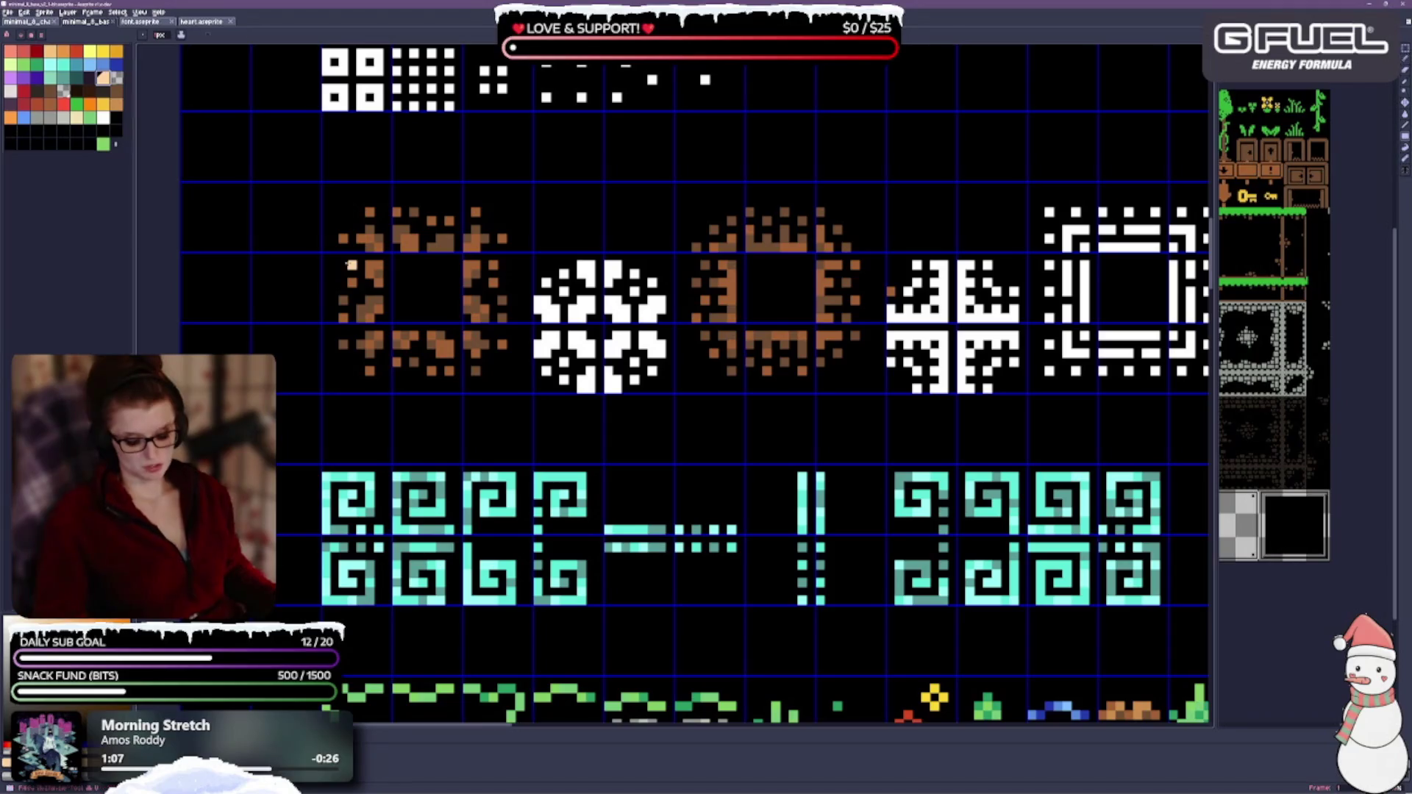
click(486, 353)
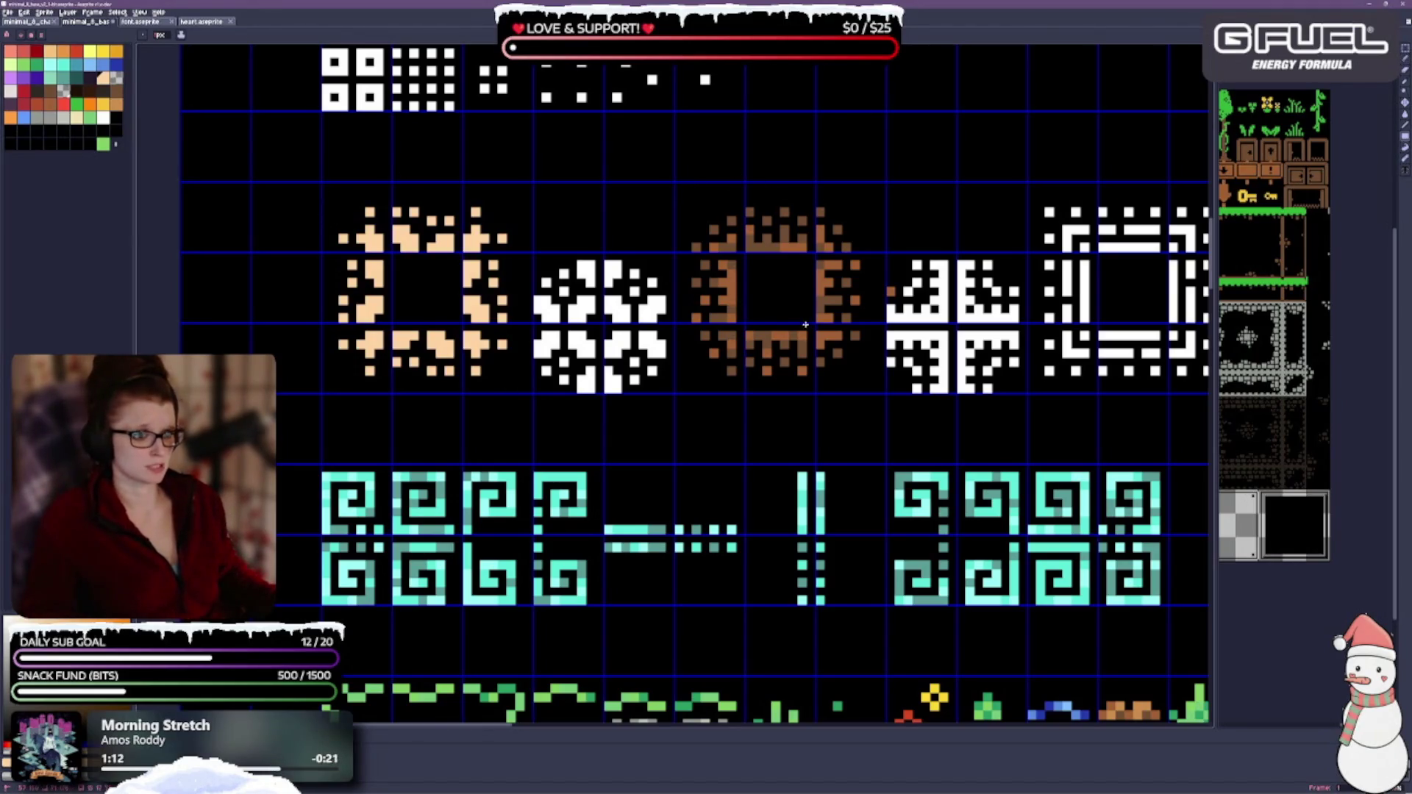
click(857, 336)
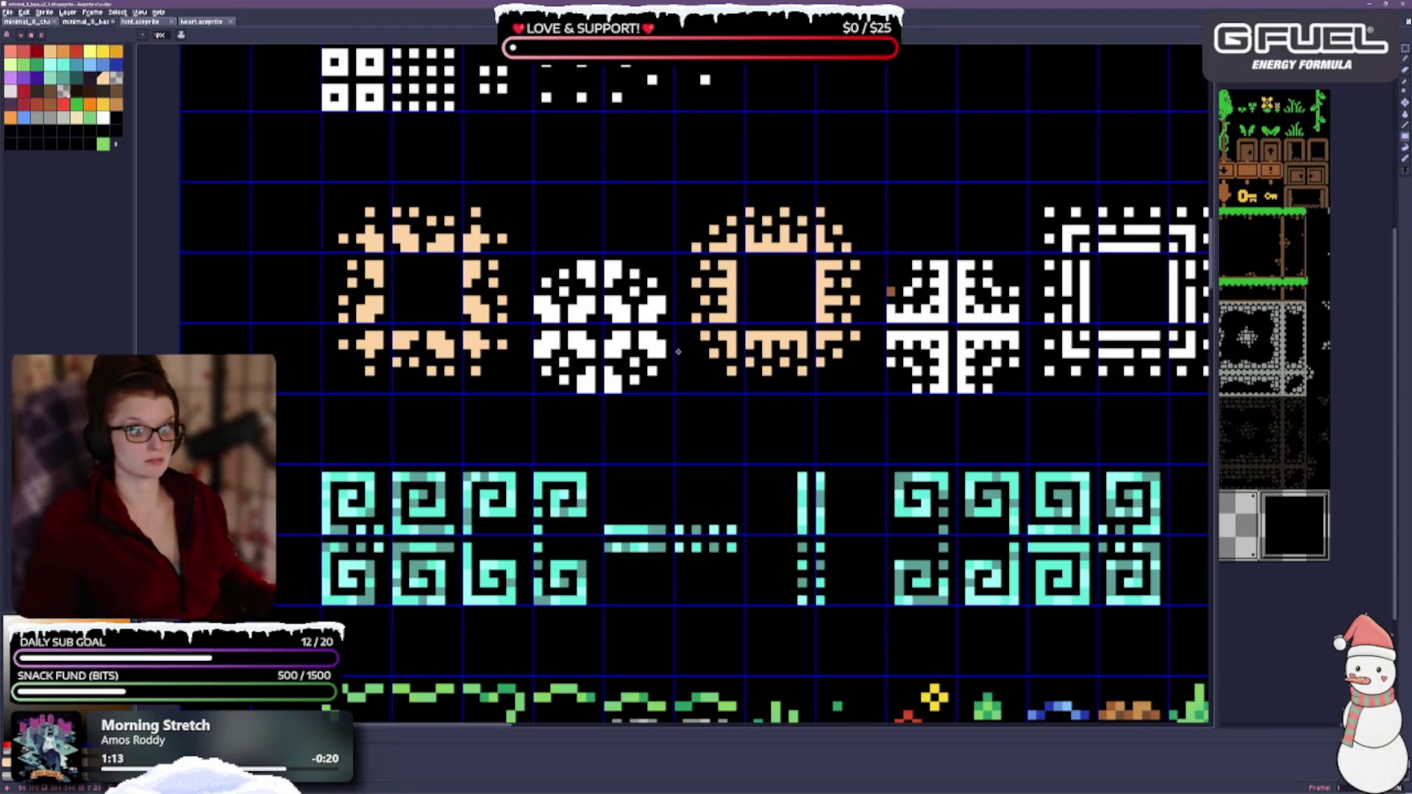
scroll(678, 353, right, 2)
Step: Pick a darker tan and pencil the first shading pixels onto the tan ring
click(76, 116)
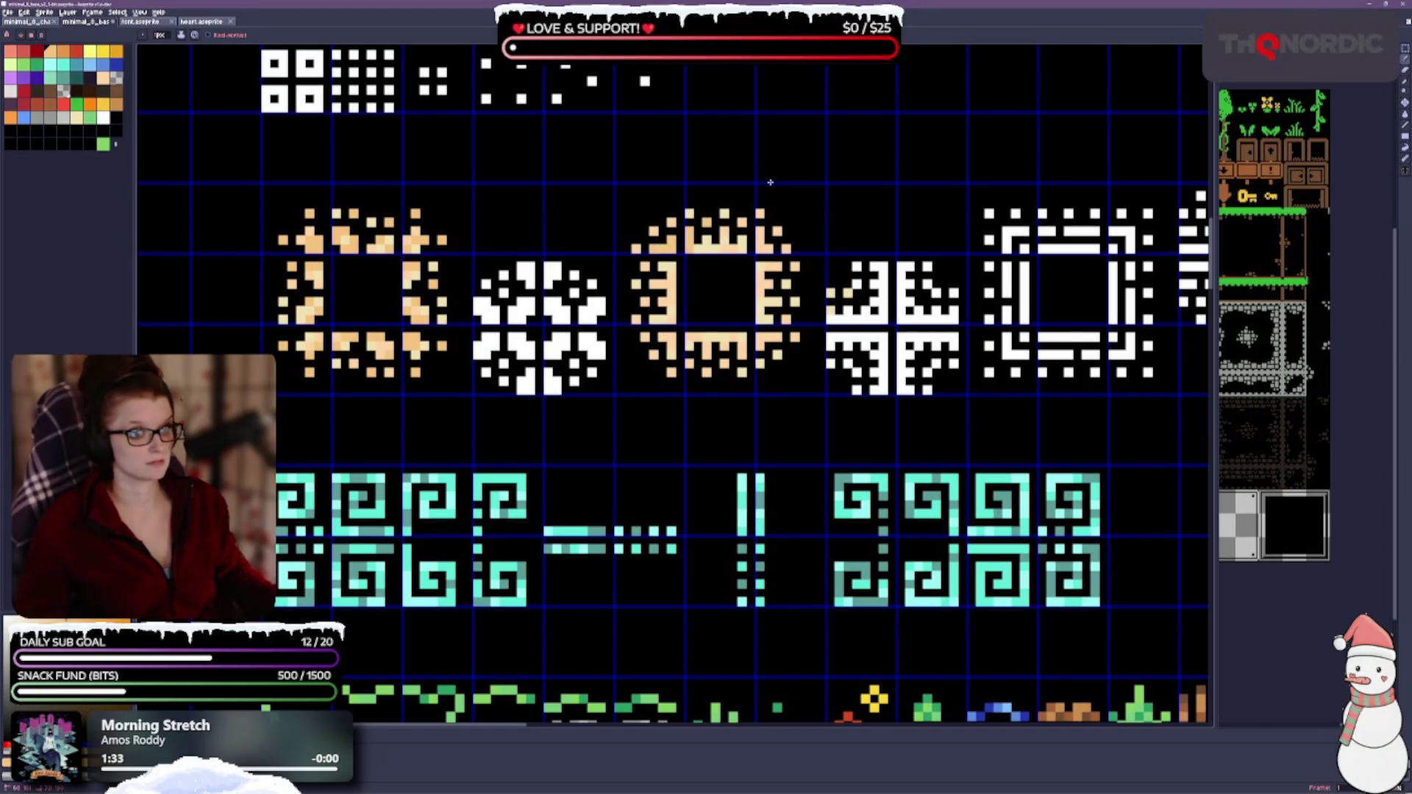
click(699, 244)
click(597, 354)
click(742, 373)
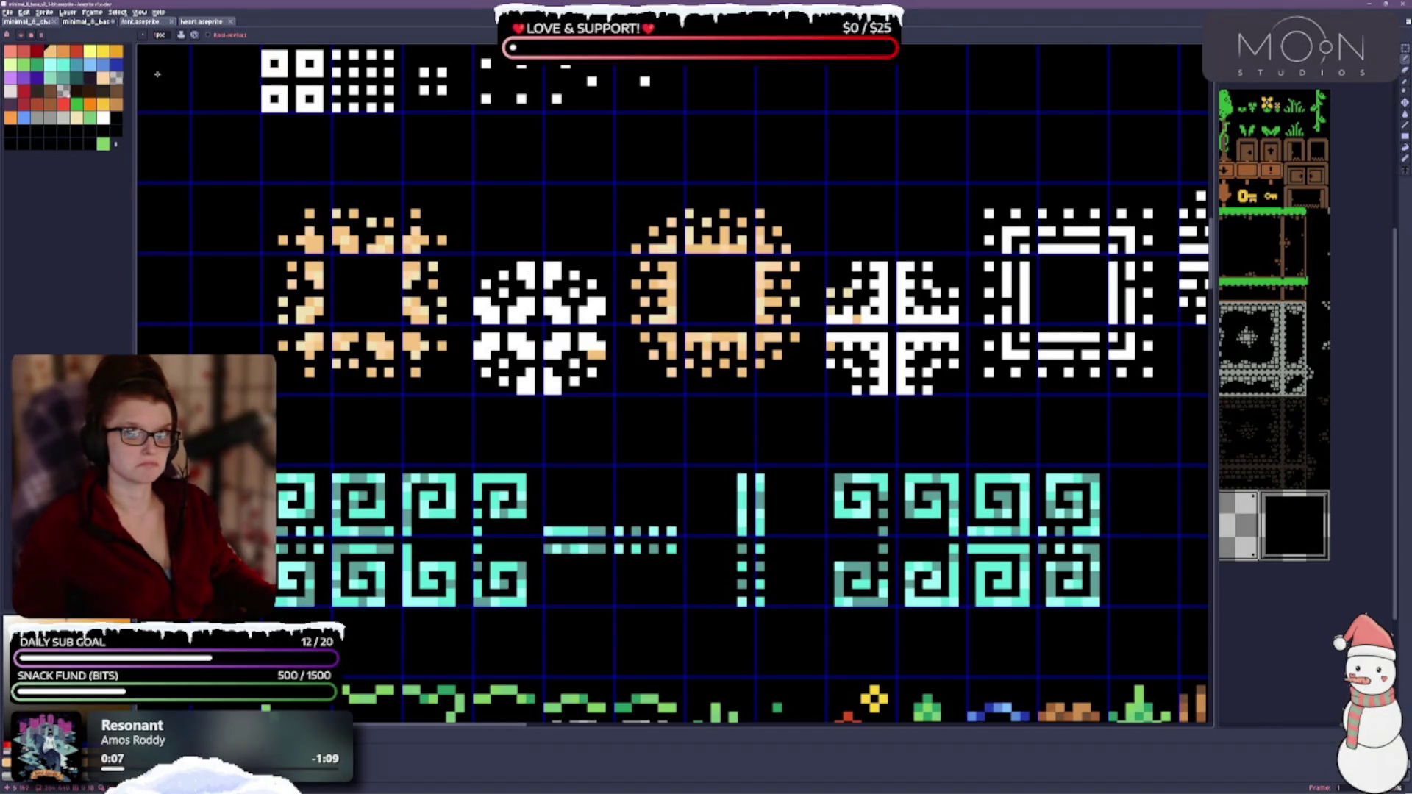
click(106, 78)
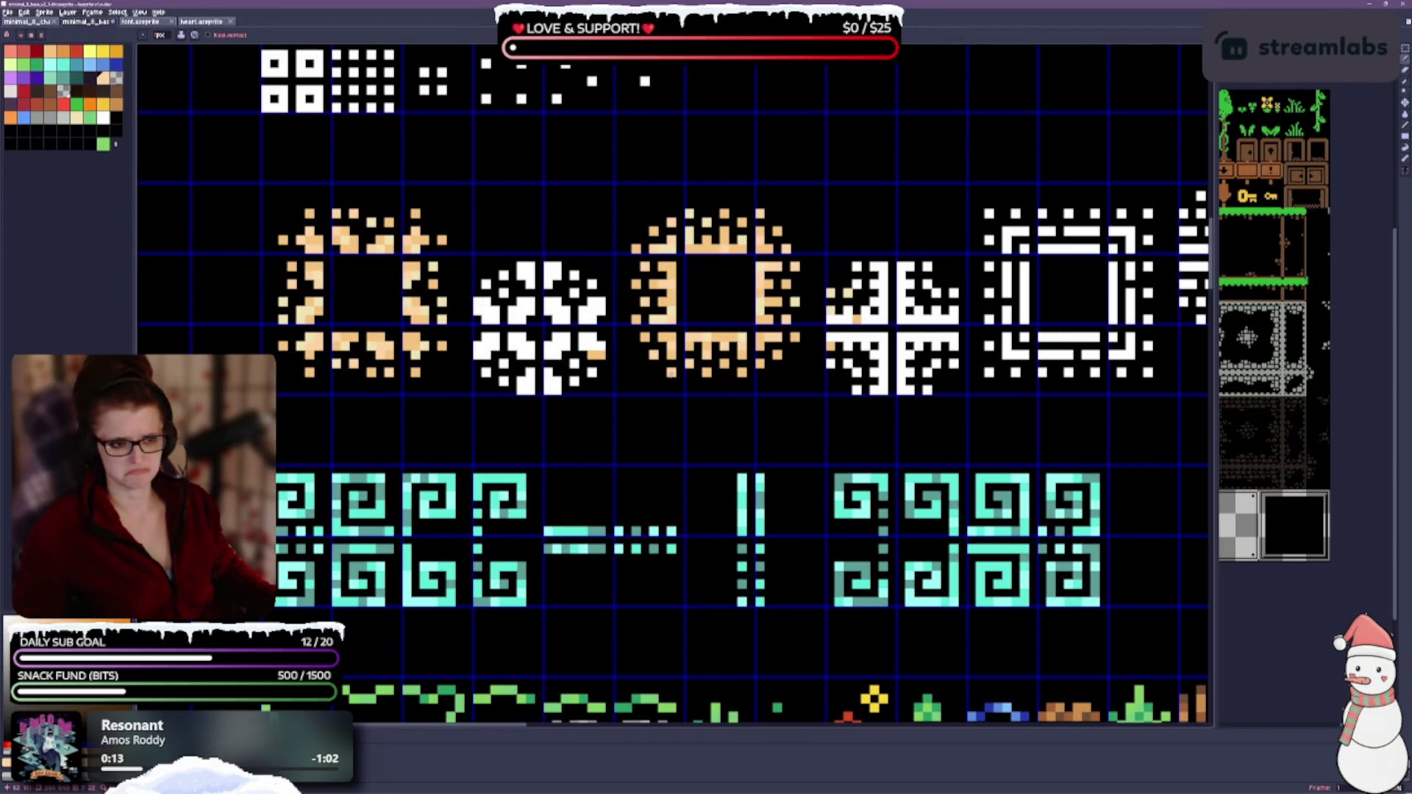
scroll(847, 152, down, 1)
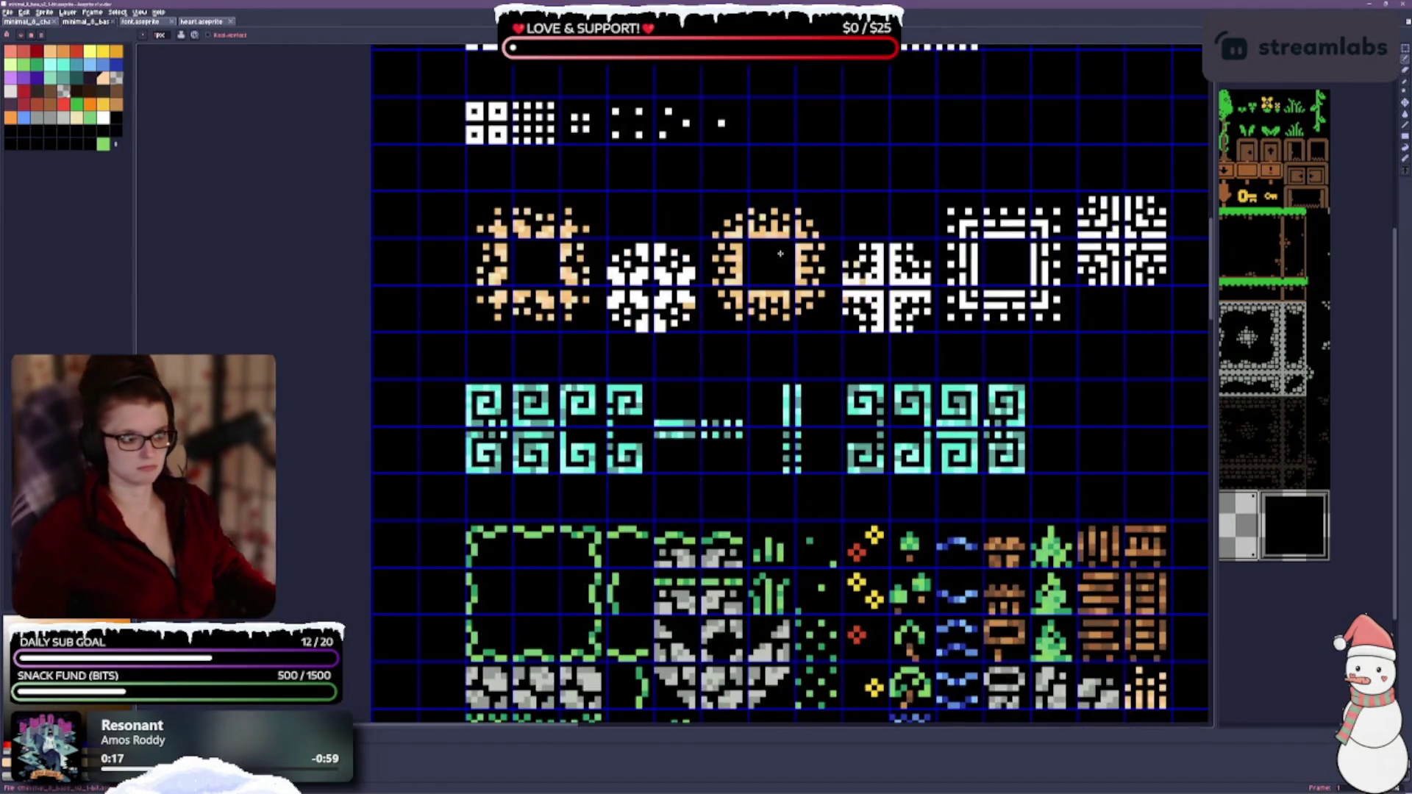
scroll(856, 198, down, 1)
scroll(983, 164, up, 2)
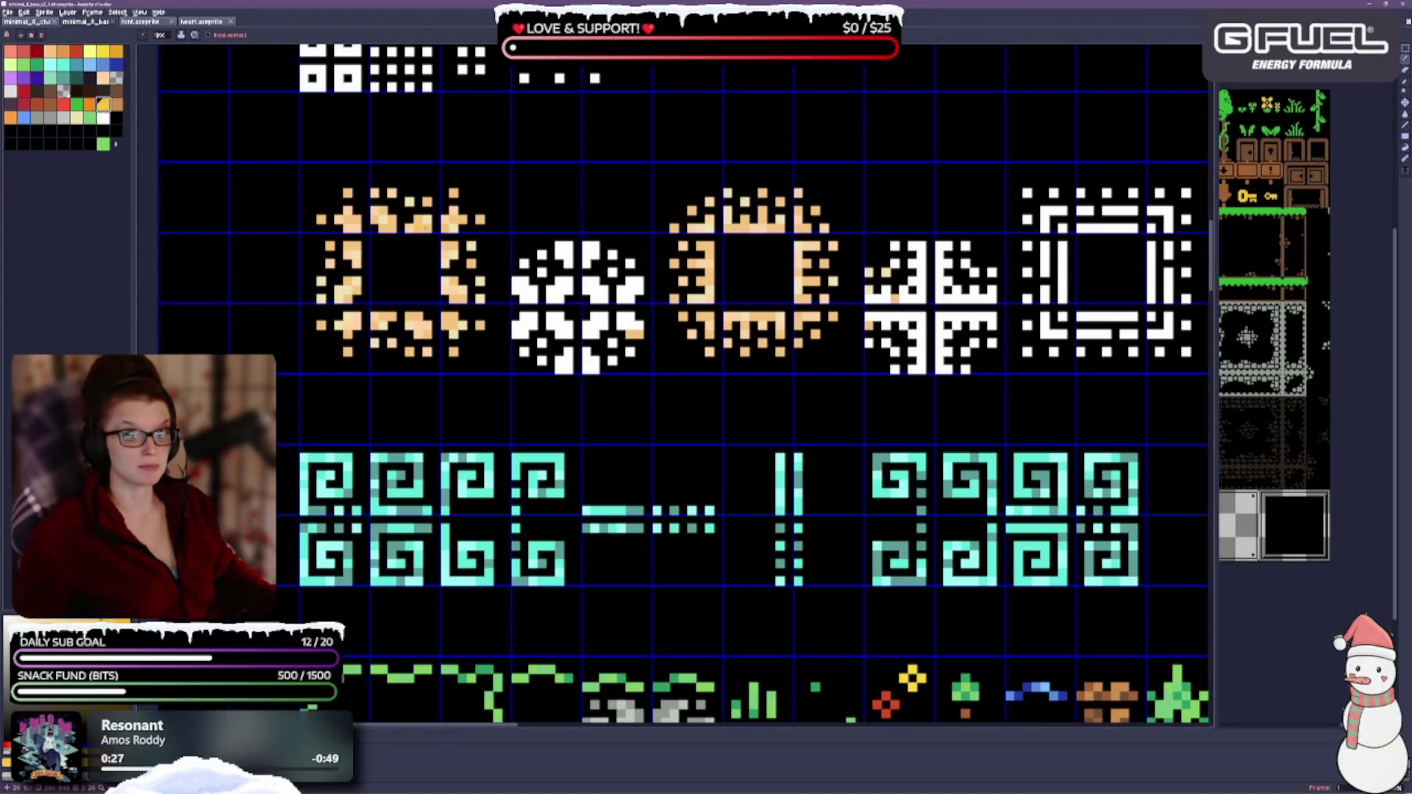
Step: Scatter darker tan shading pixels around the left tan ring
click(450, 215)
click(471, 247)
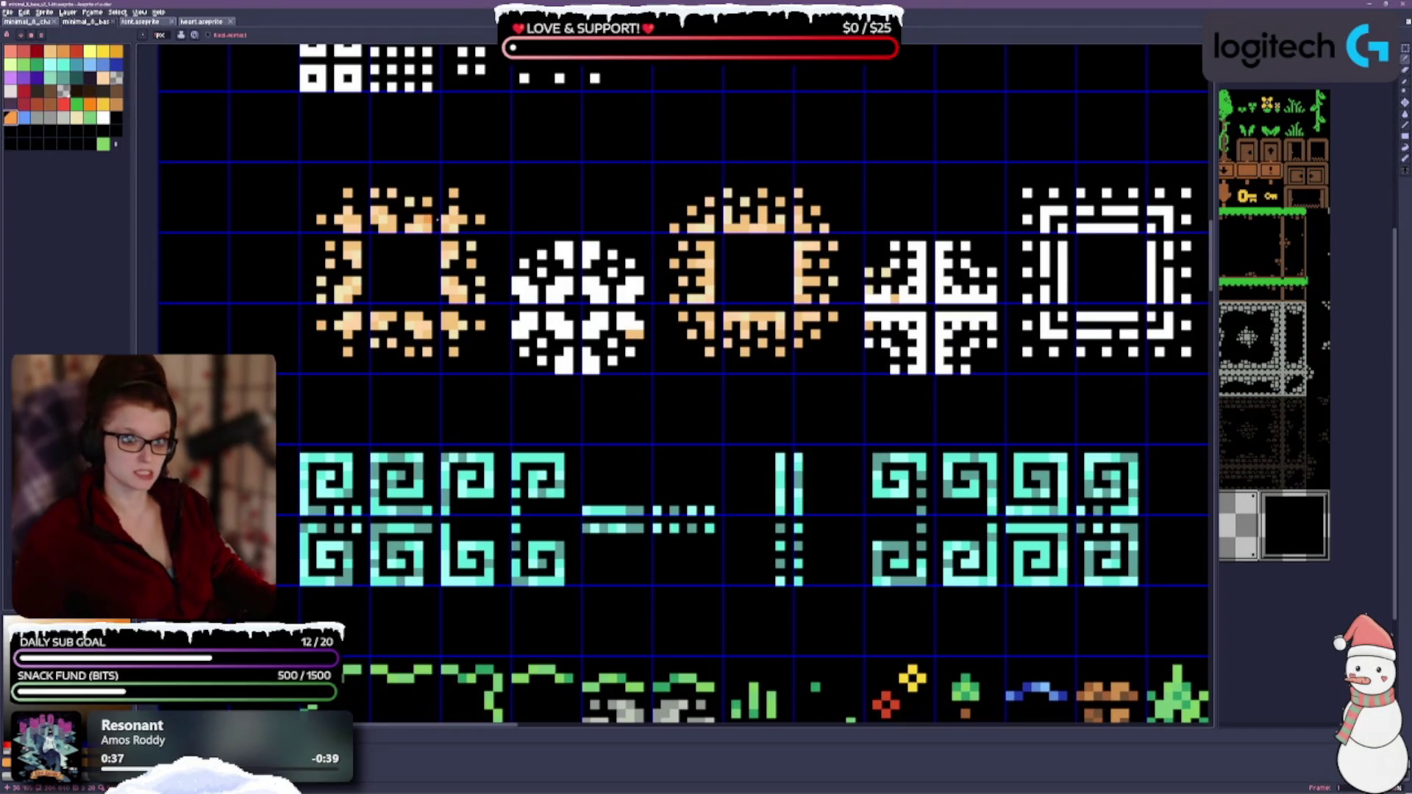
click(347, 224)
click(418, 224)
click(456, 223)
click(458, 295)
click(414, 321)
click(426, 367)
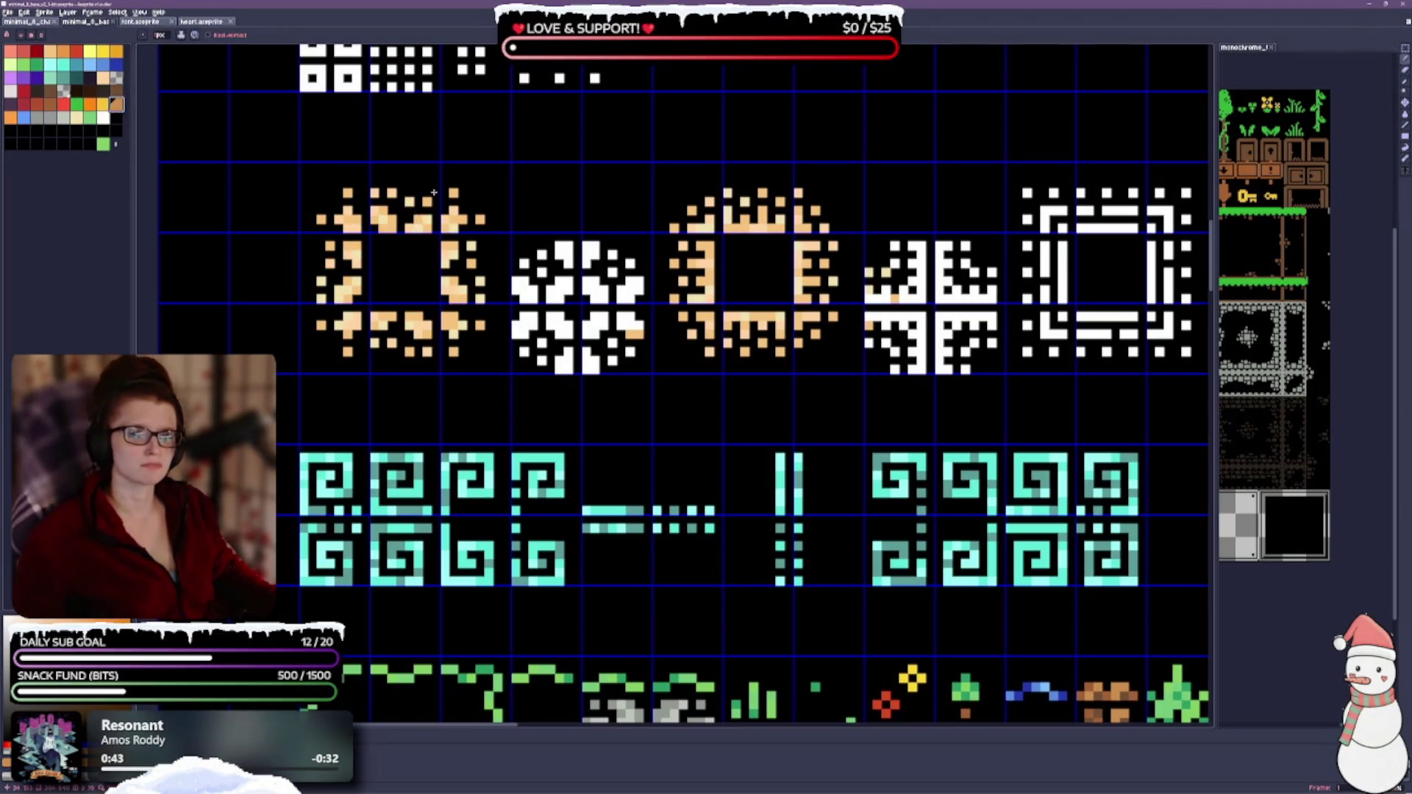
click(431, 224)
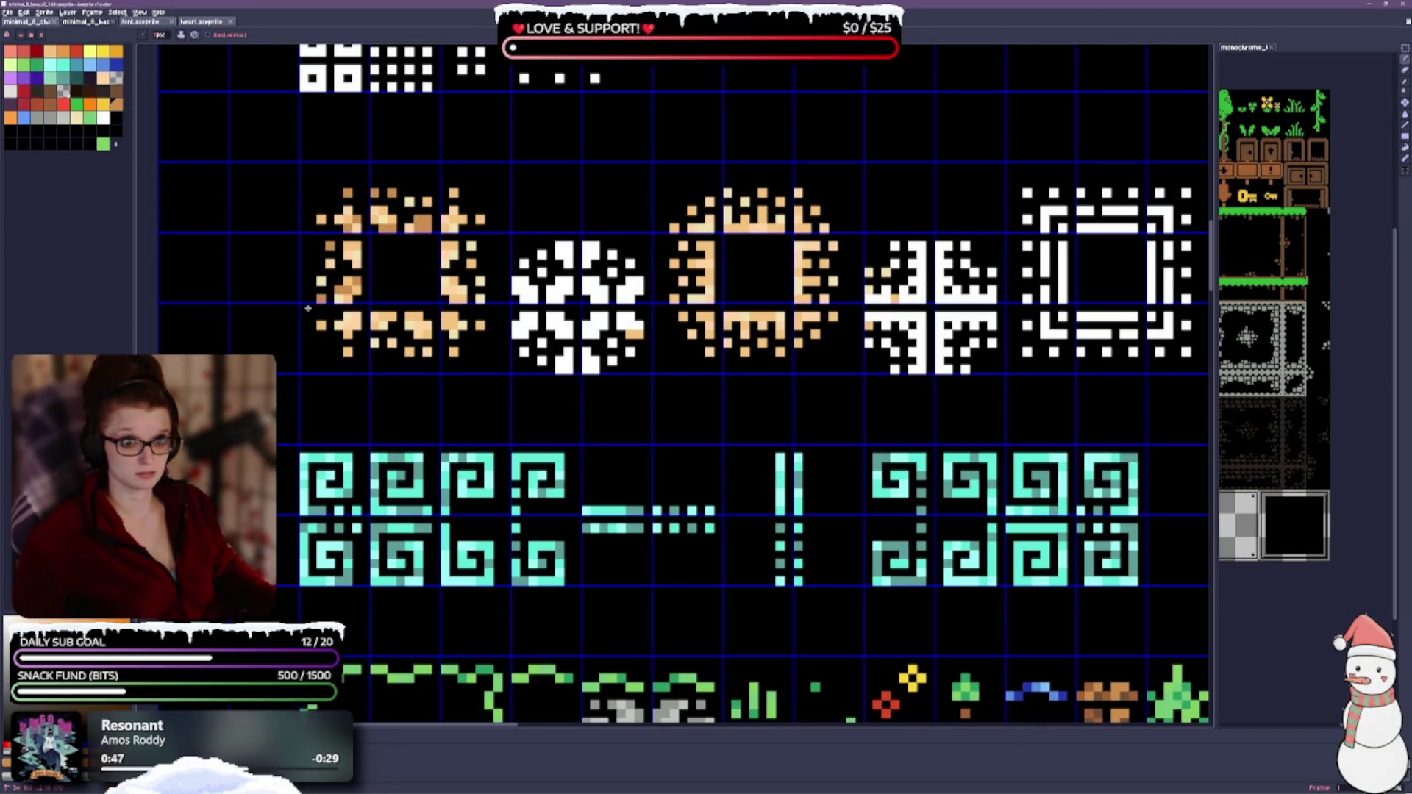
Step: Scatter darker tan shading pixels around the right tan ring
click(723, 219)
click(798, 193)
click(796, 231)
click(684, 281)
click(824, 299)
click(833, 317)
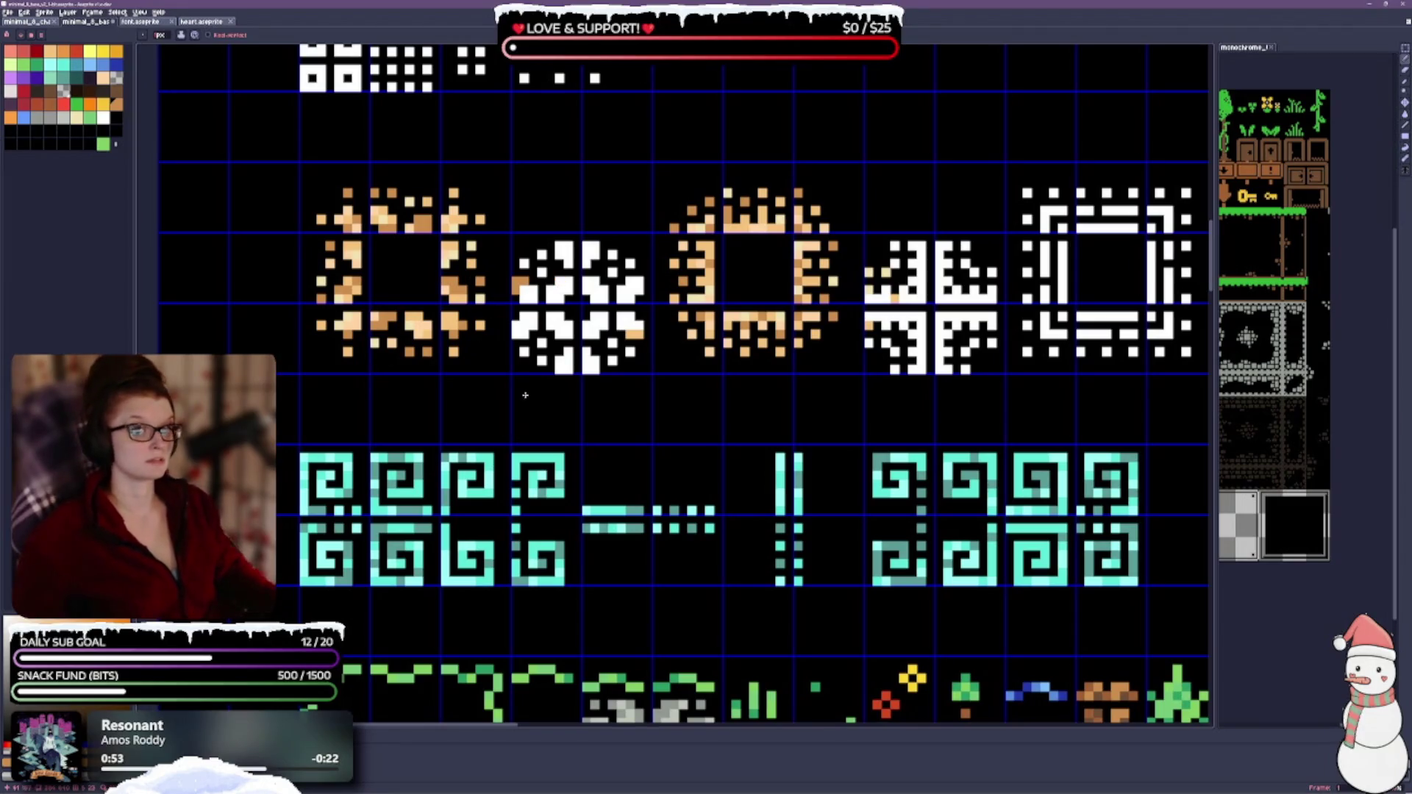
scroll(470, 312, down, 1)
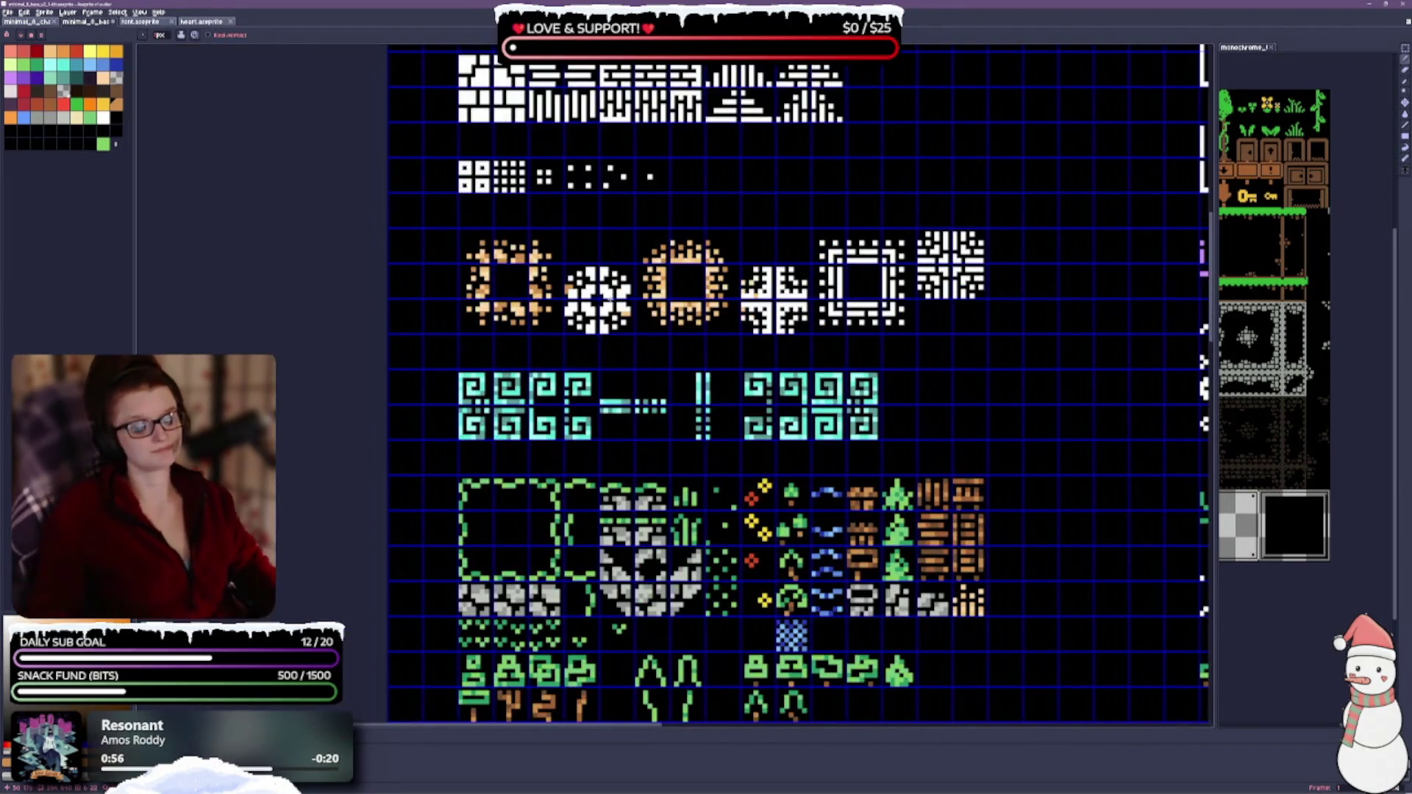
scroll(625, 411, up, 1)
scroll(655, 284, up, 1)
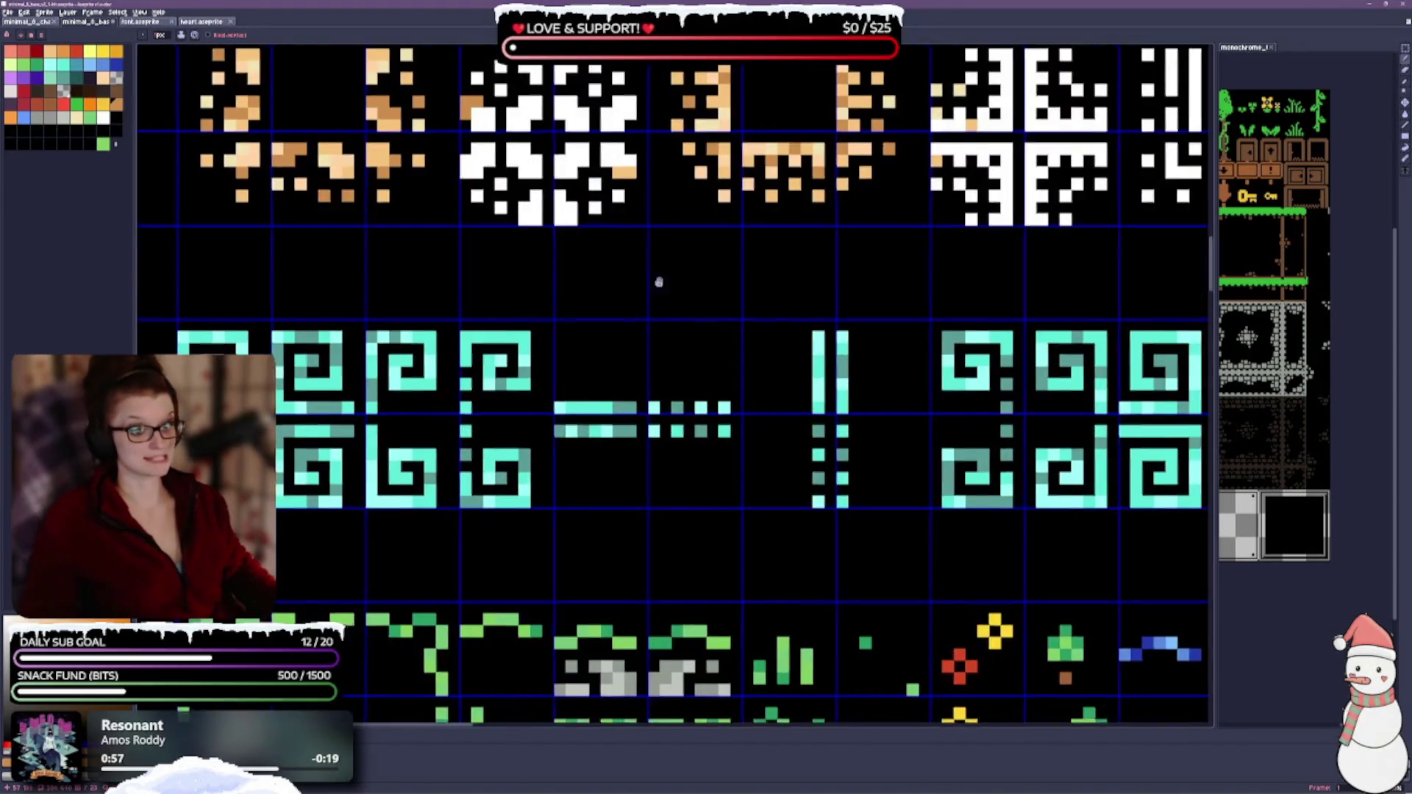
scroll(656, 284, down, 1)
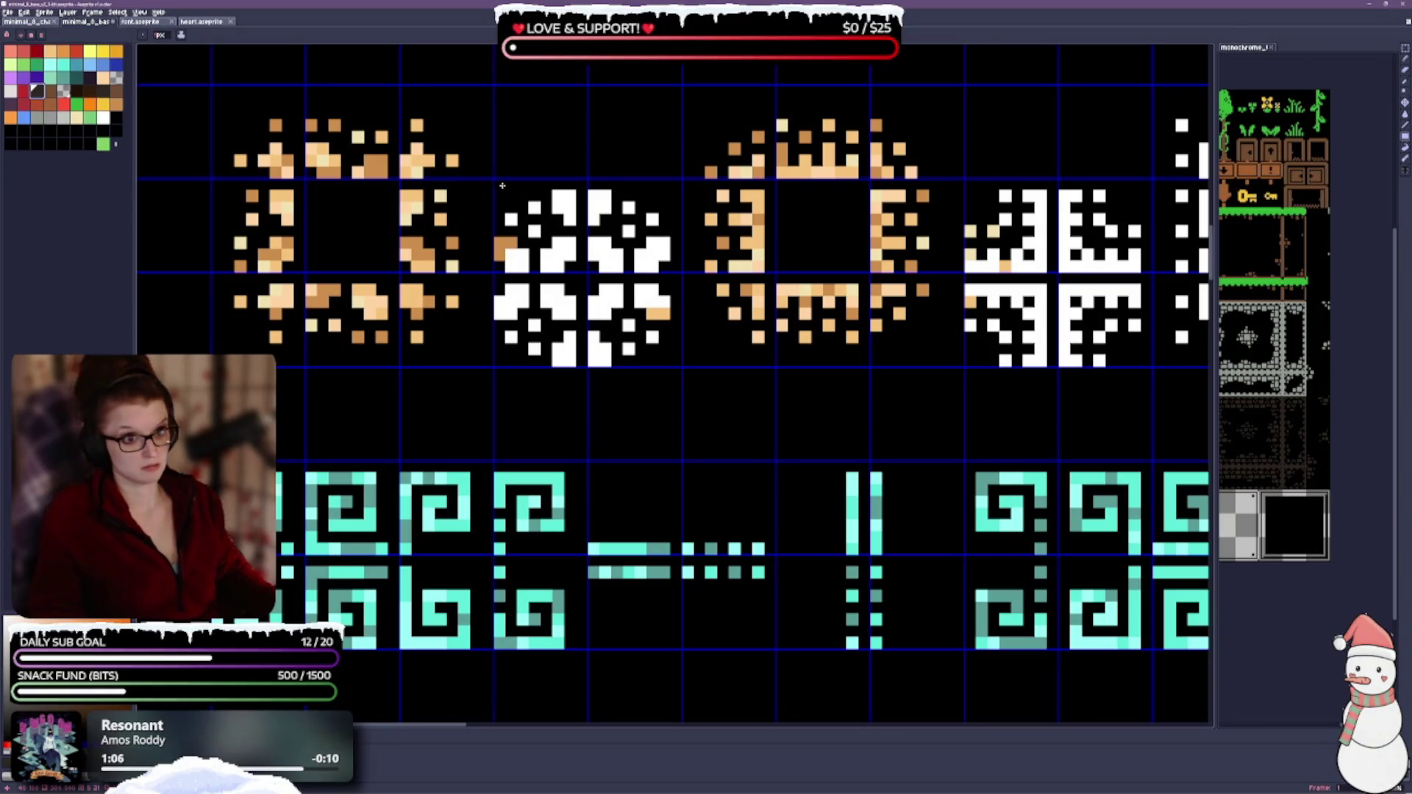
Step: Fill the white snowflake tile dark grey and pencil light grey blocks in its centre and lower left
click(564, 243)
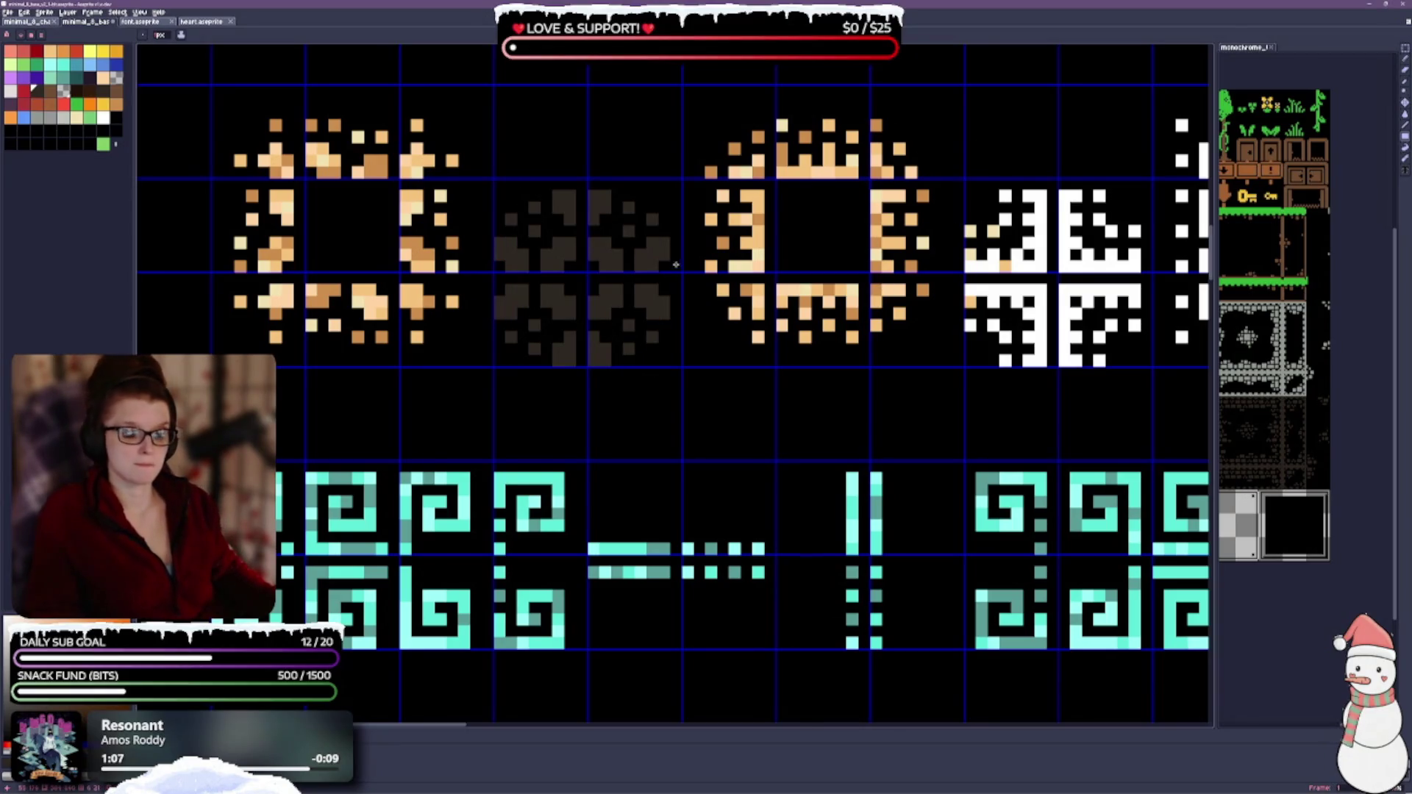
scroll(676, 264, down, 1)
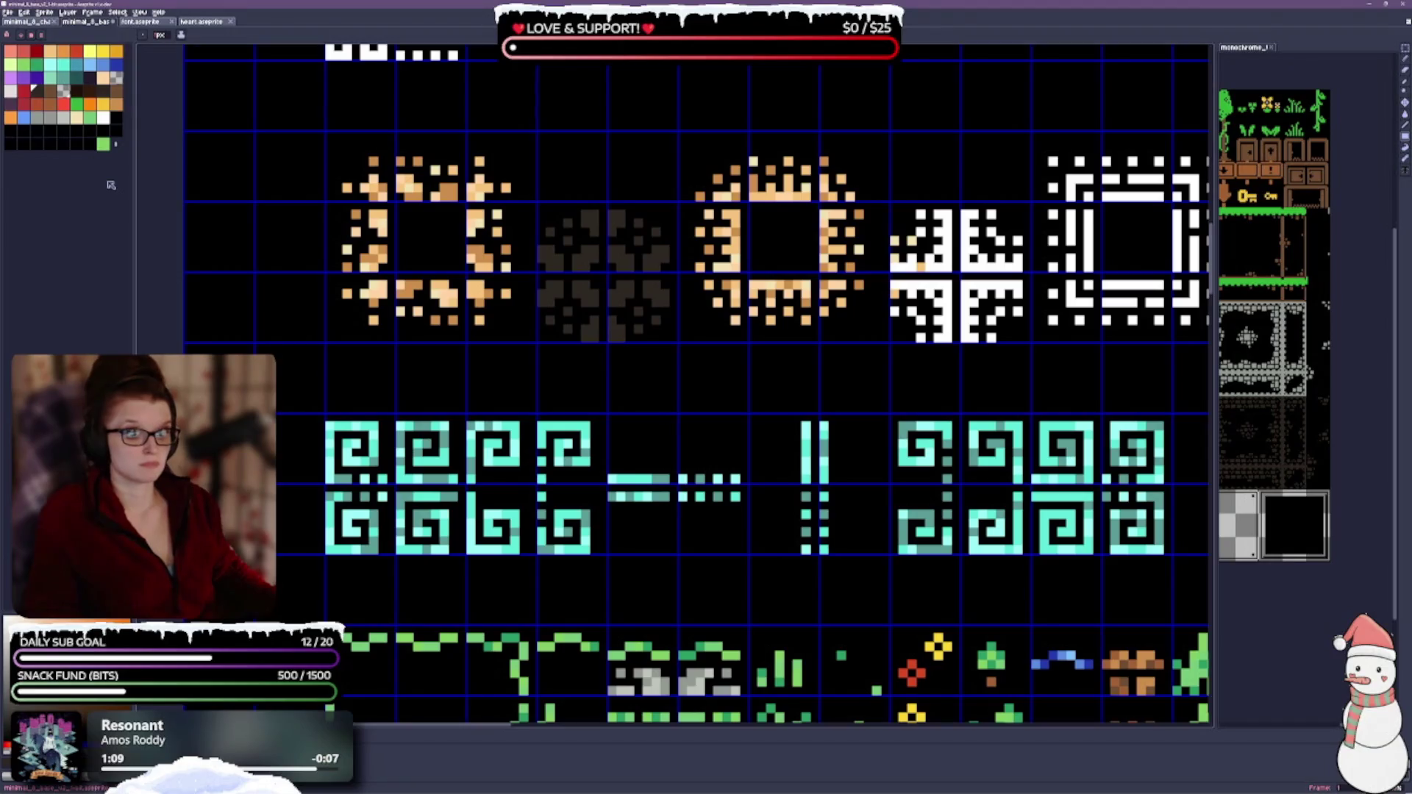
click(42, 118)
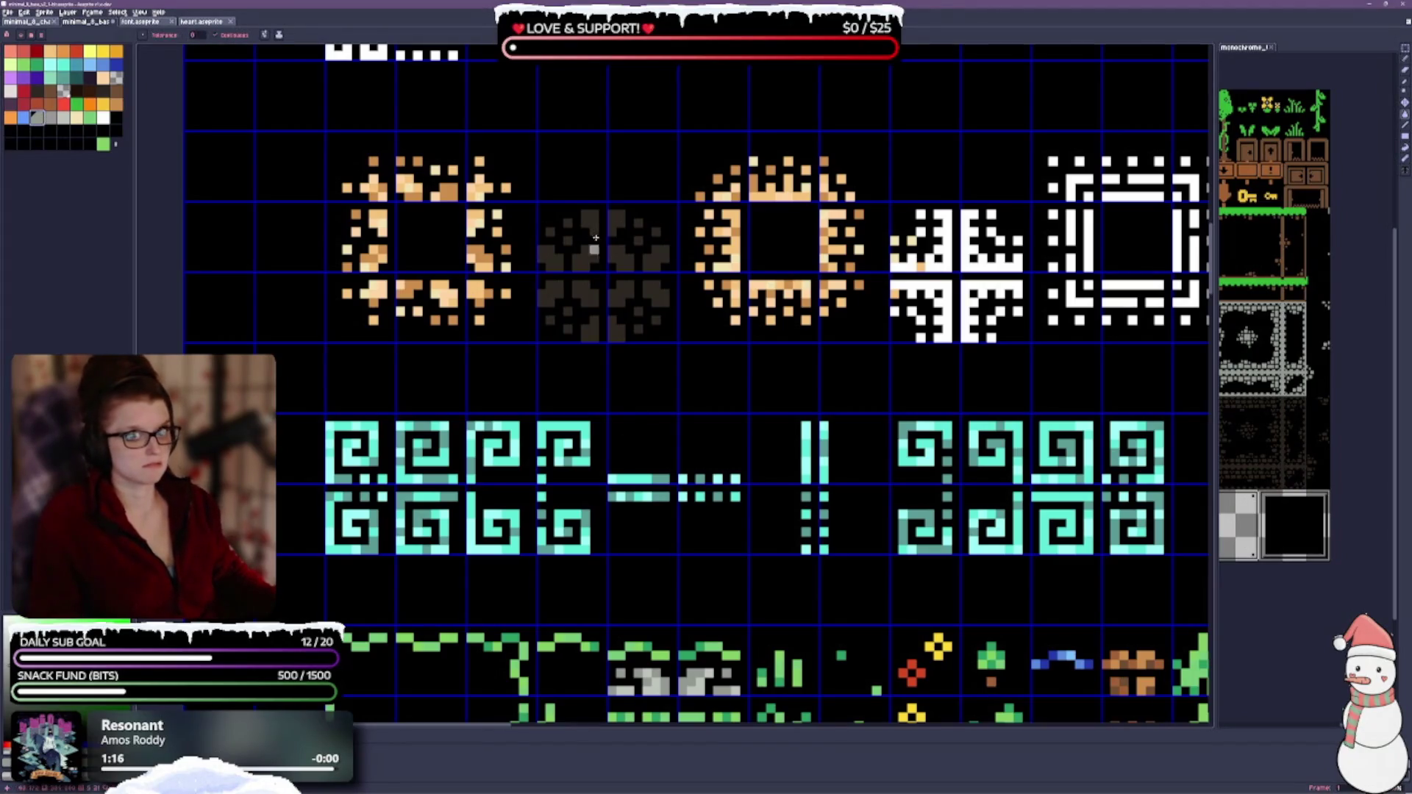
drag(652, 242, 634, 284)
scroll(635, 284, up, 1)
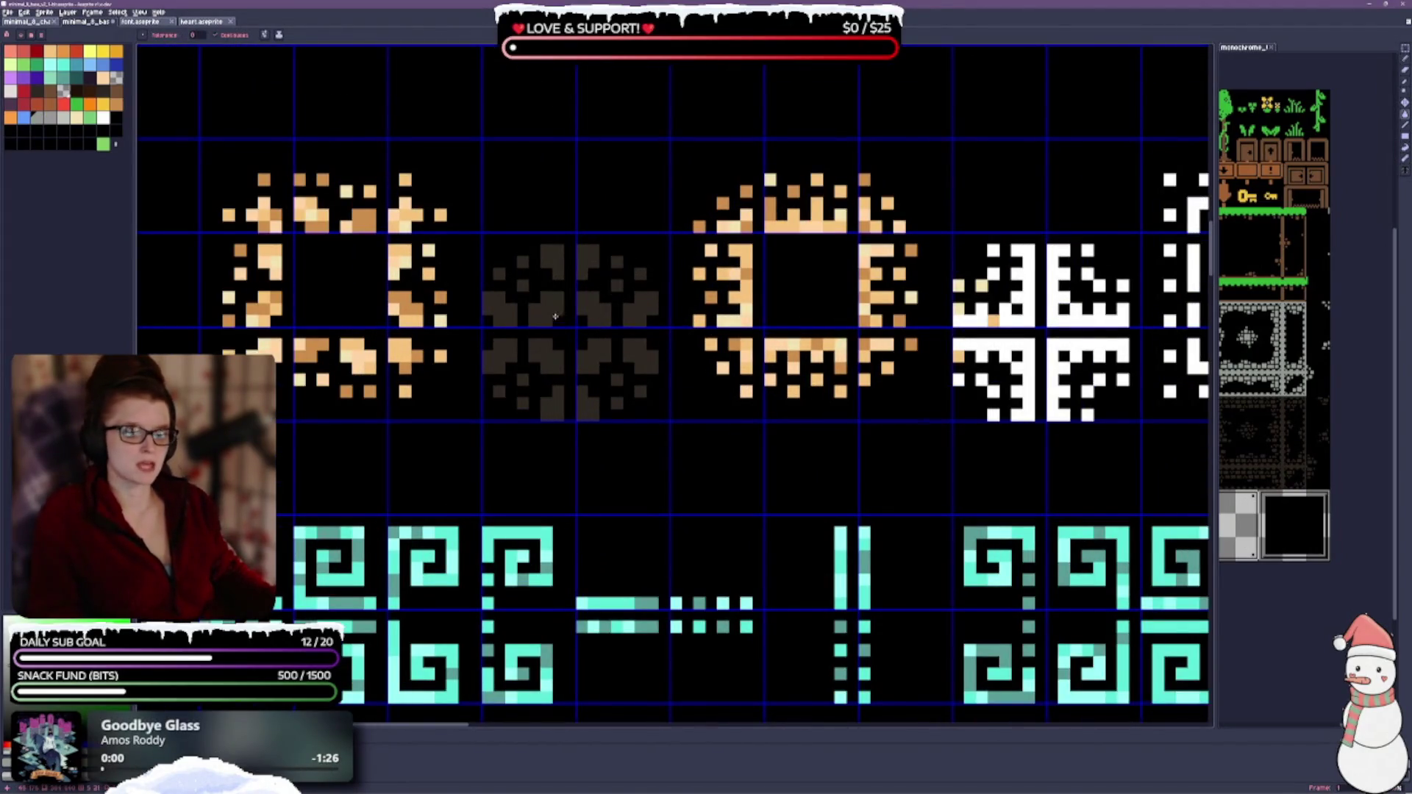
click(594, 310)
click(593, 357)
click(548, 356)
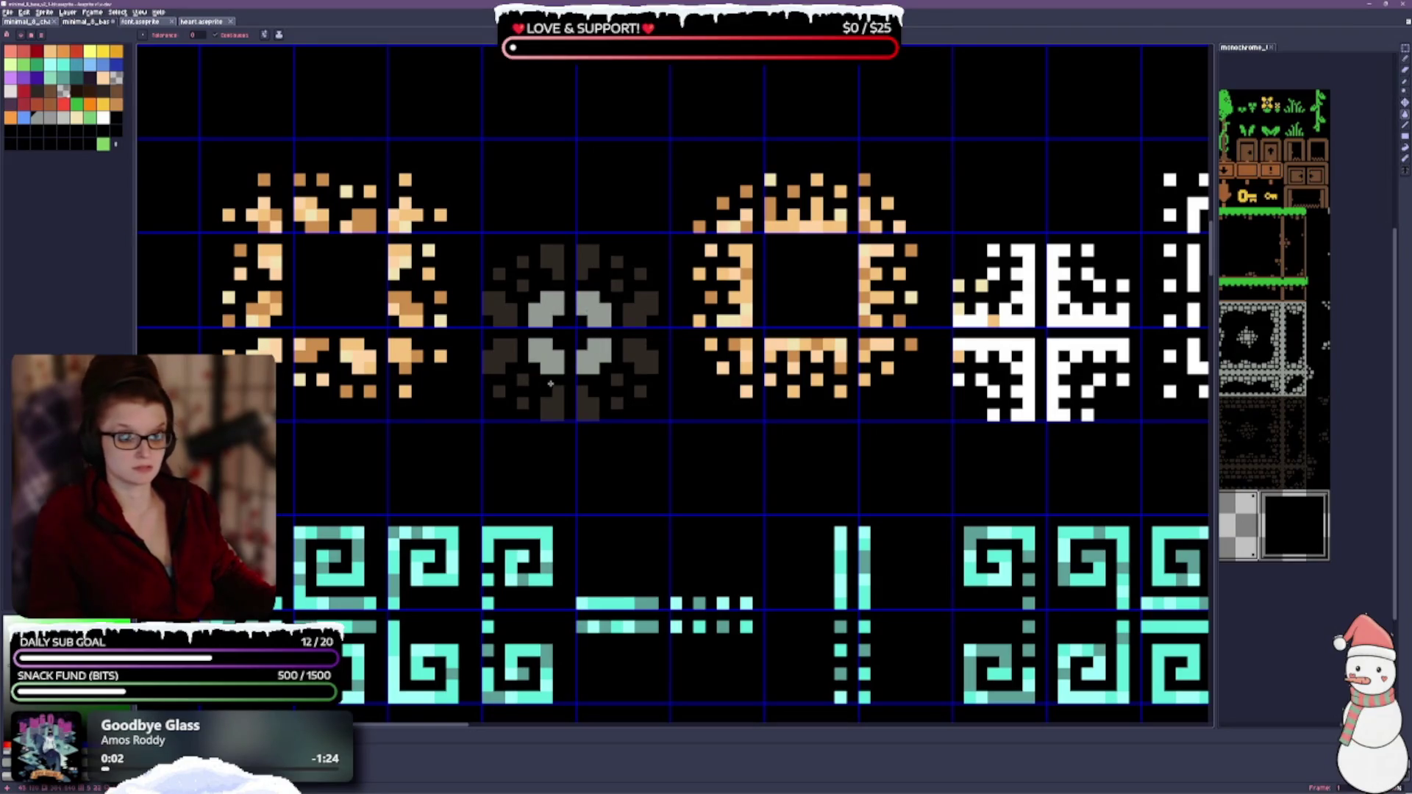
click(499, 391)
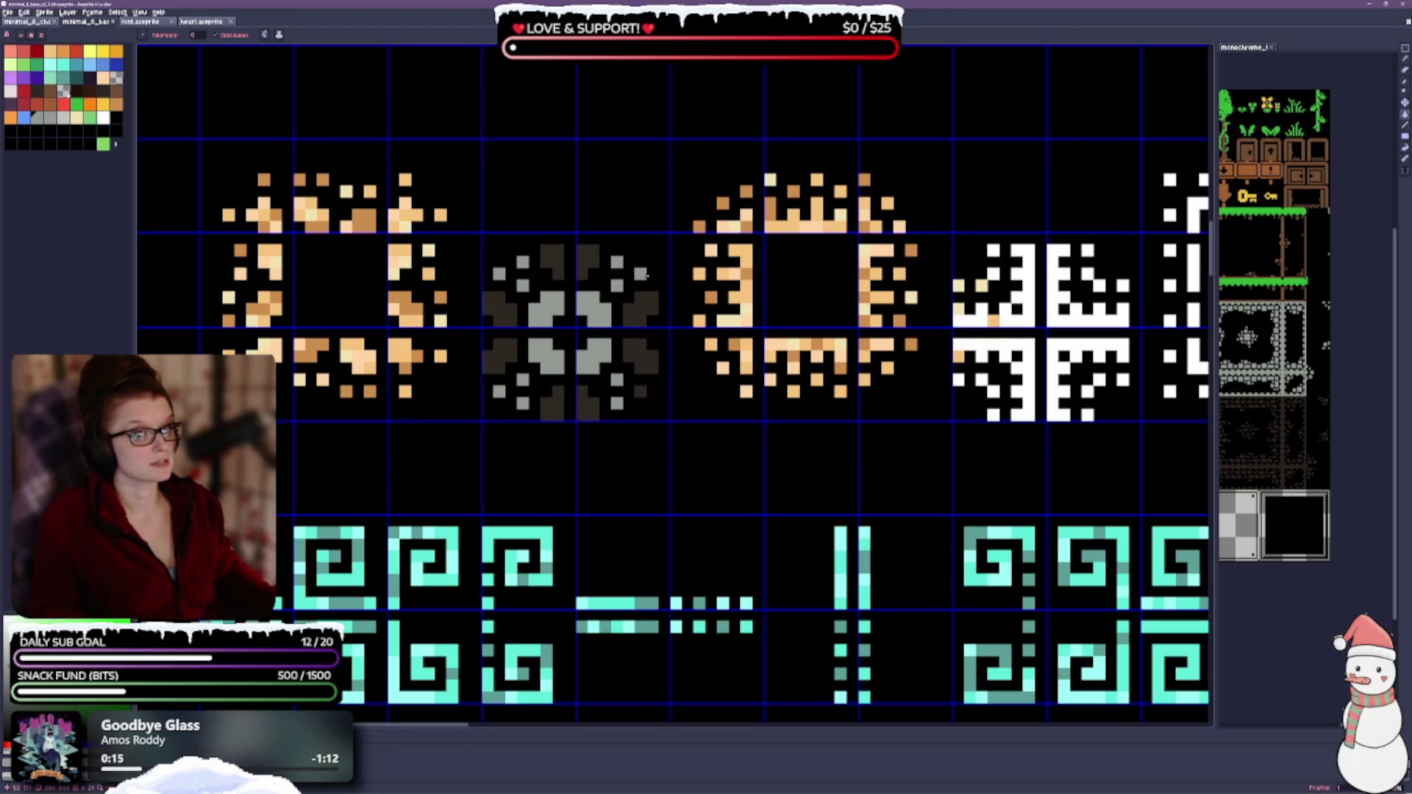
scroll(625, 316, down, 2)
scroll(606, 439, up, 2)
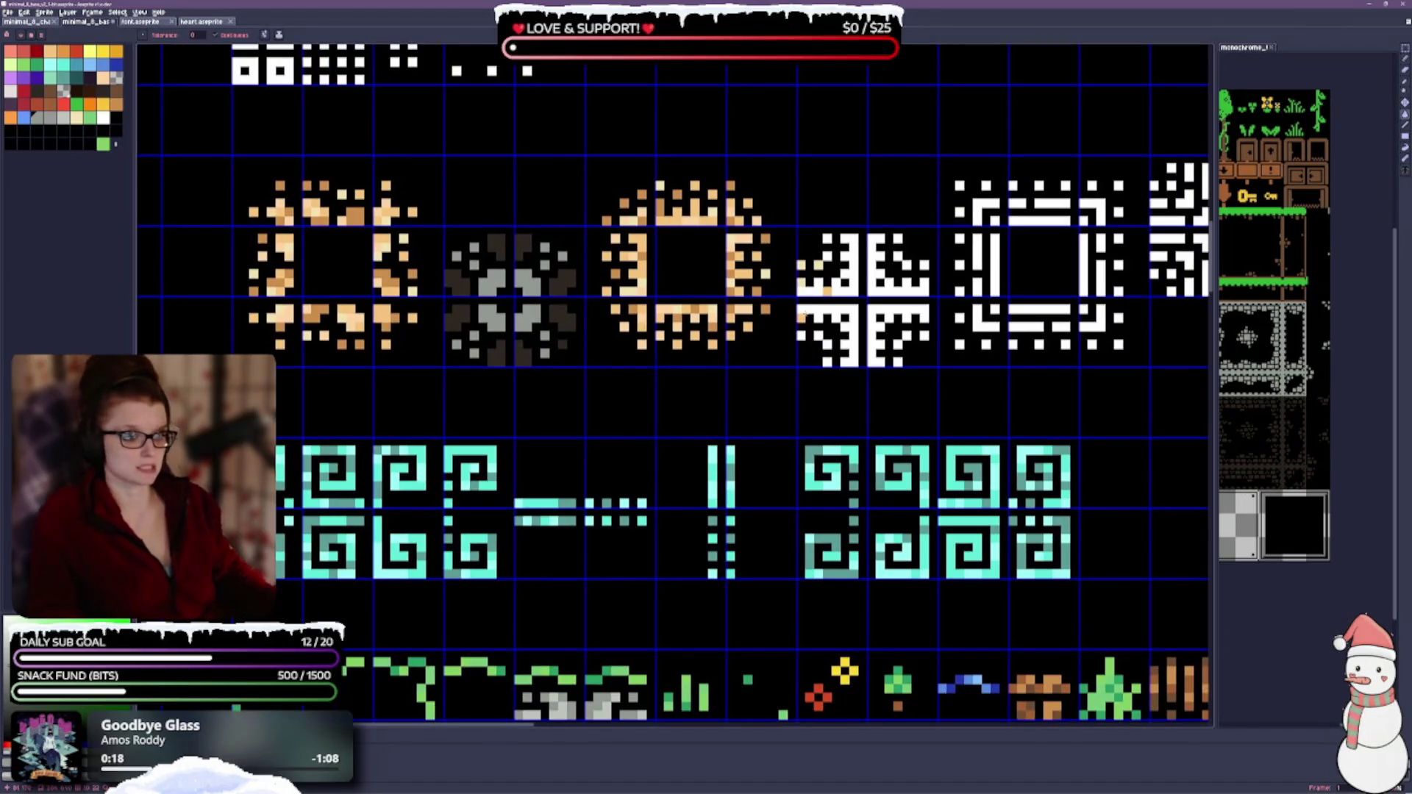
Step: Paint the white cross tile grey with the brush
drag(846, 237, 846, 292)
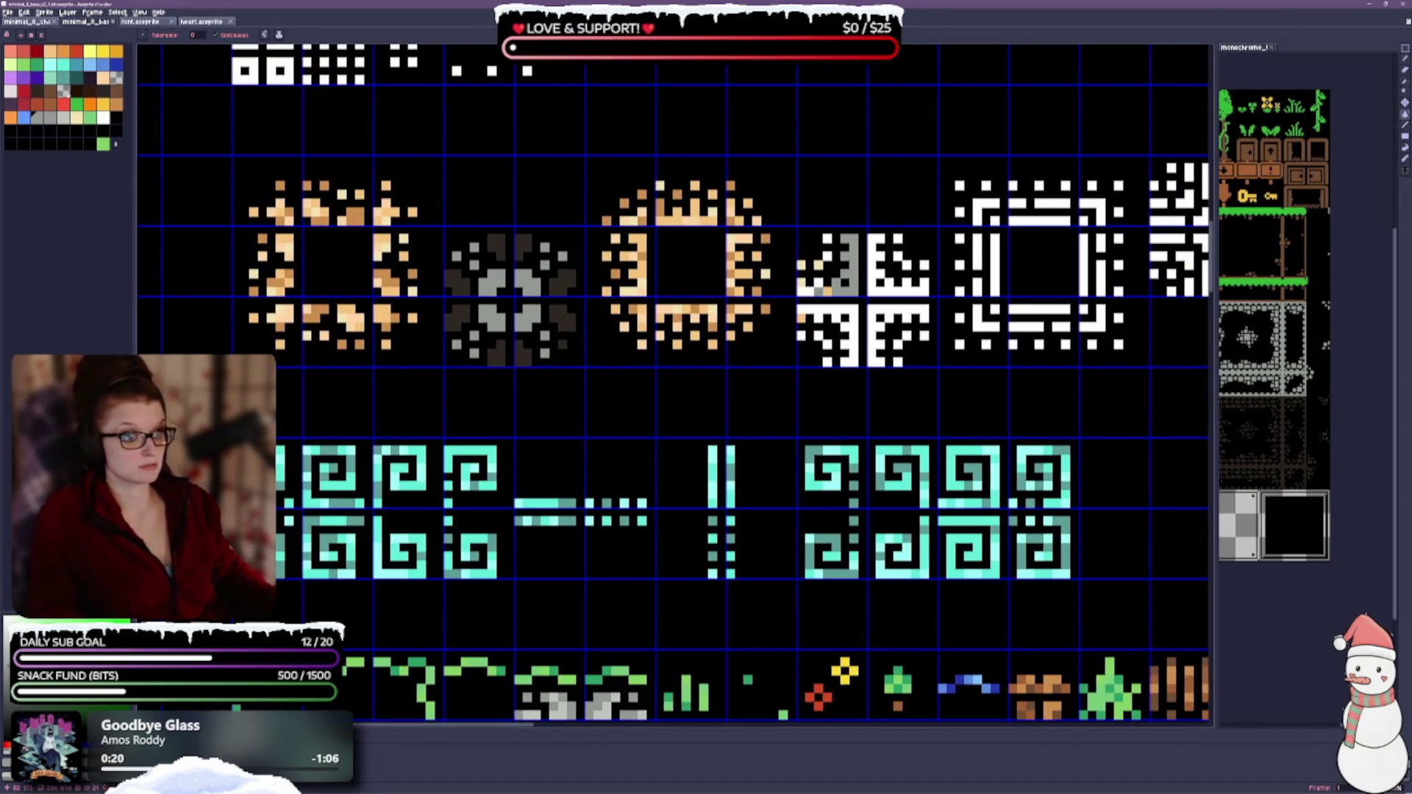
key(b)
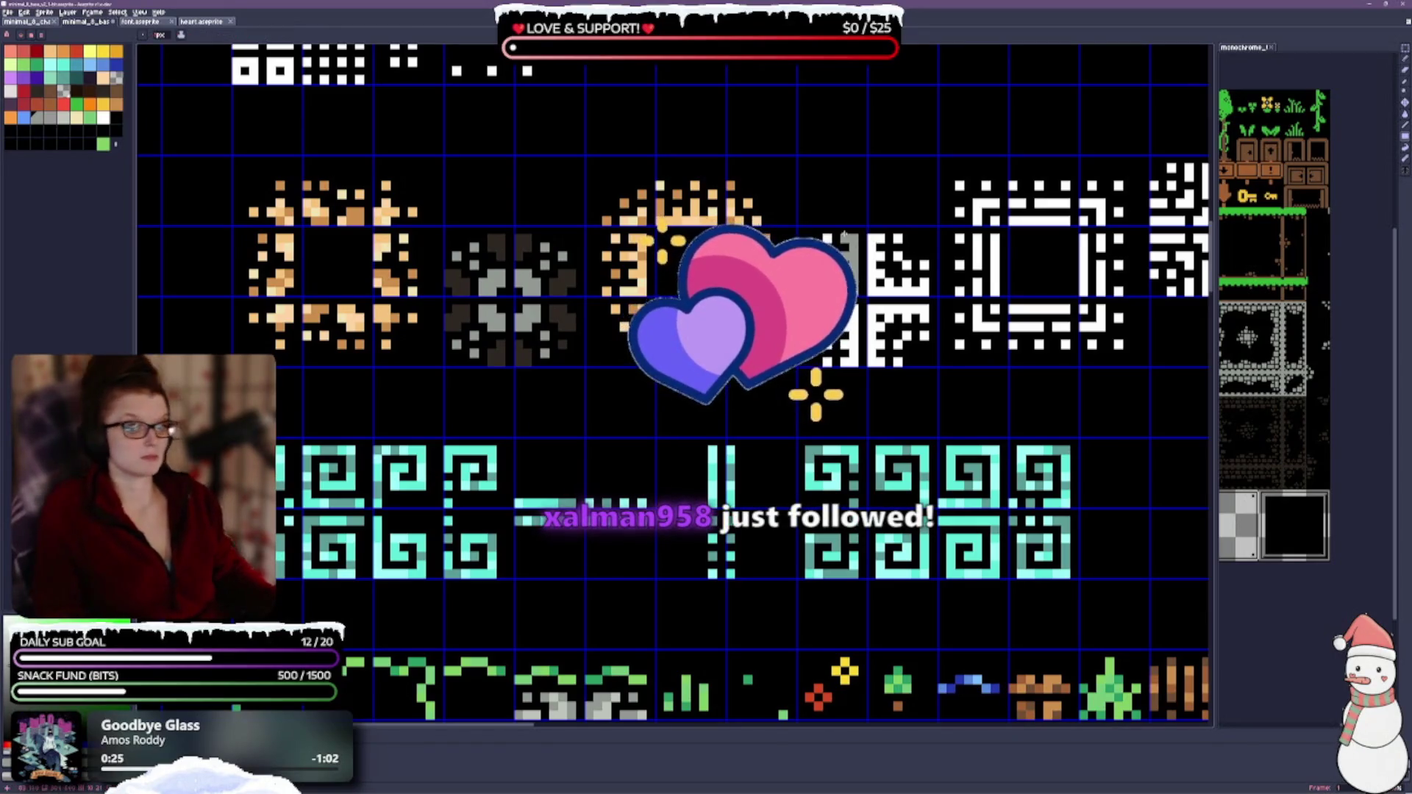
drag(872, 237, 927, 365)
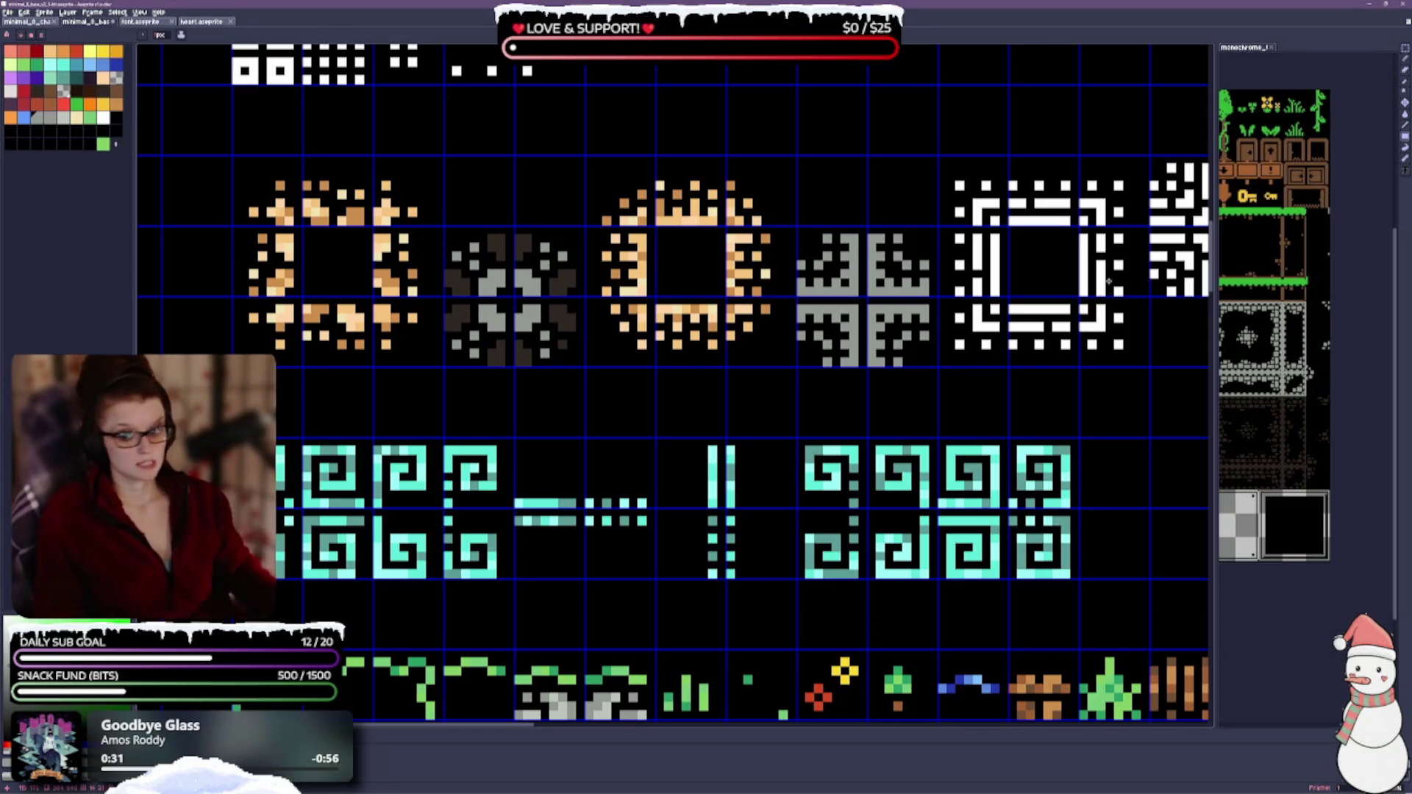
drag(1015, 405, 740, 387)
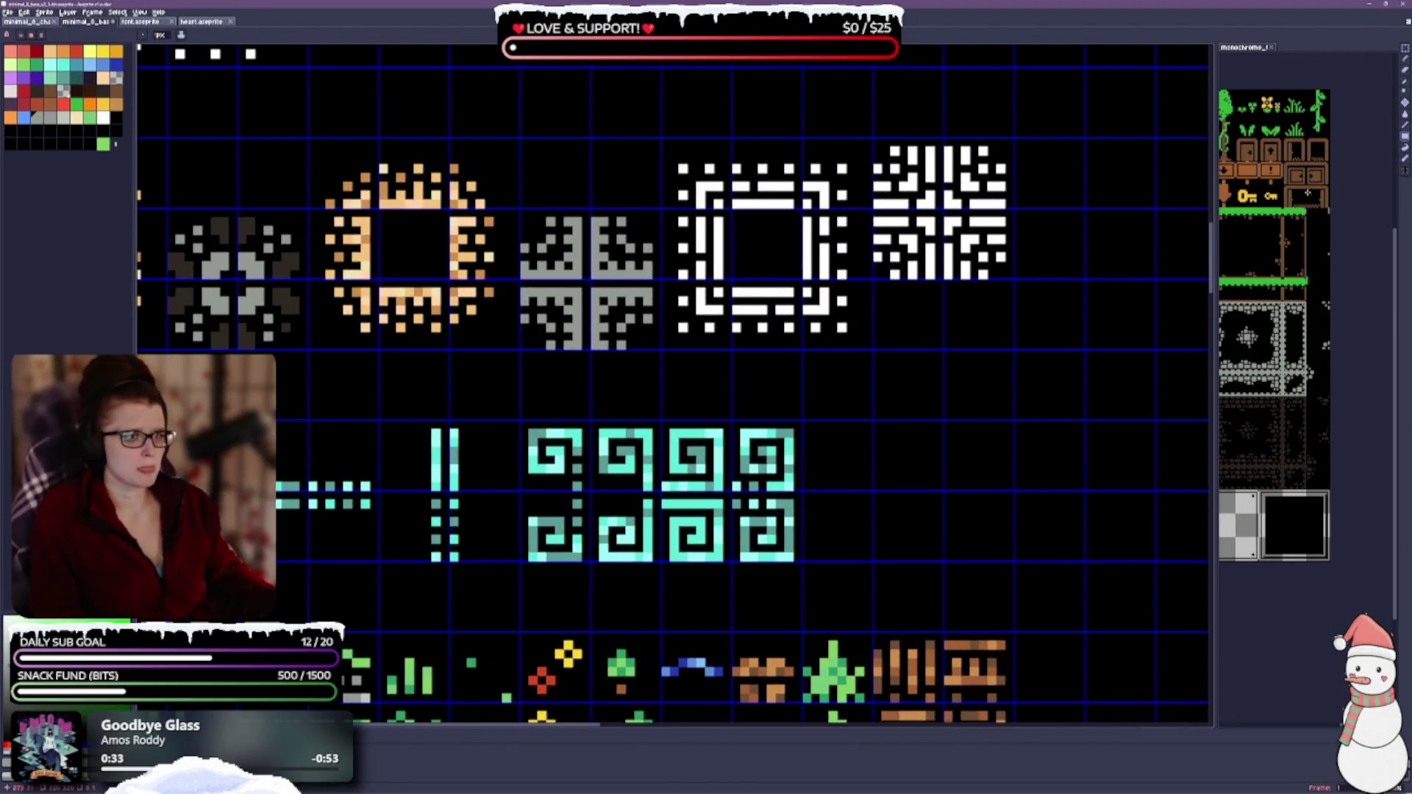
drag(741, 284, 644, 325)
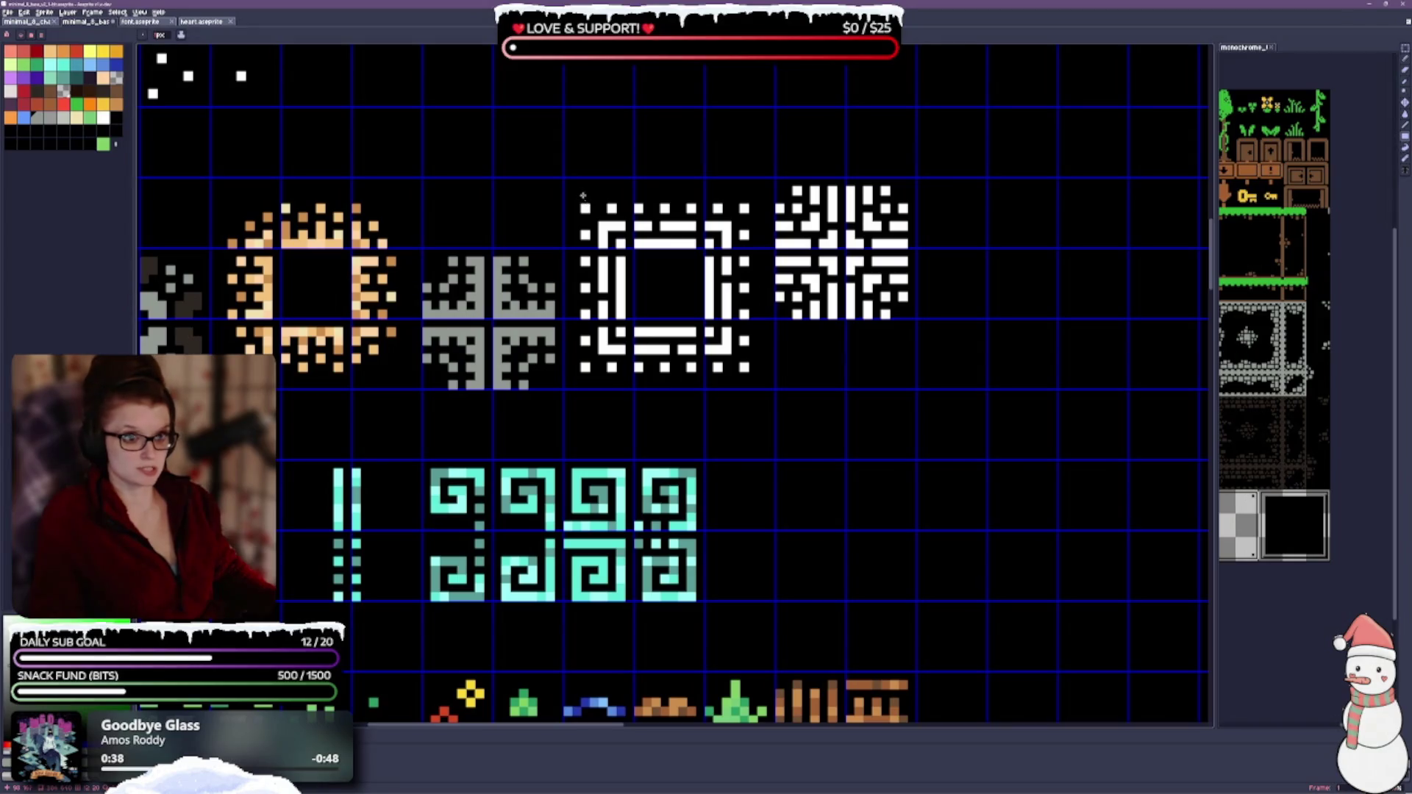
Step: Turn the white square frame and maze tiles grey, then add dark shading to the cross tile
drag(583, 196, 748, 349)
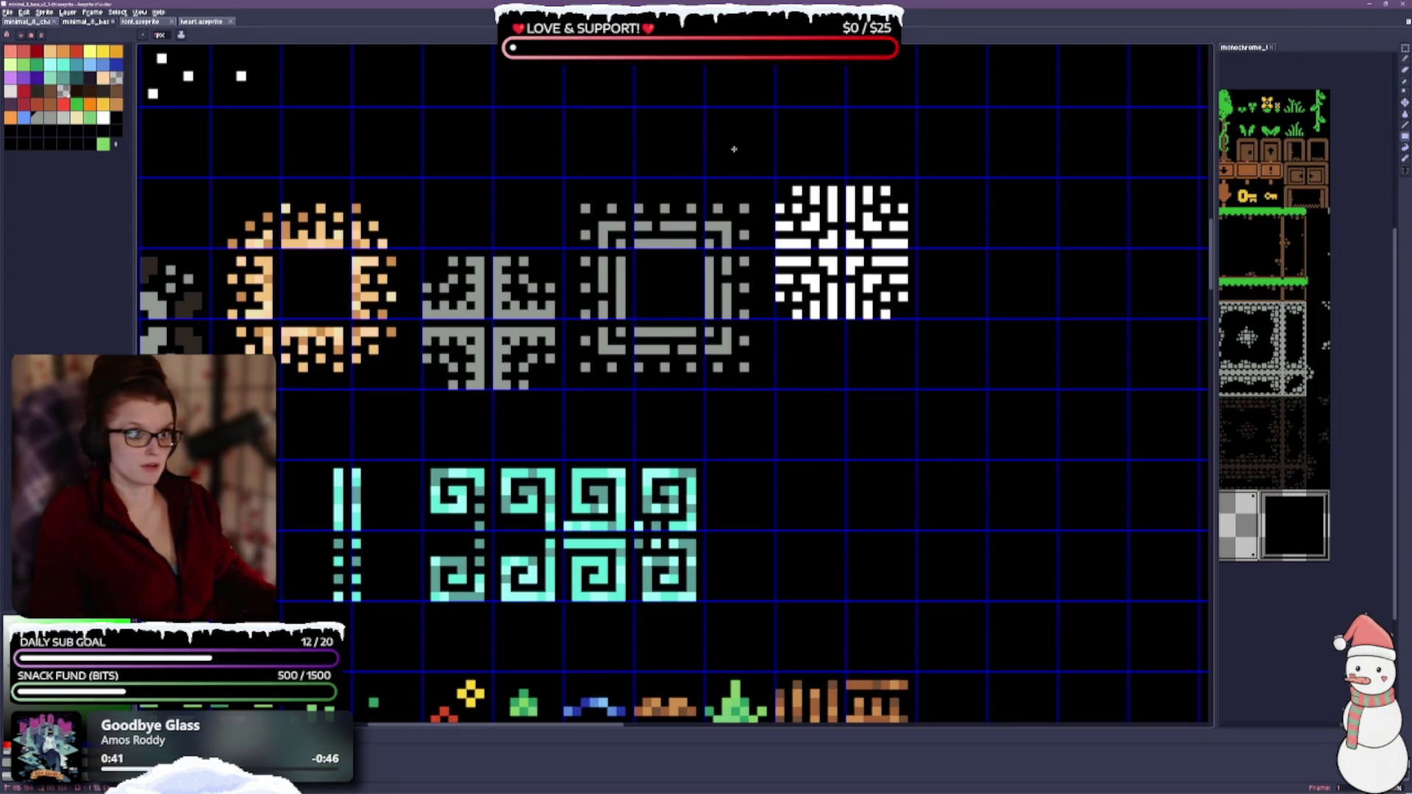
drag(773, 183, 912, 323)
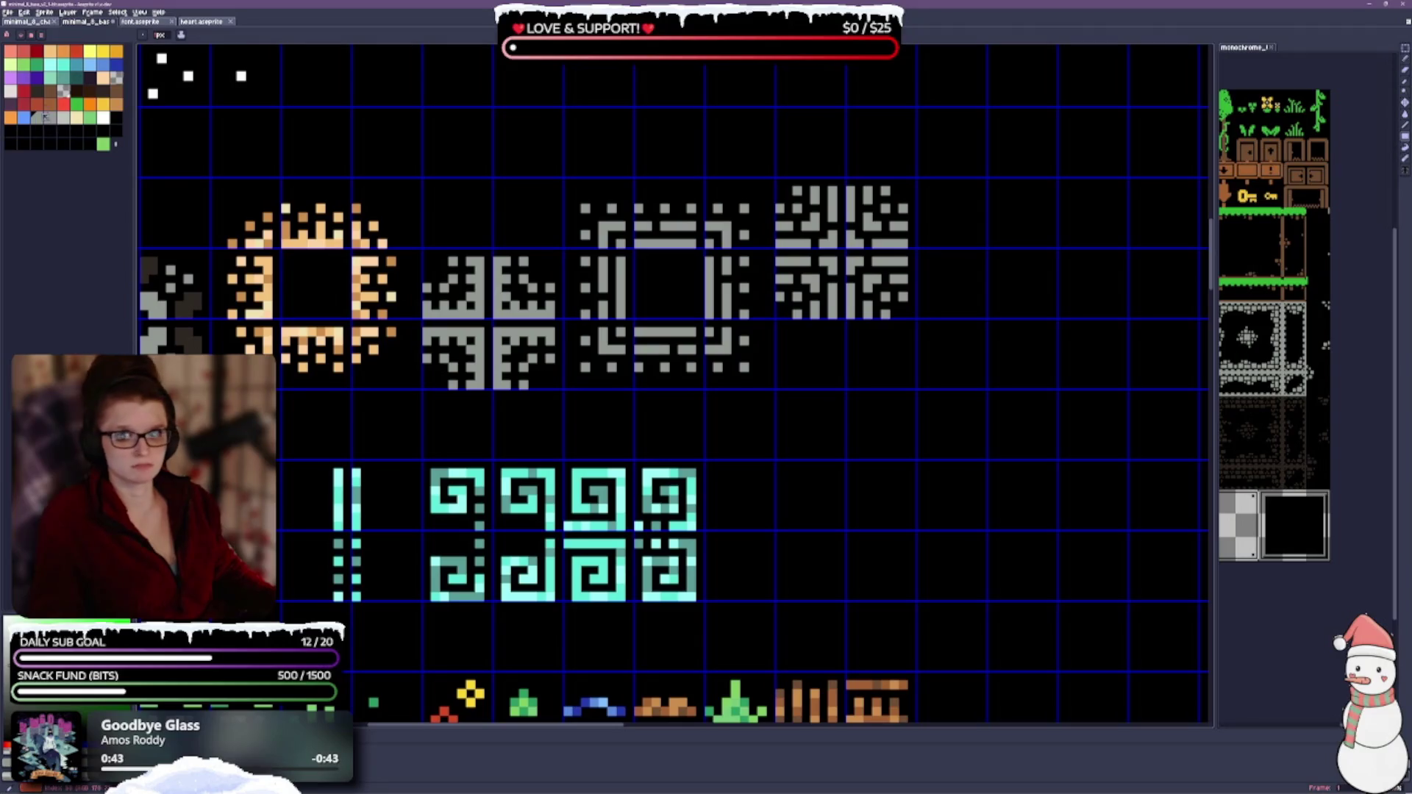
scroll(451, 422, left, 5)
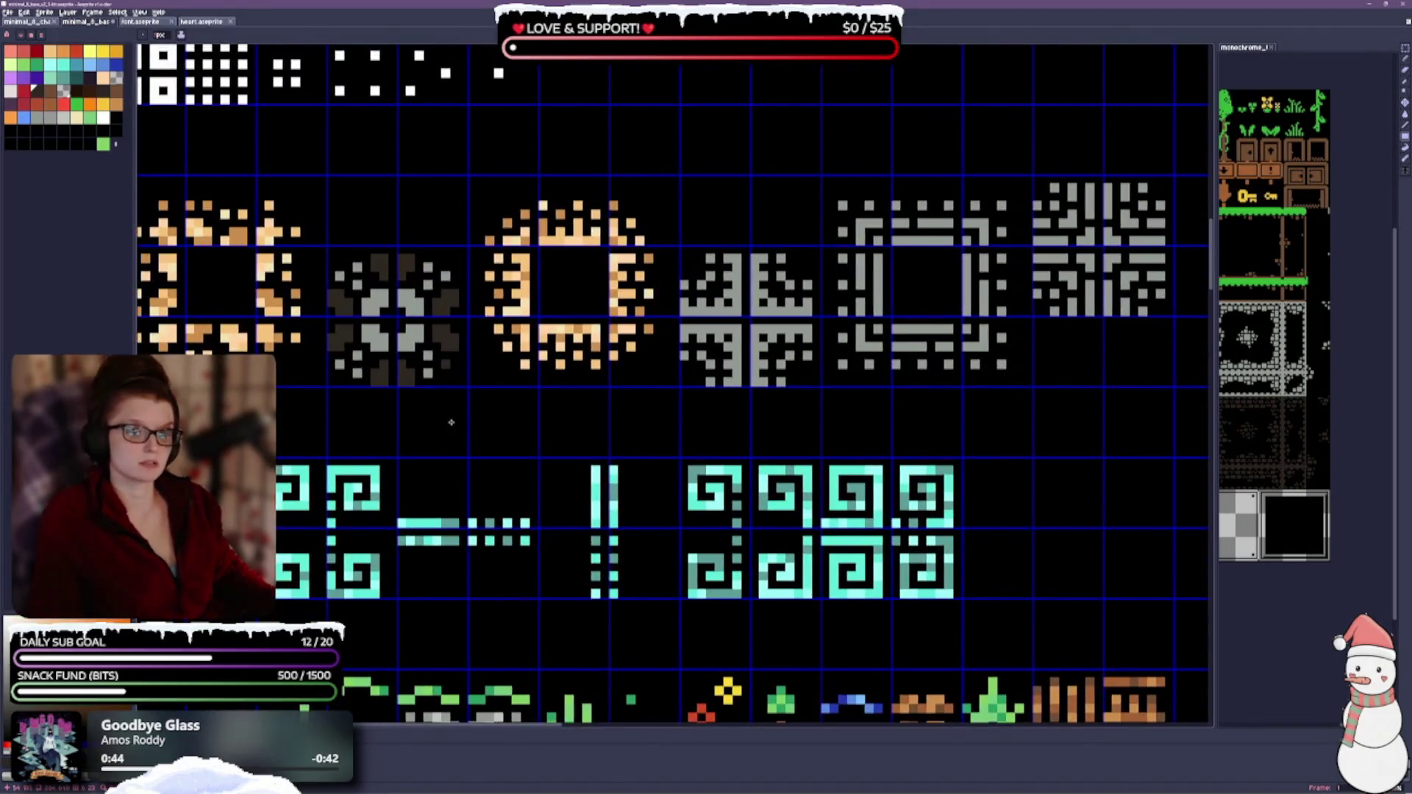
scroll(844, 329, up, 1)
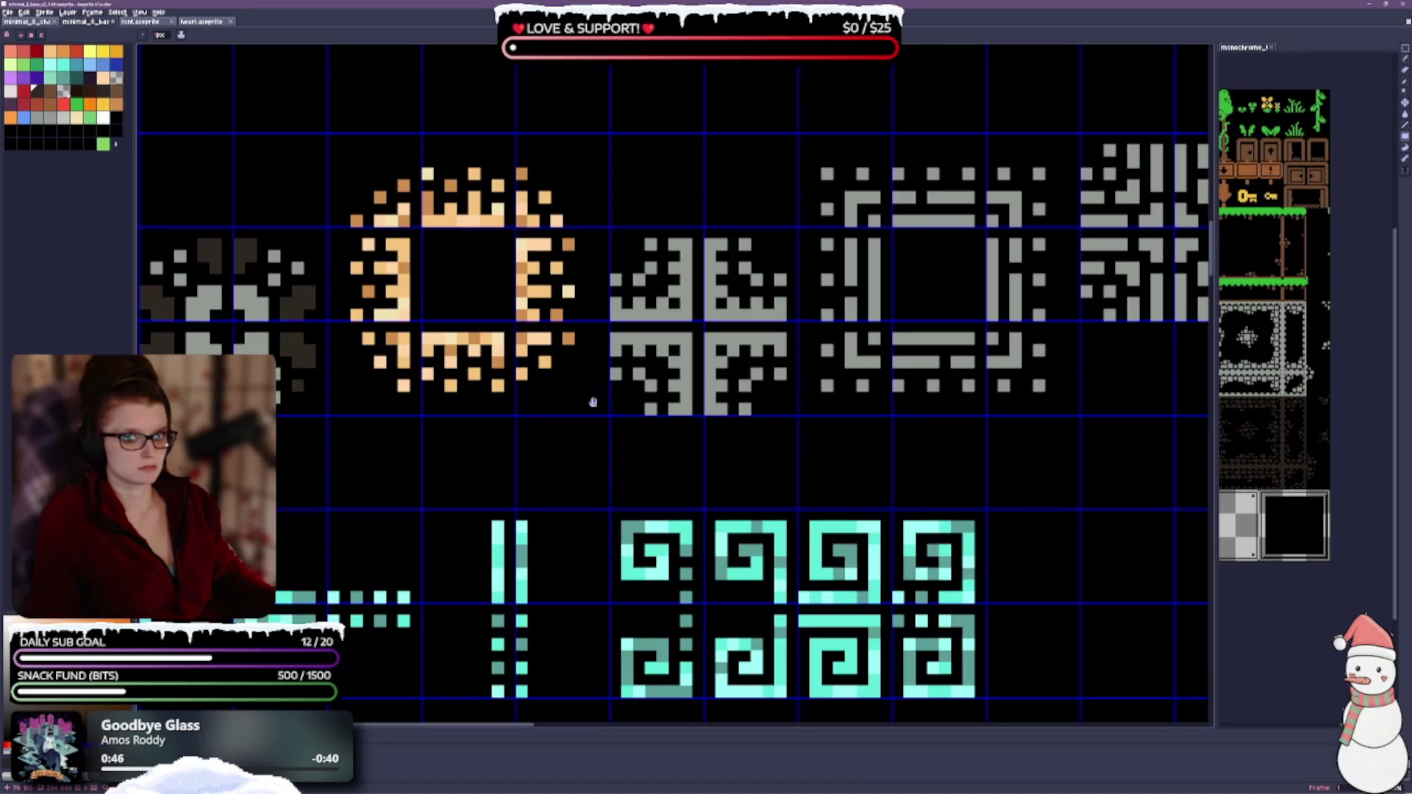
drag(592, 402, 533, 430)
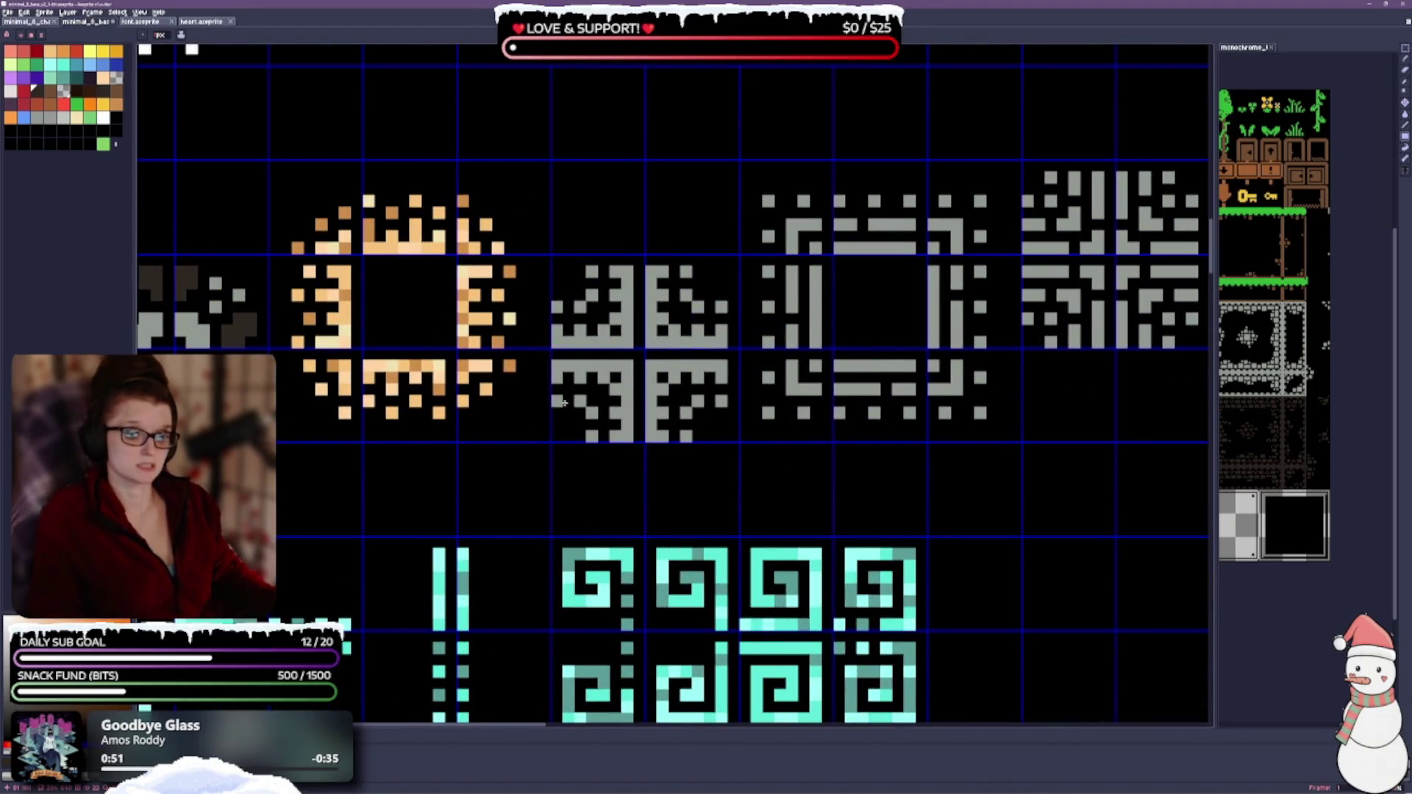
mouse_move(557, 404)
mouse_down()
mouse_move(590, 414)
mouse_move(593, 436)
mouse_up()
drag(686, 411, 686, 437)
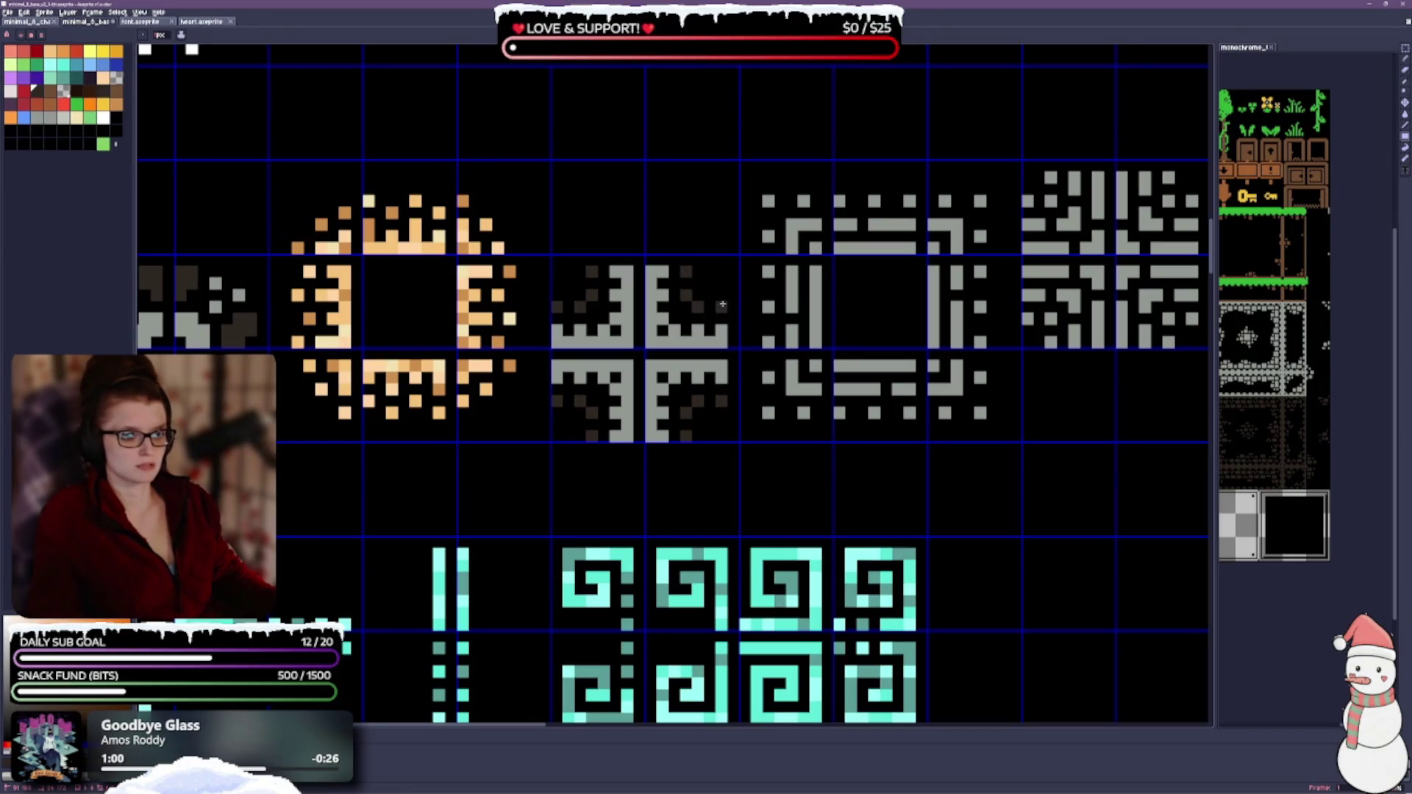
scroll(722, 304, down, 2)
scroll(876, 307, up, 1)
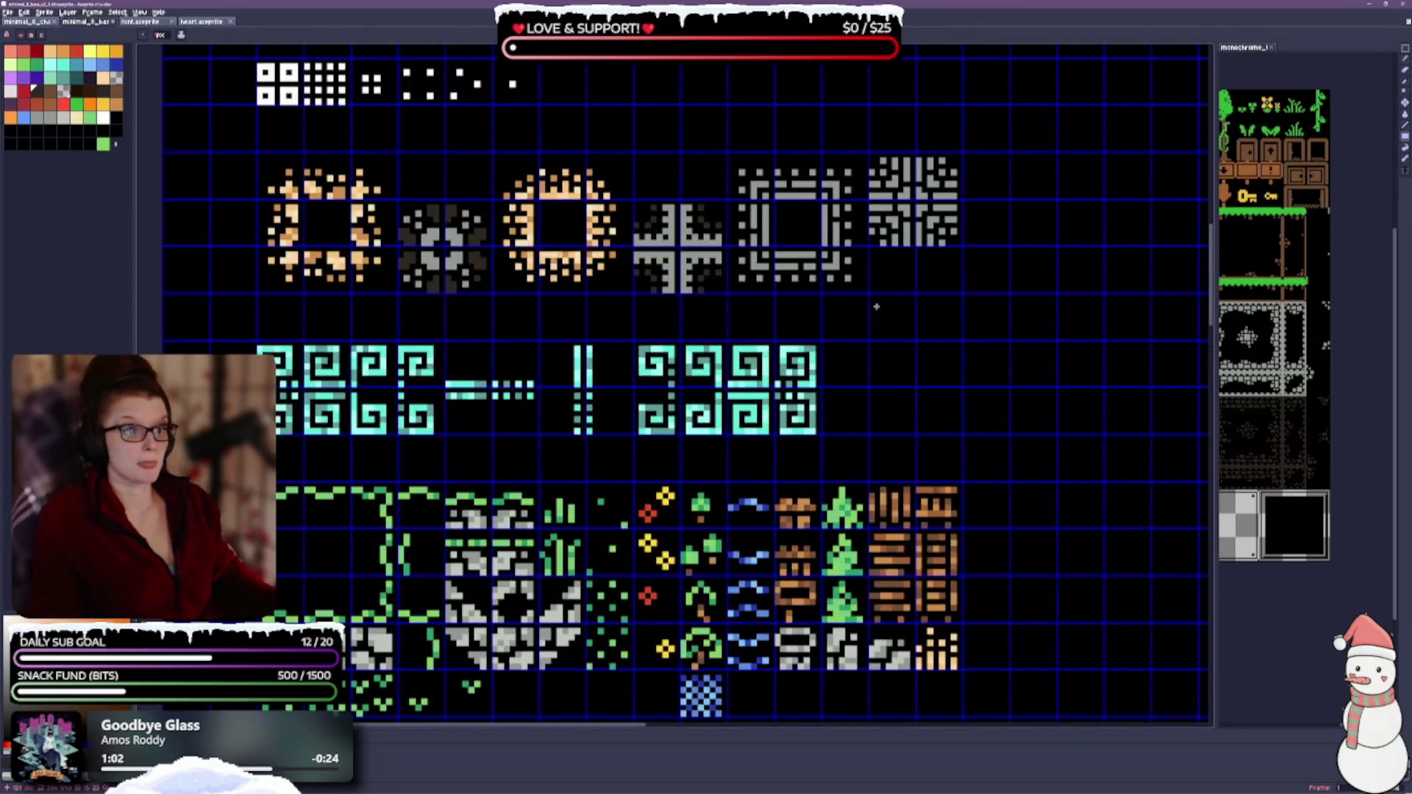
scroll(876, 307, up, 2)
Step: Bucket-fill the grey frame's inner vertical and horizontal bars dark grey
drag(961, 246, 877, 386)
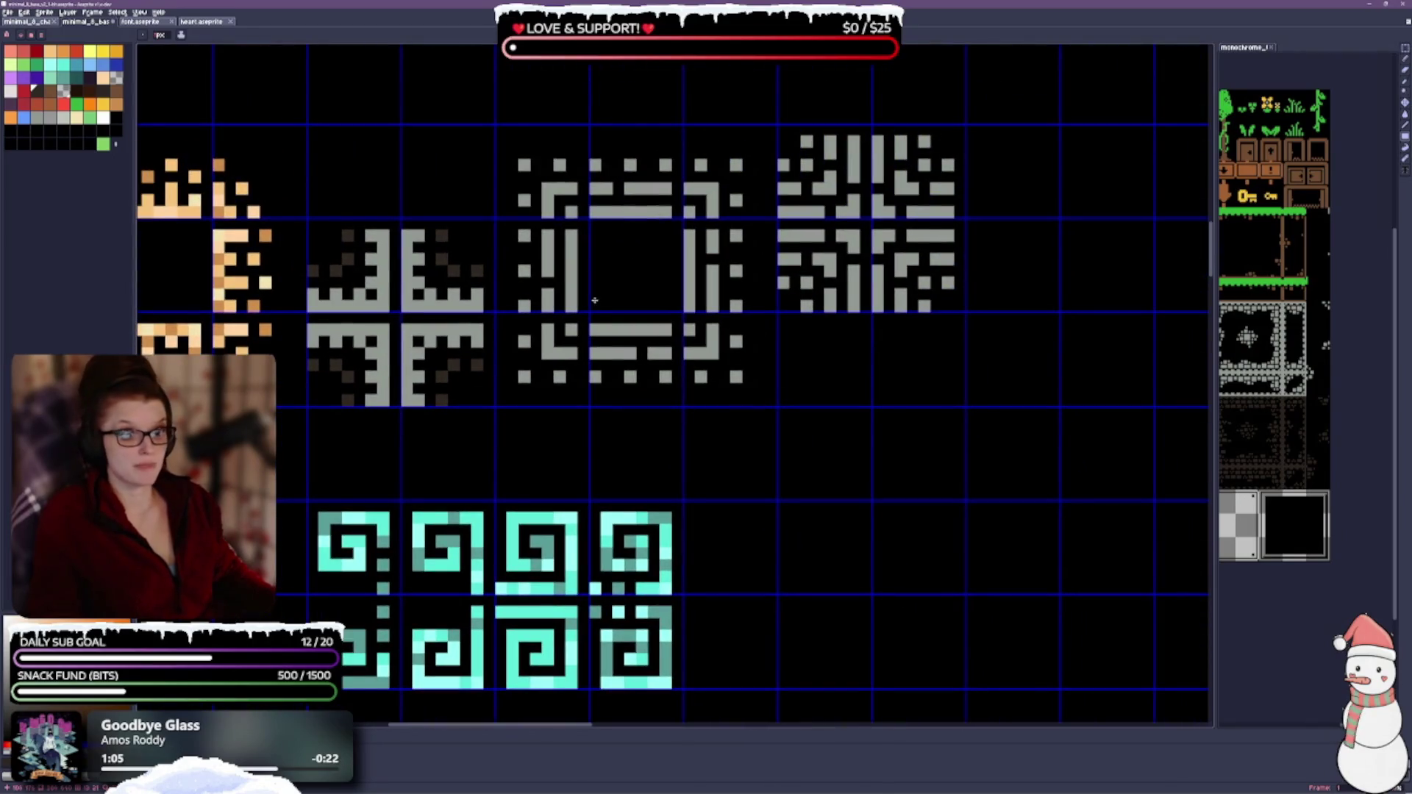
key(g)
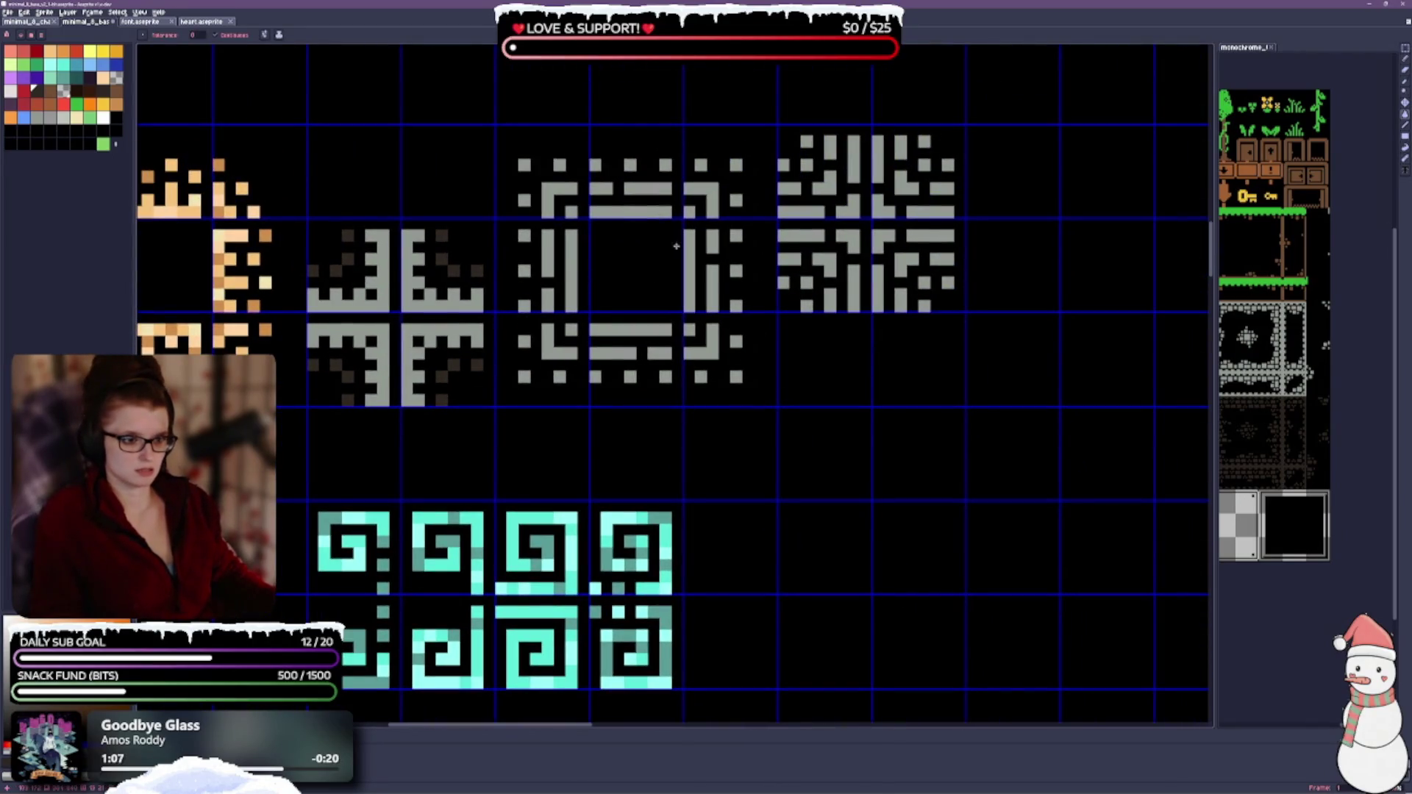
mouse_move(572, 252)
mouse_down()
mouse_move(676, 217)
mouse_move(690, 309)
mouse_move(653, 329)
mouse_move(574, 329)
mouse_up()
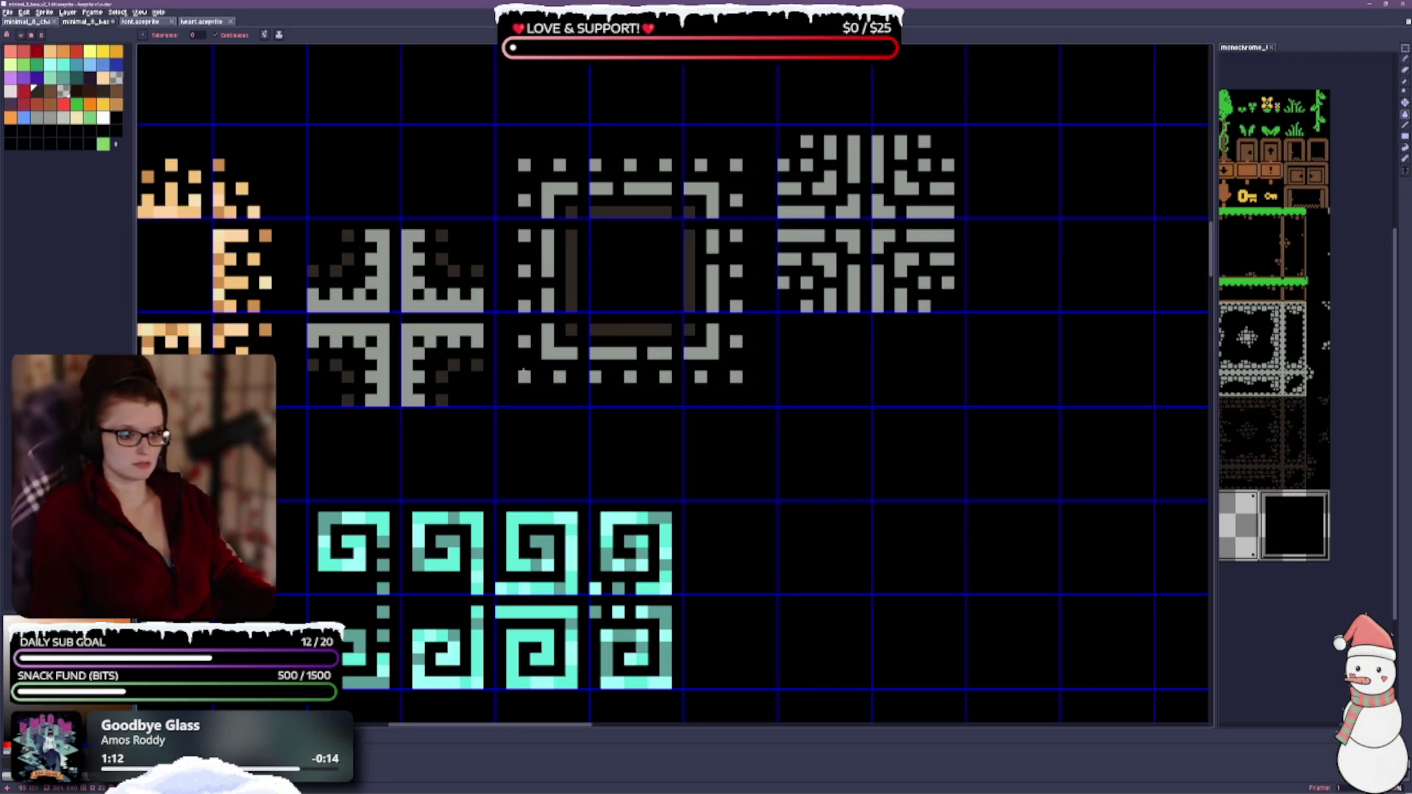
Step: Pick a lighter grey and brighten the four dots along the frame's bottom row
click(72, 115)
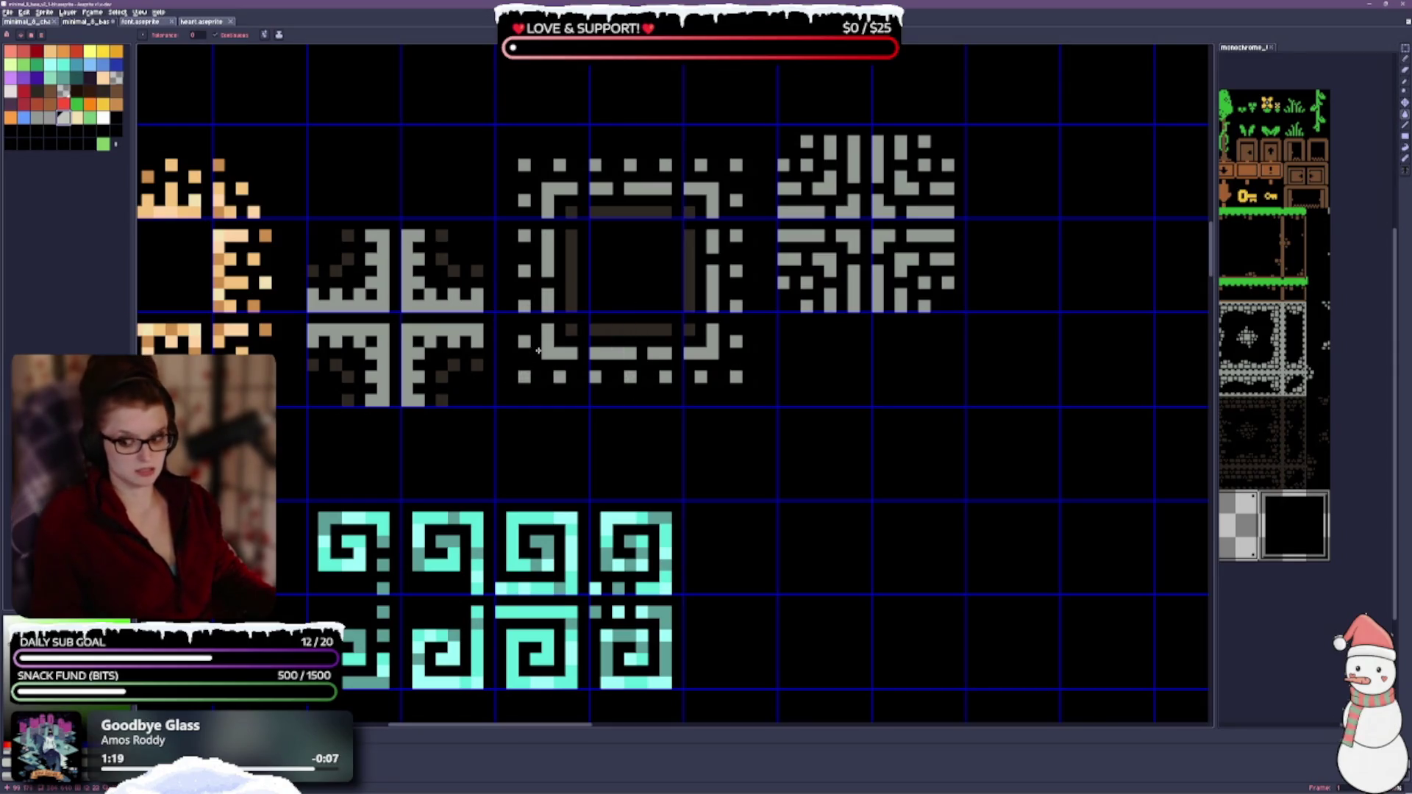
click(521, 376)
click(596, 376)
click(666, 376)
click(701, 377)
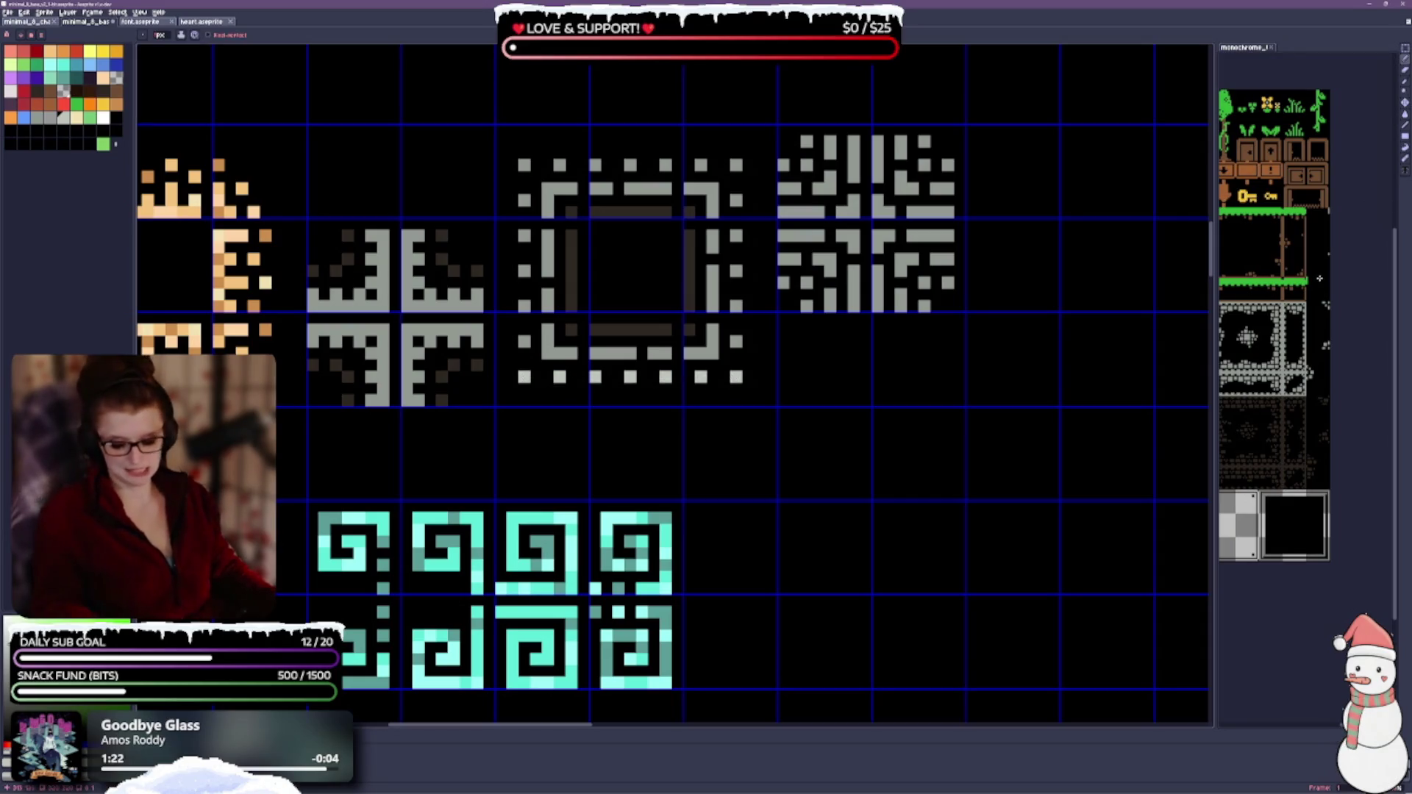
drag(968, 366, 831, 430)
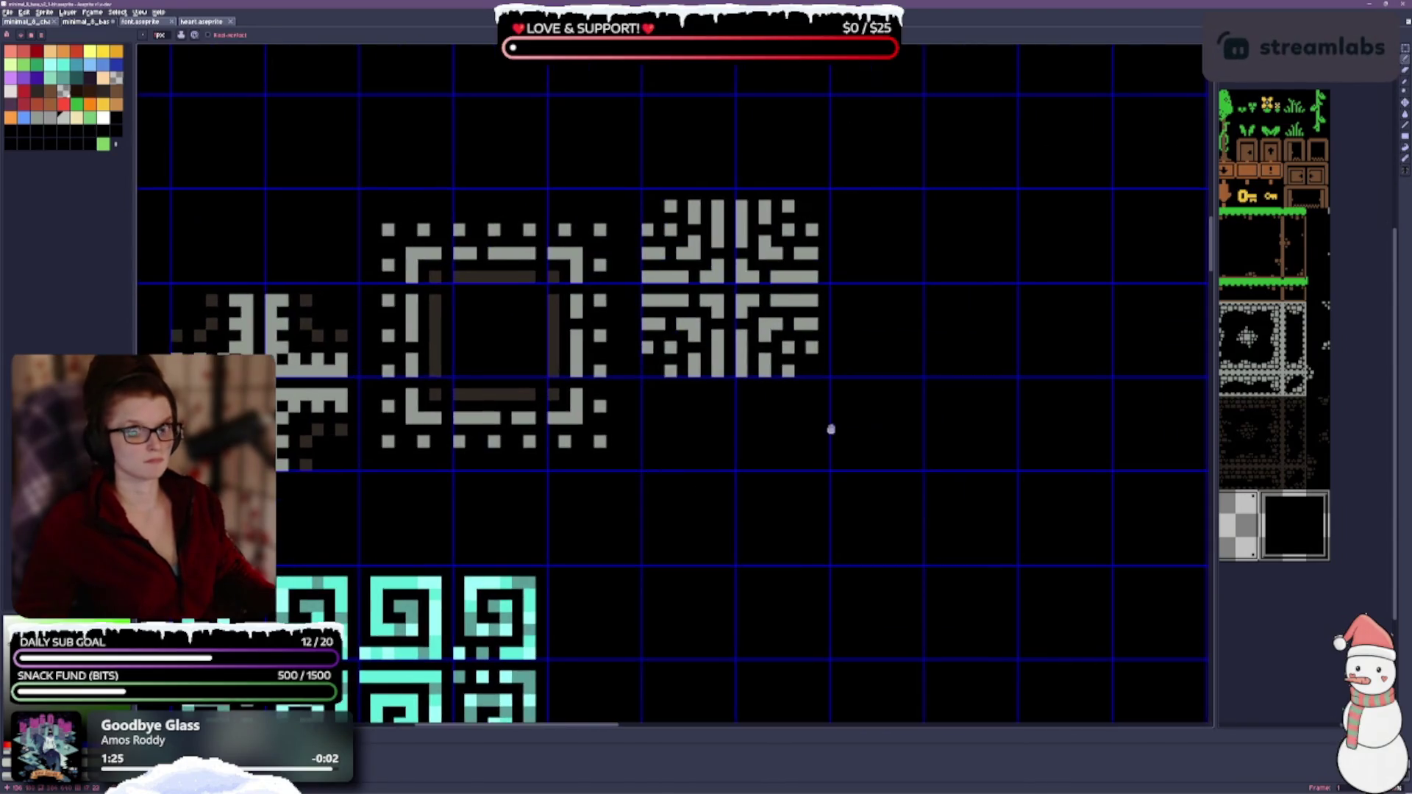
Step: Shade the maze tile with a dark grey block, repaint stray dark pixels light grey and darken its bottom-right edge
click(41, 122)
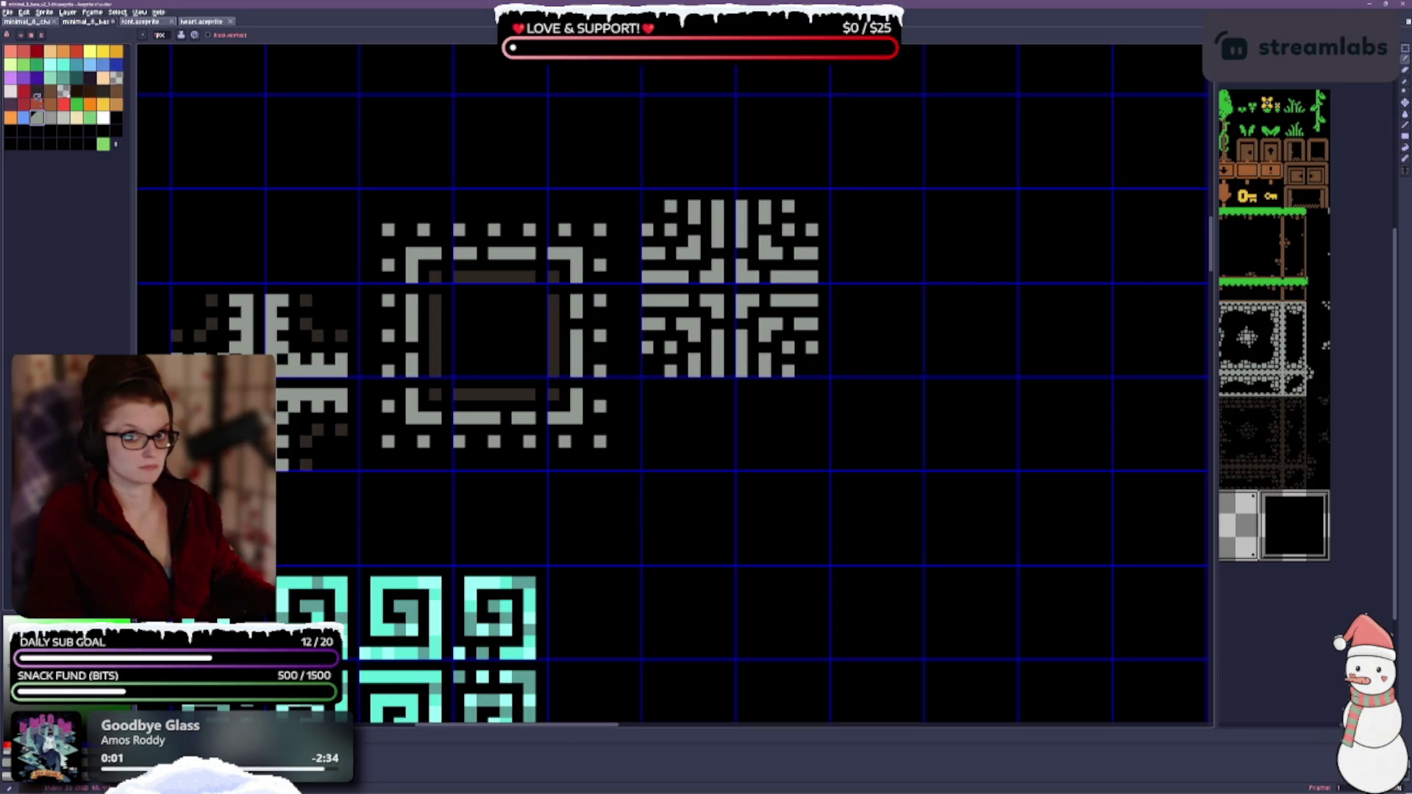
click(714, 274)
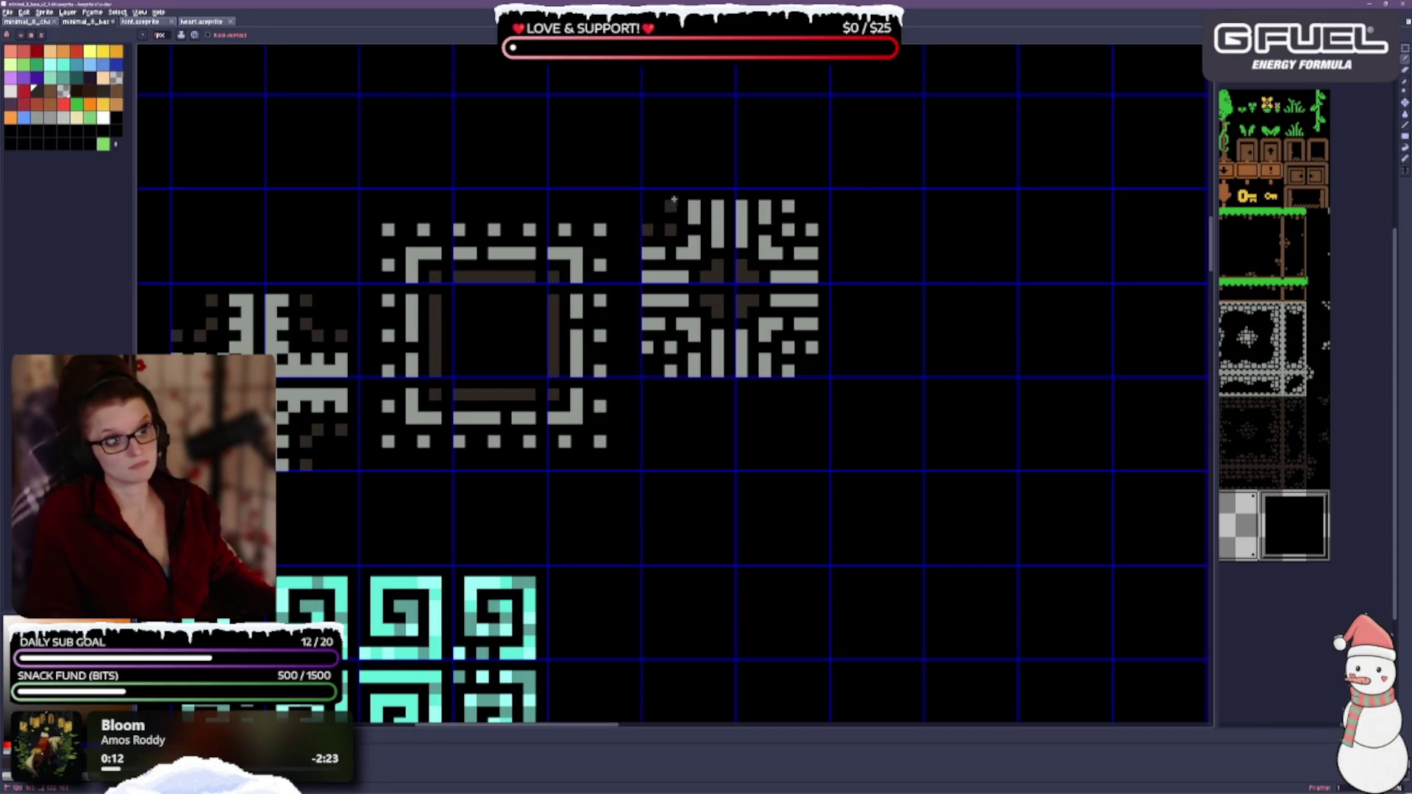
click(670, 348)
click(670, 372)
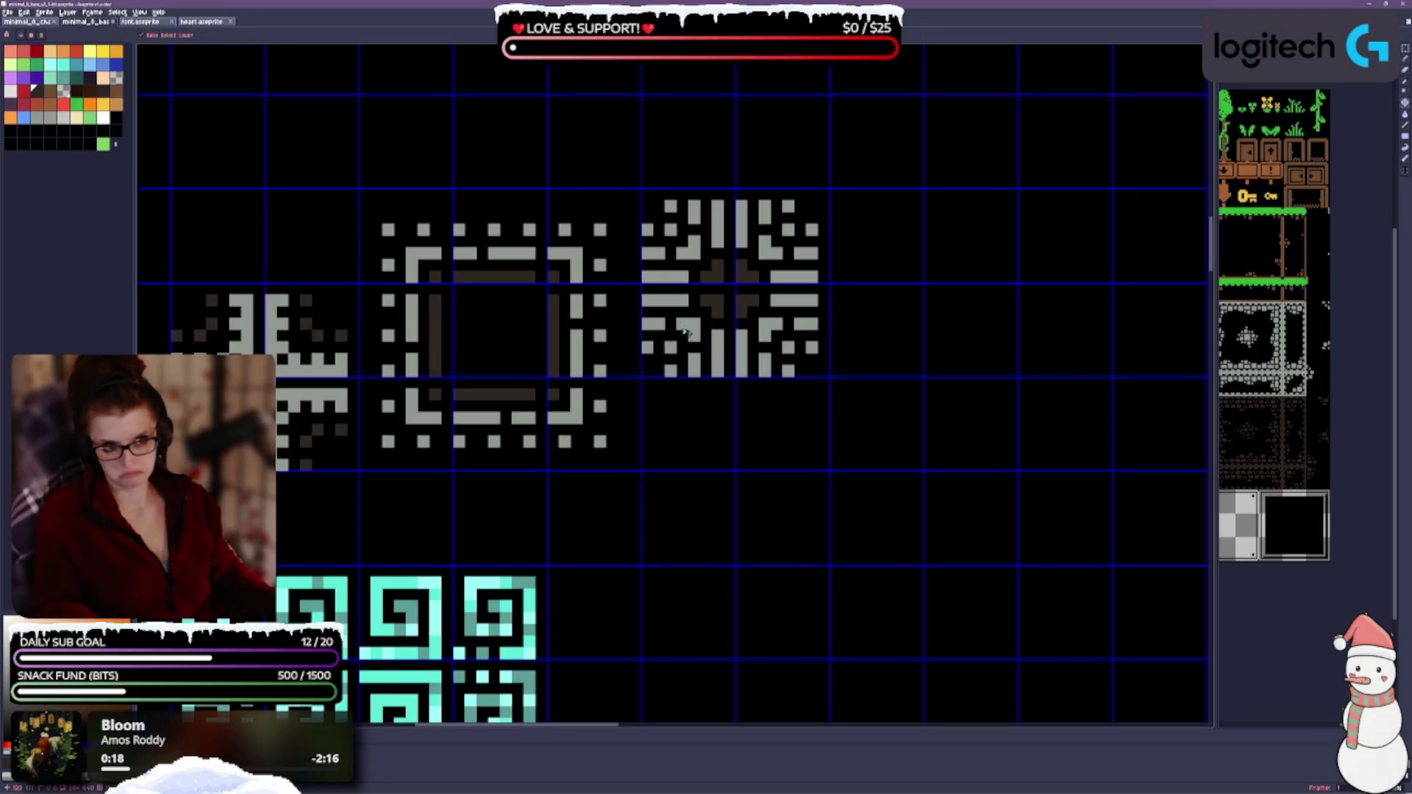
click(683, 301)
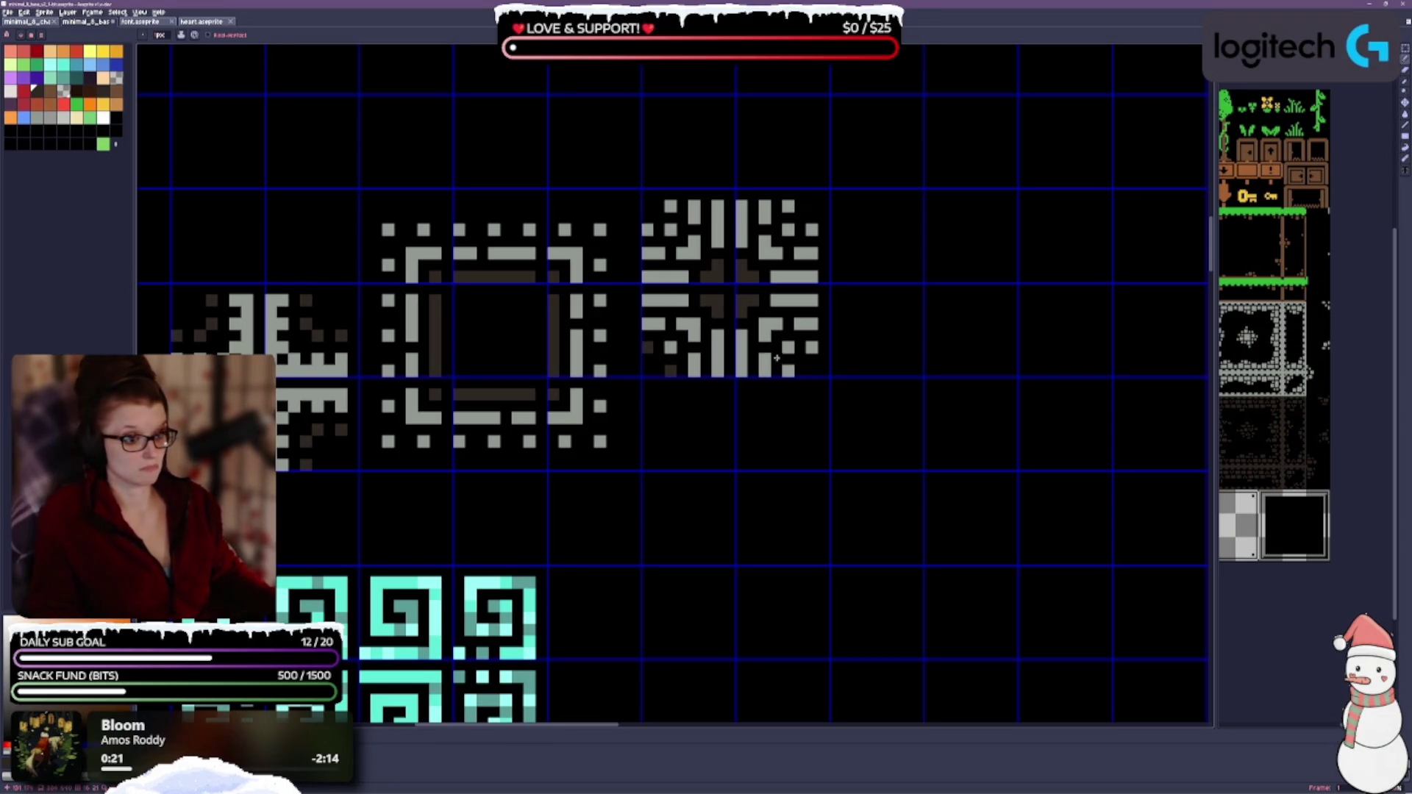
click(812, 346)
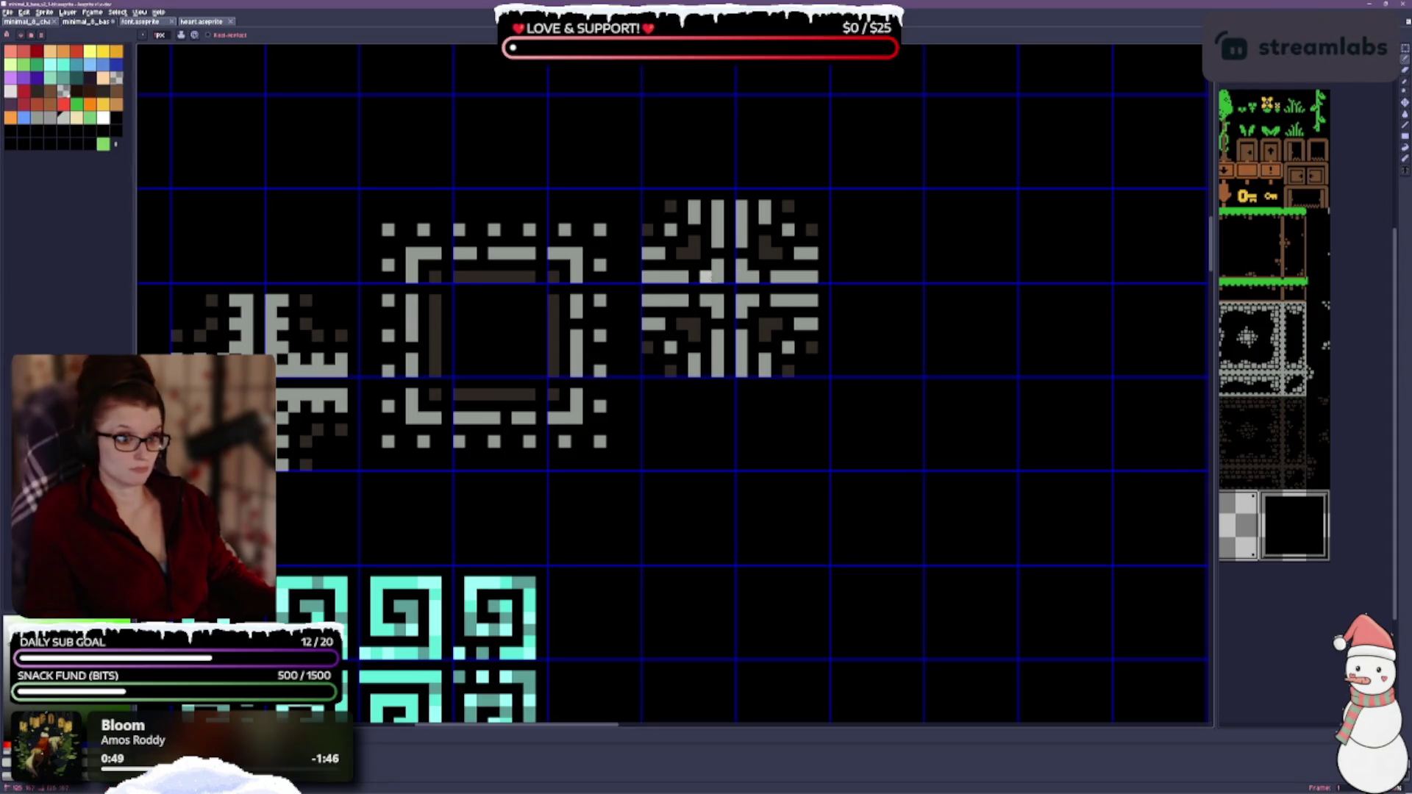
Step: Add light grey highlights at the maze tile's centre, bottom, upper-right and top-left edges
click(743, 311)
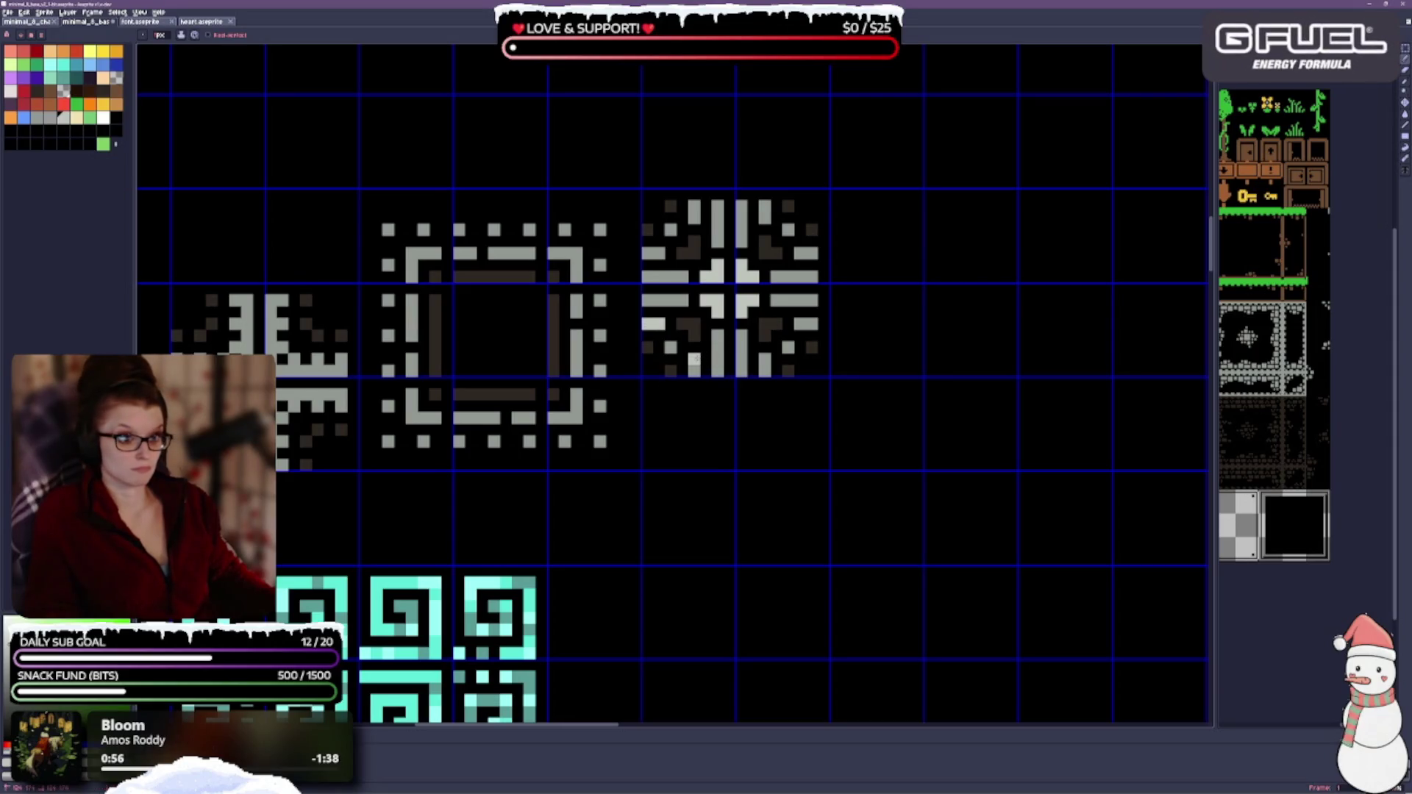
click(765, 366)
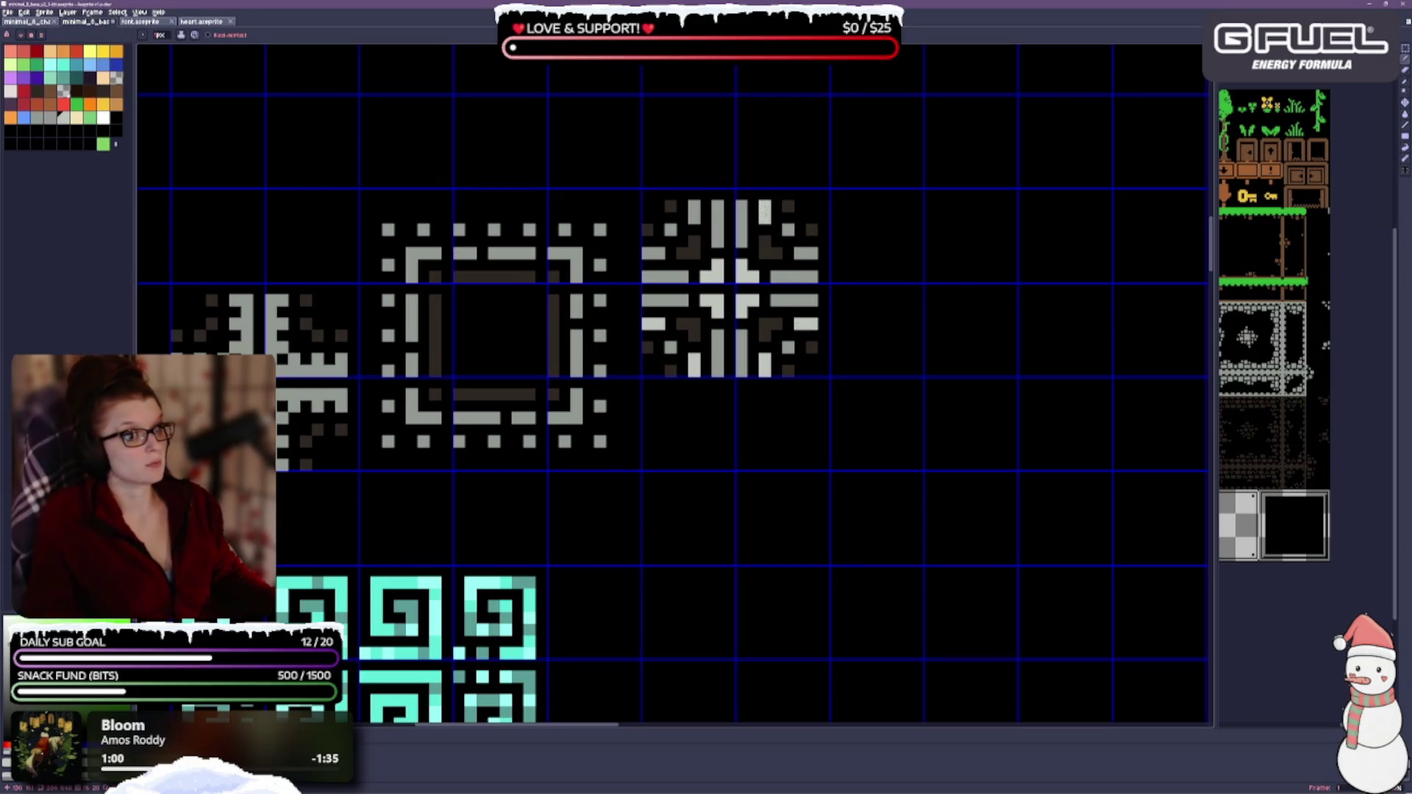
drag(803, 259, 818, 255)
click(693, 208)
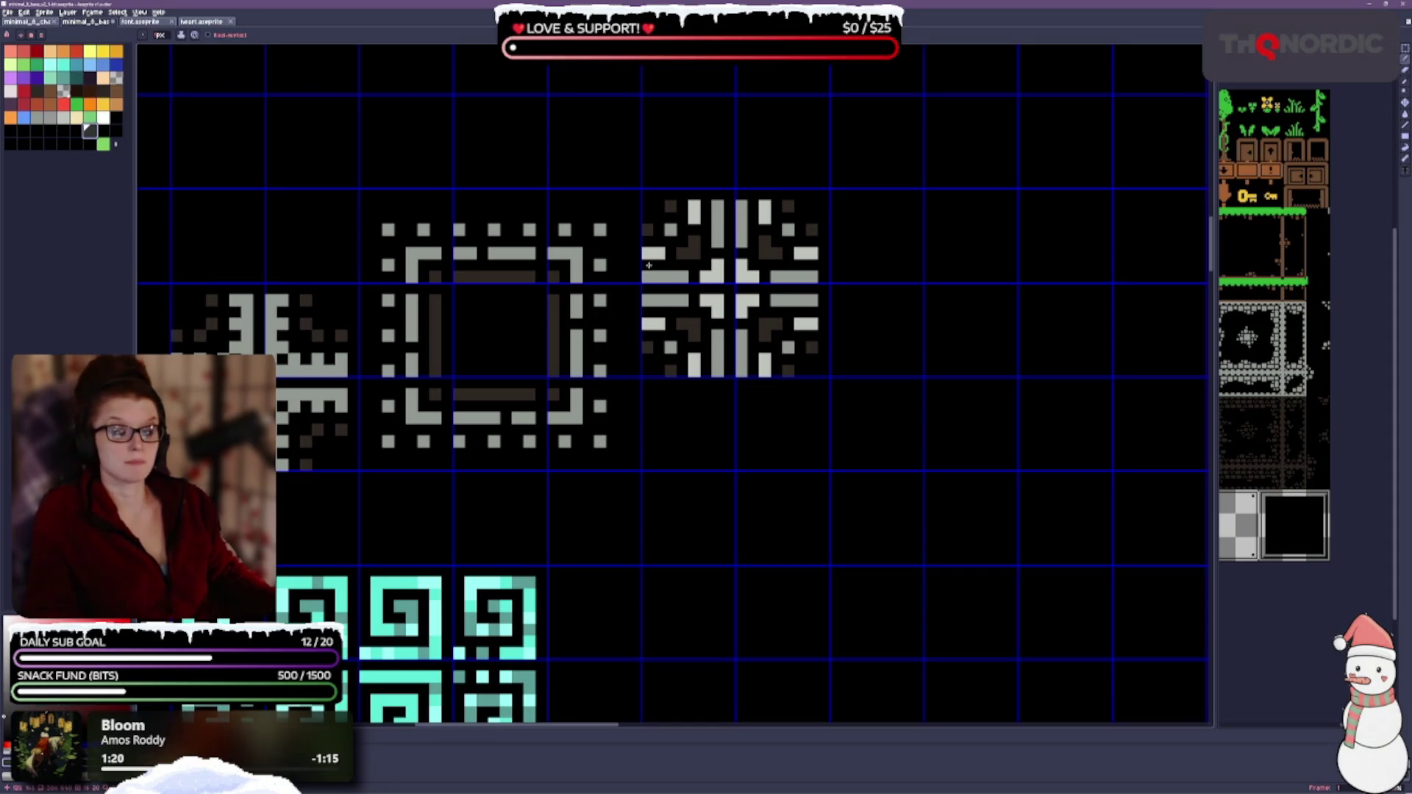
drag(815, 443, 780, 399)
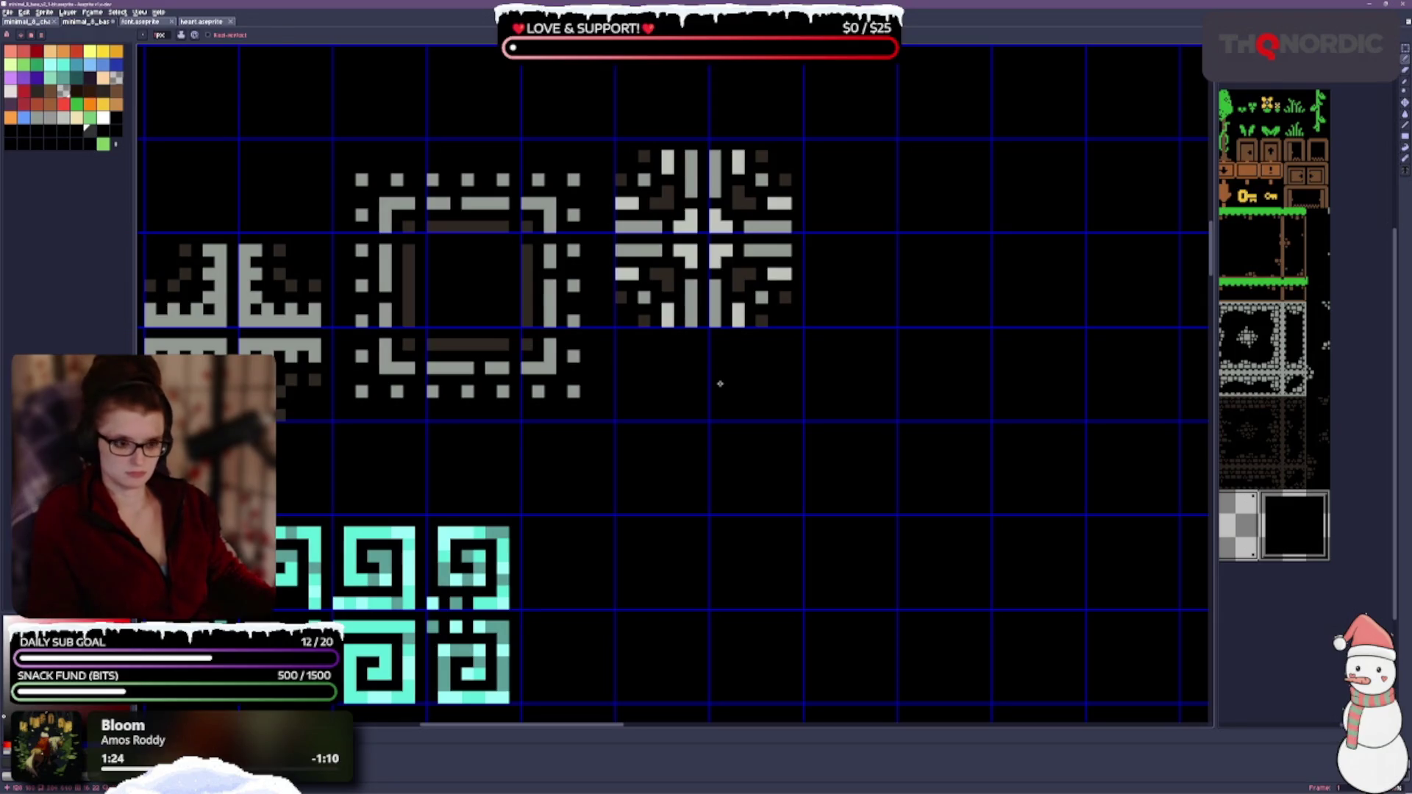
scroll(741, 401, up, 1)
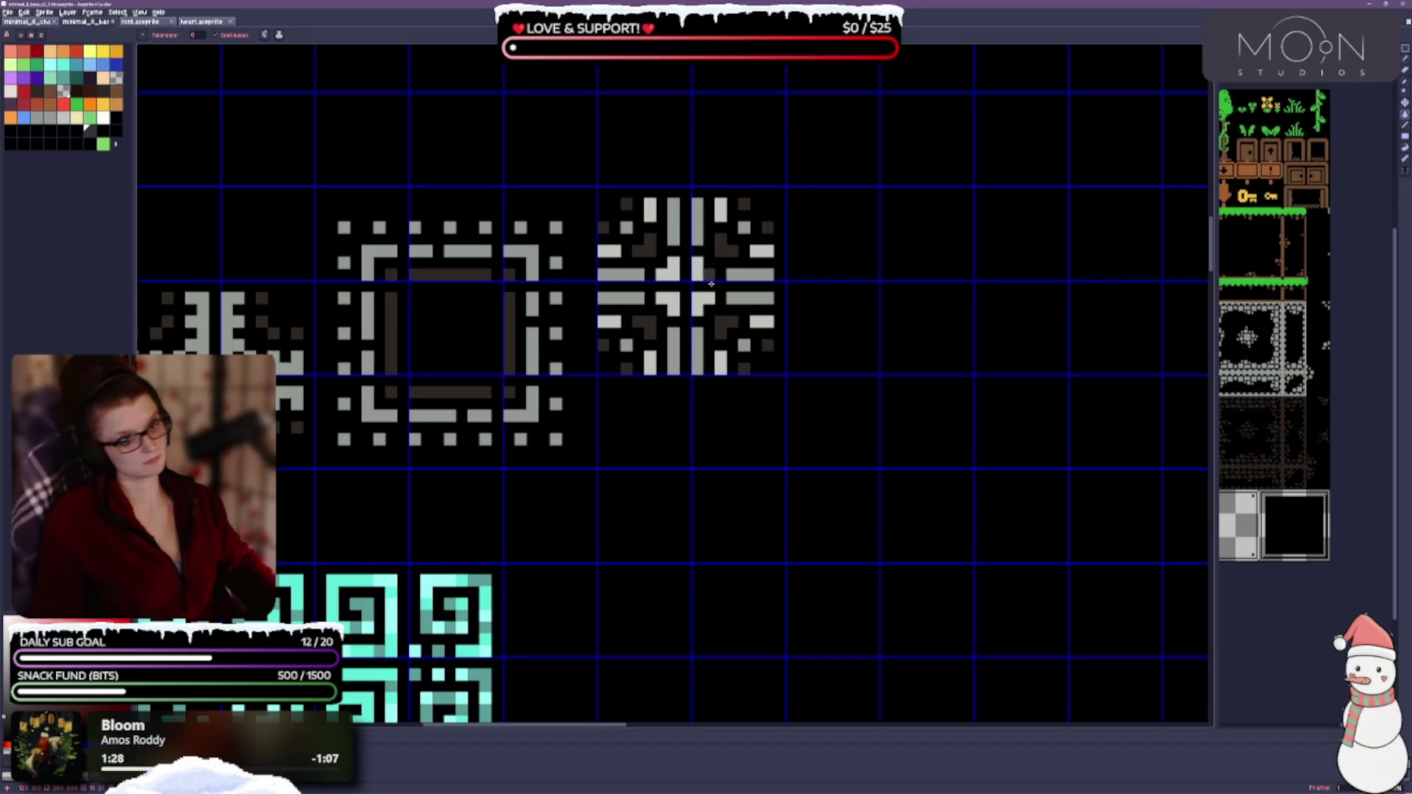
scroll(781, 257, down, 1)
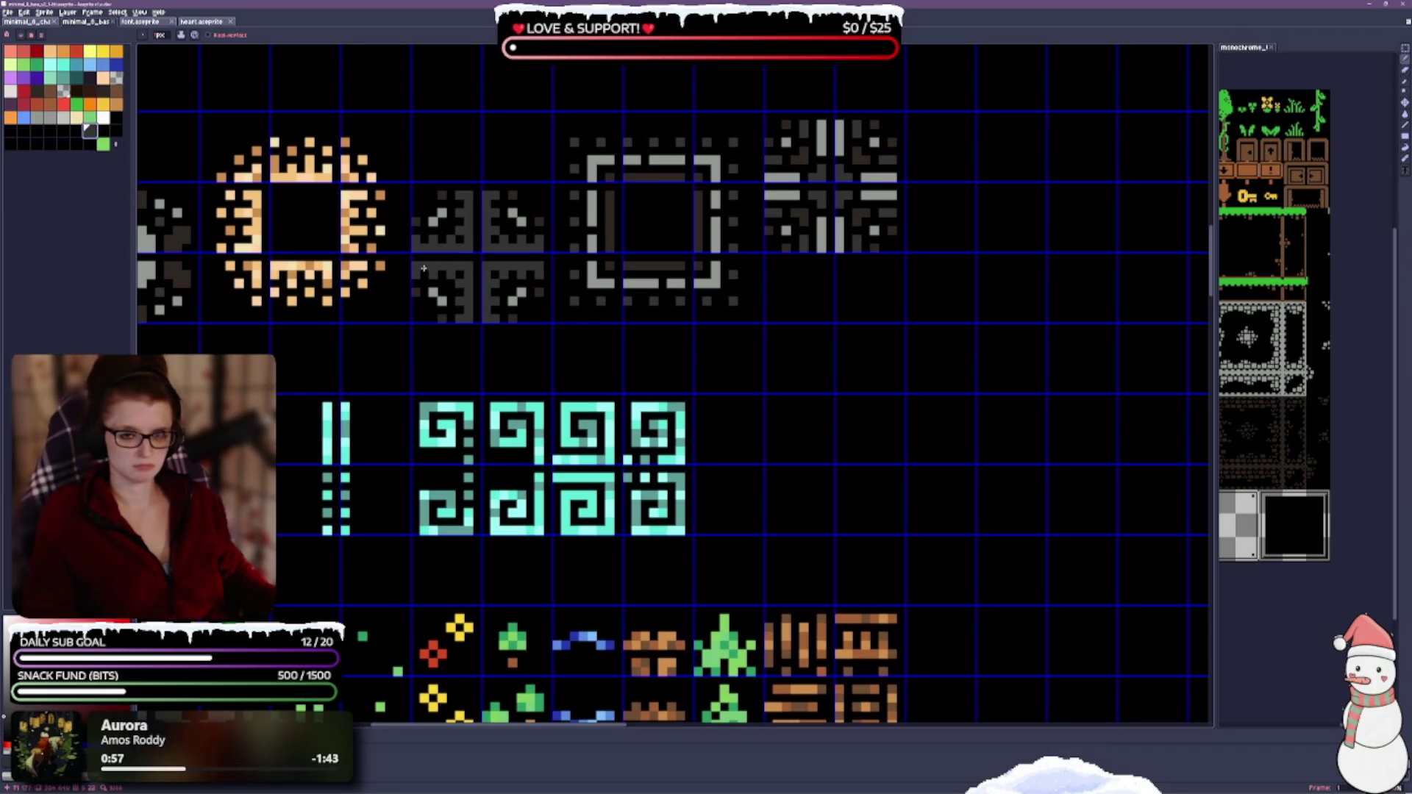
alt+click(369, 311)
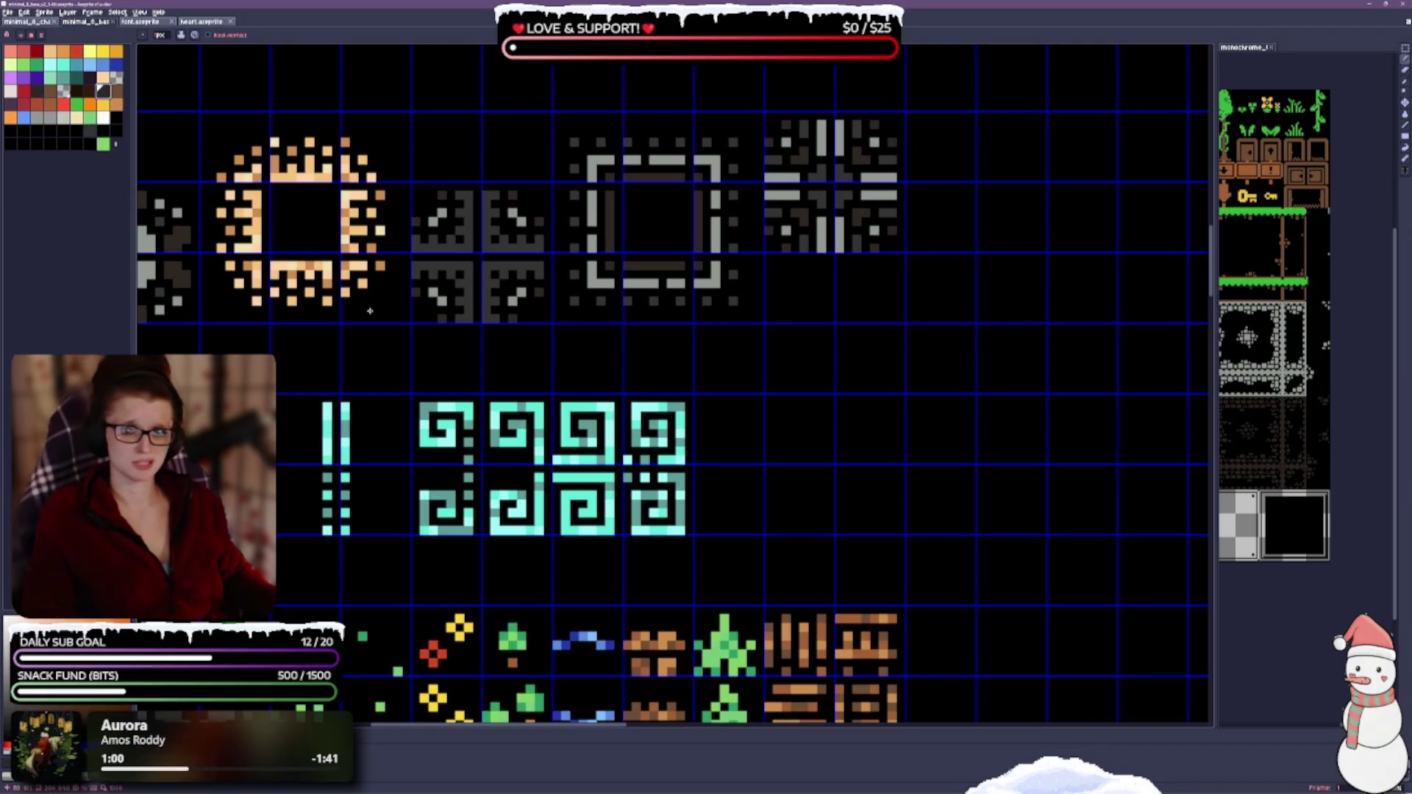
drag(622, 296, 647, 334)
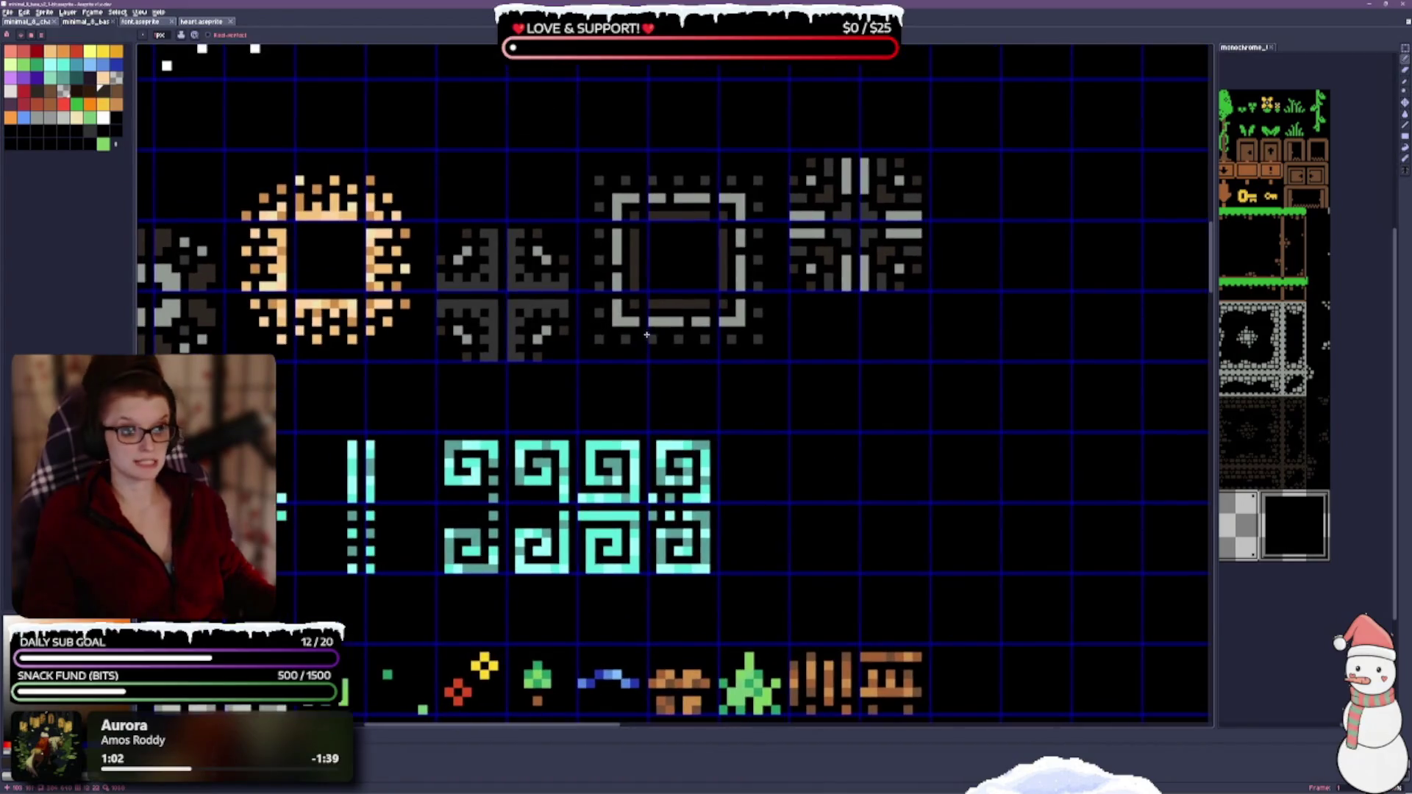
scroll(447, 354, left, 3)
scroll(448, 354, down, 1)
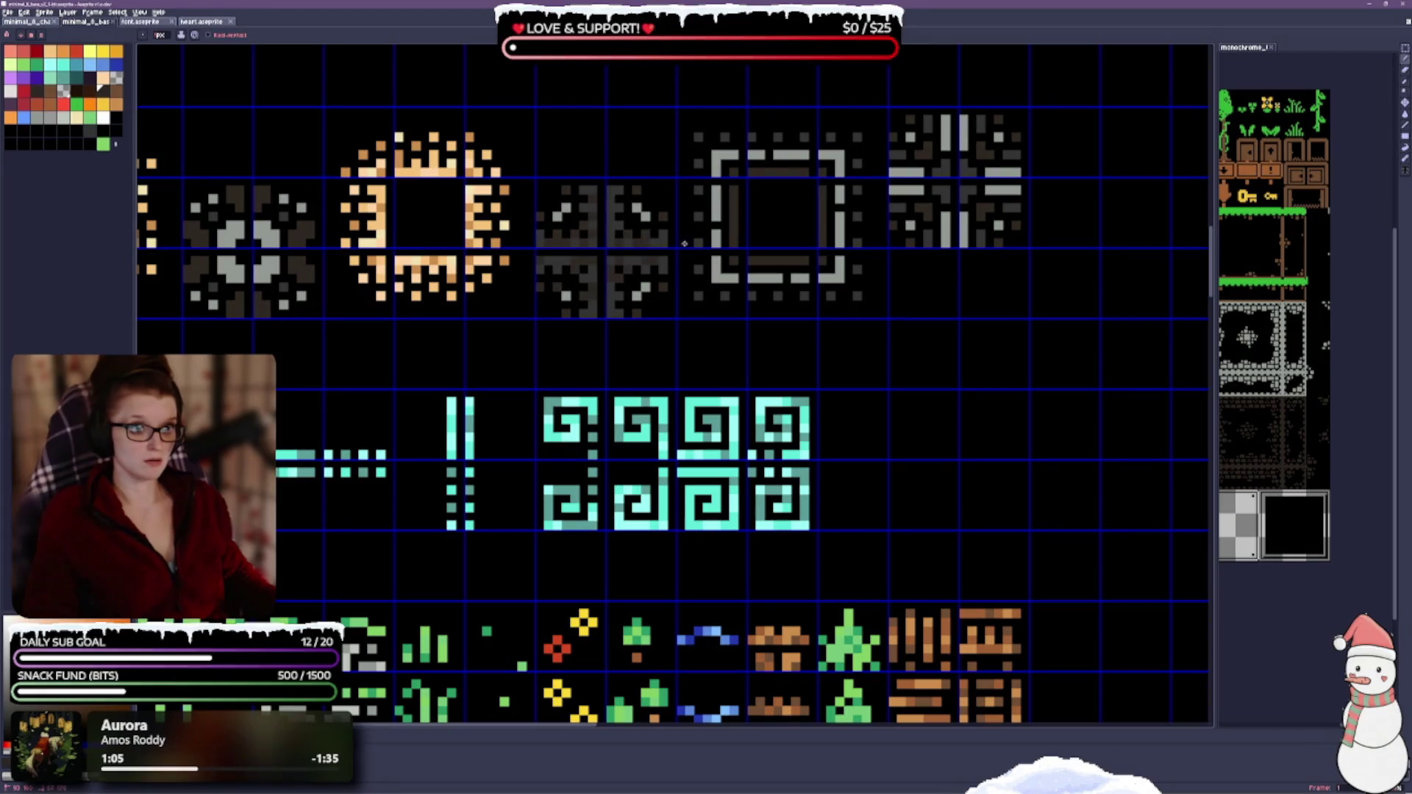
scroll(696, 349, down, 2)
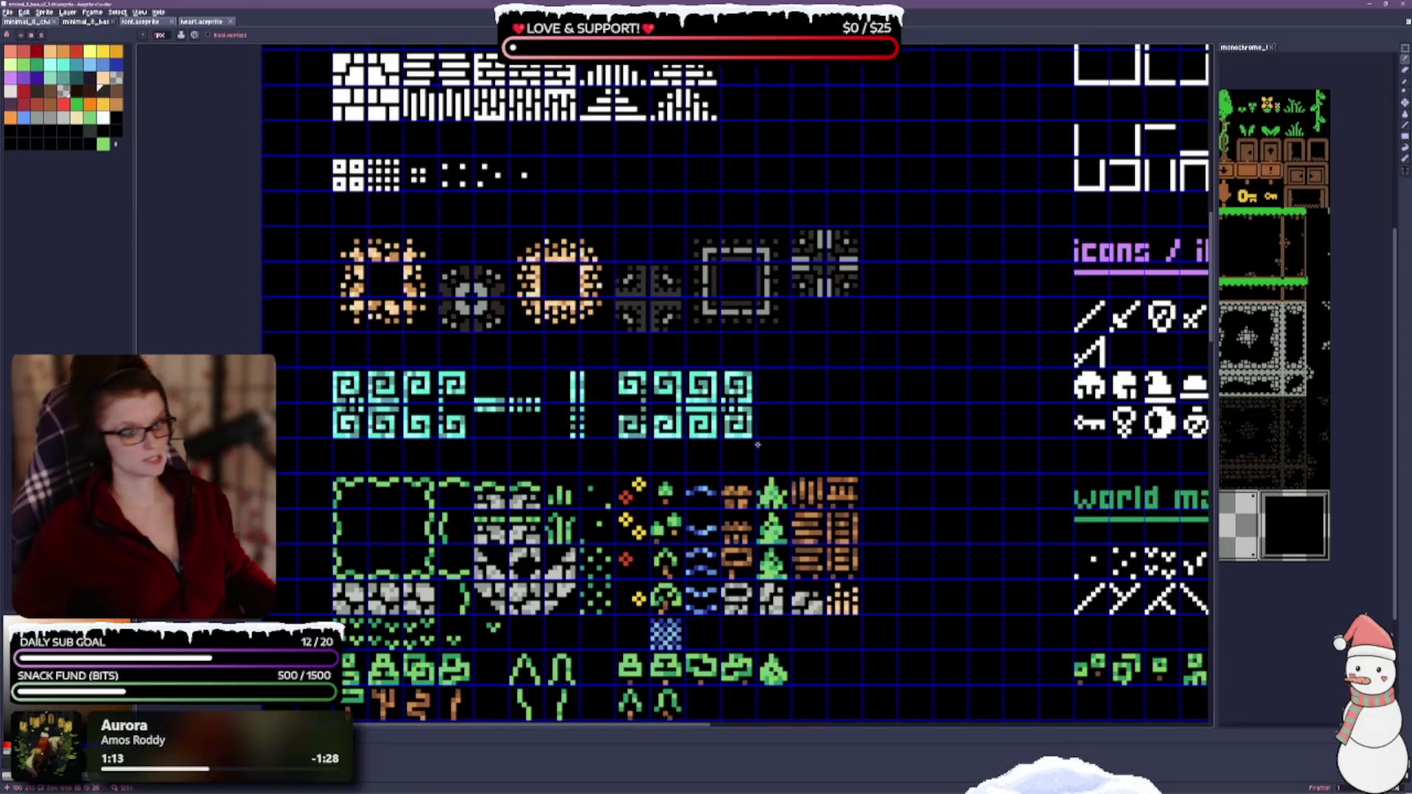
scroll(667, 353, up, 2)
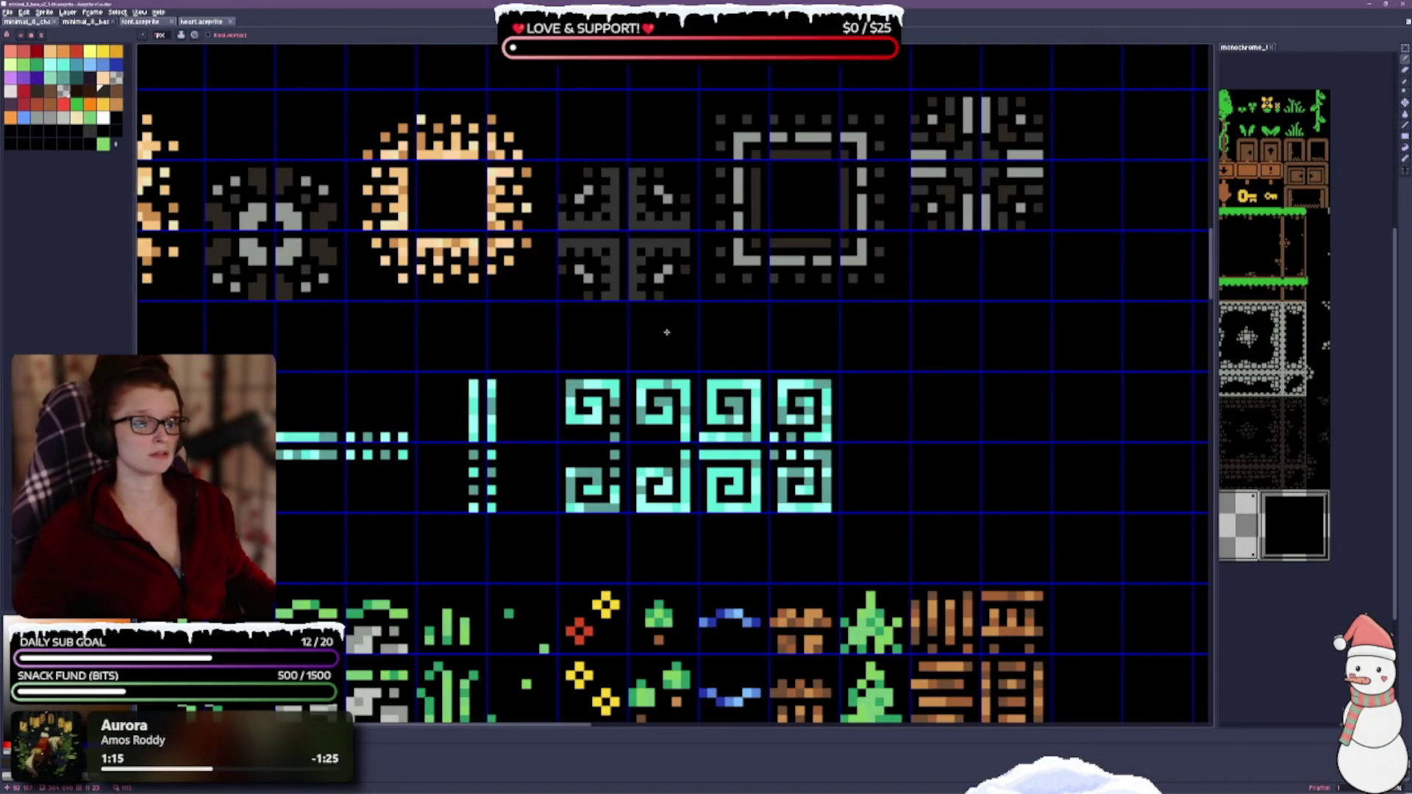
scroll(680, 321, up, 2)
scroll(677, 316, down, 1)
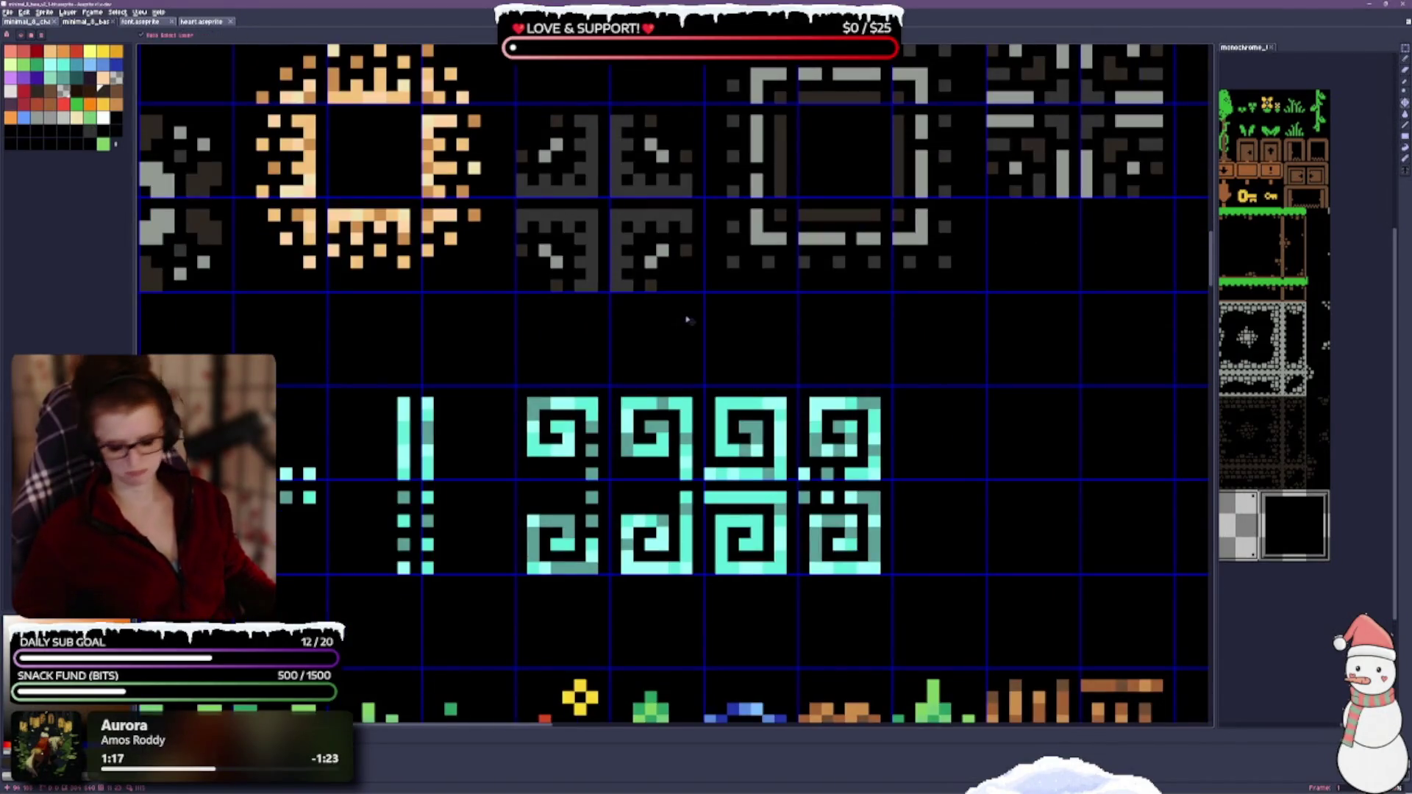
scroll(606, 392, down, 2)
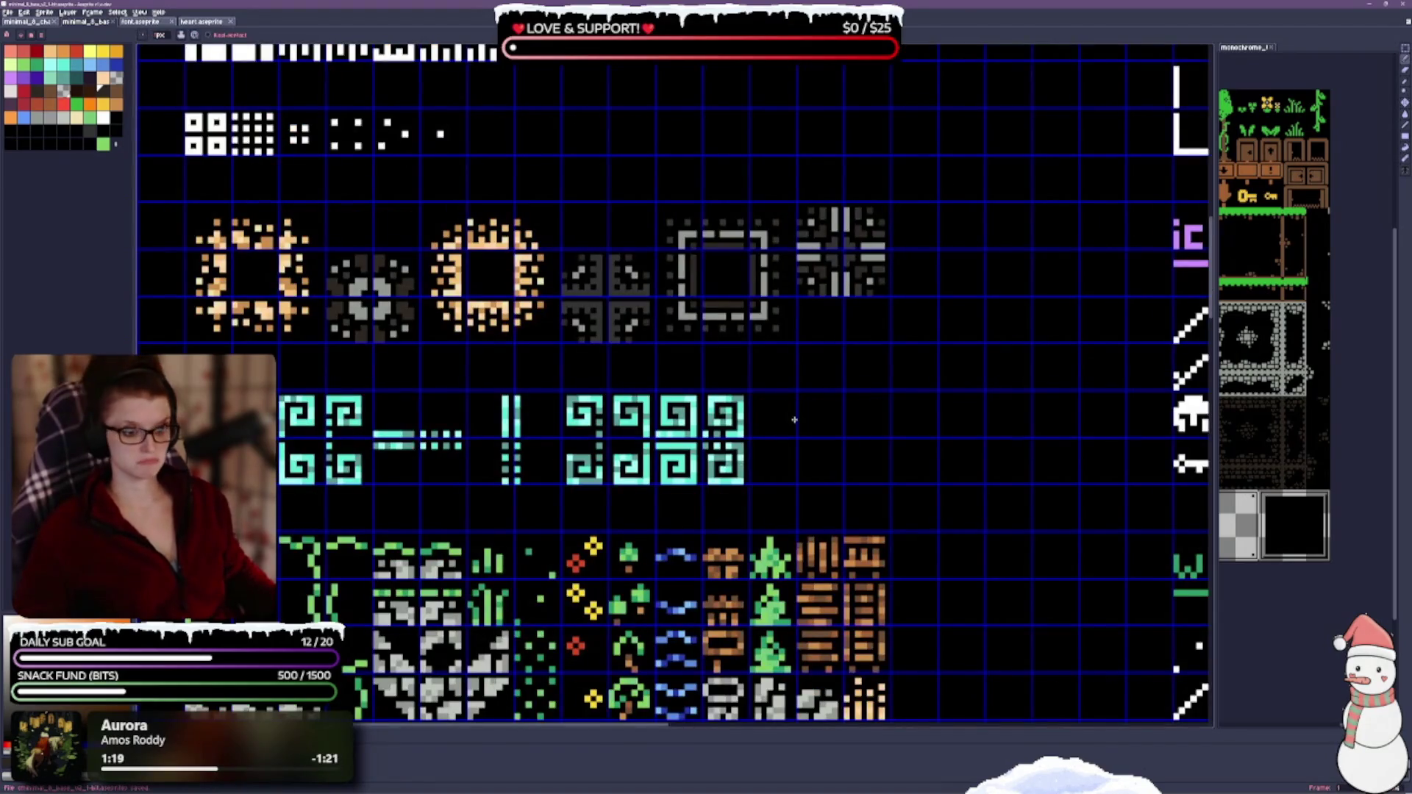
scroll(912, 474, down, 3)
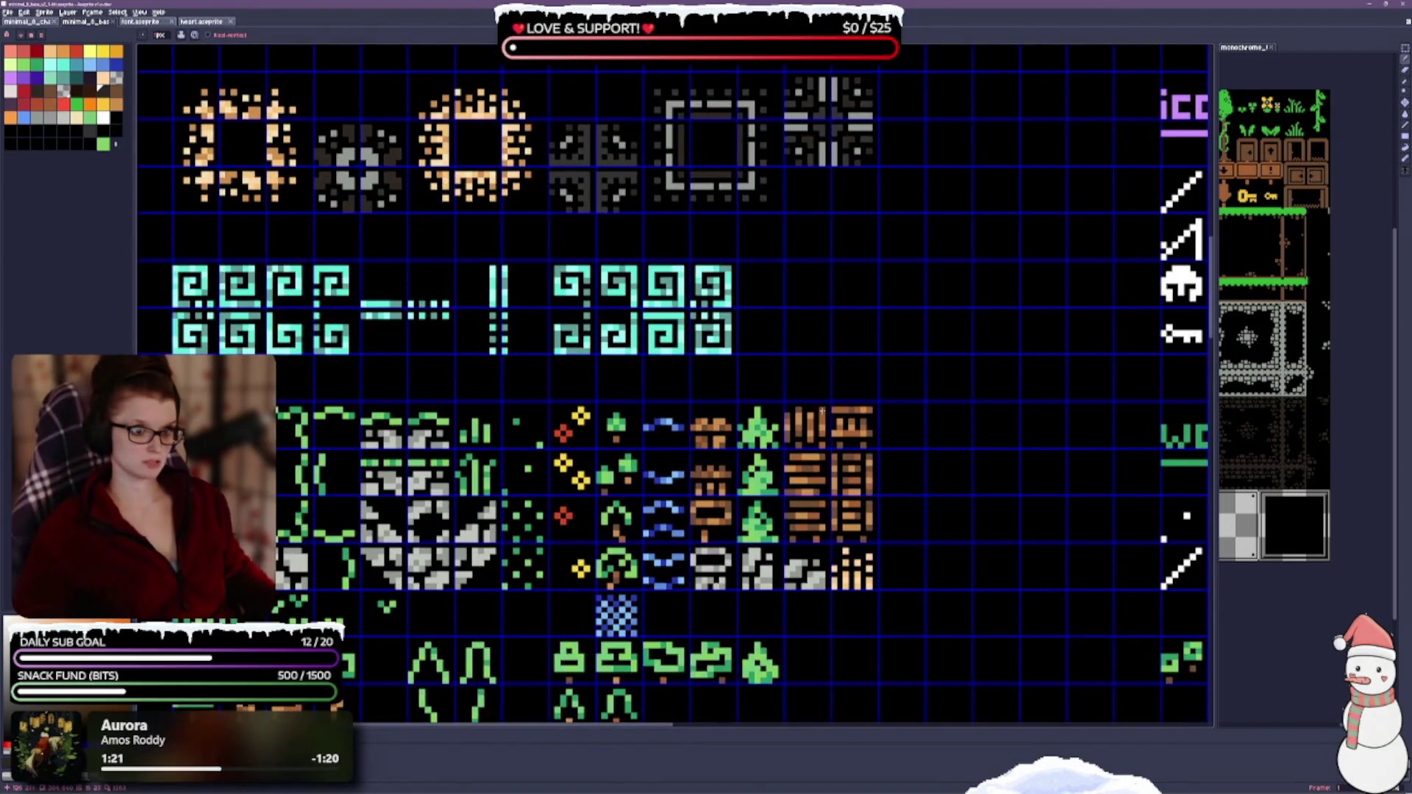
scroll(863, 724, up, 8)
drag(795, 393, 880, 706)
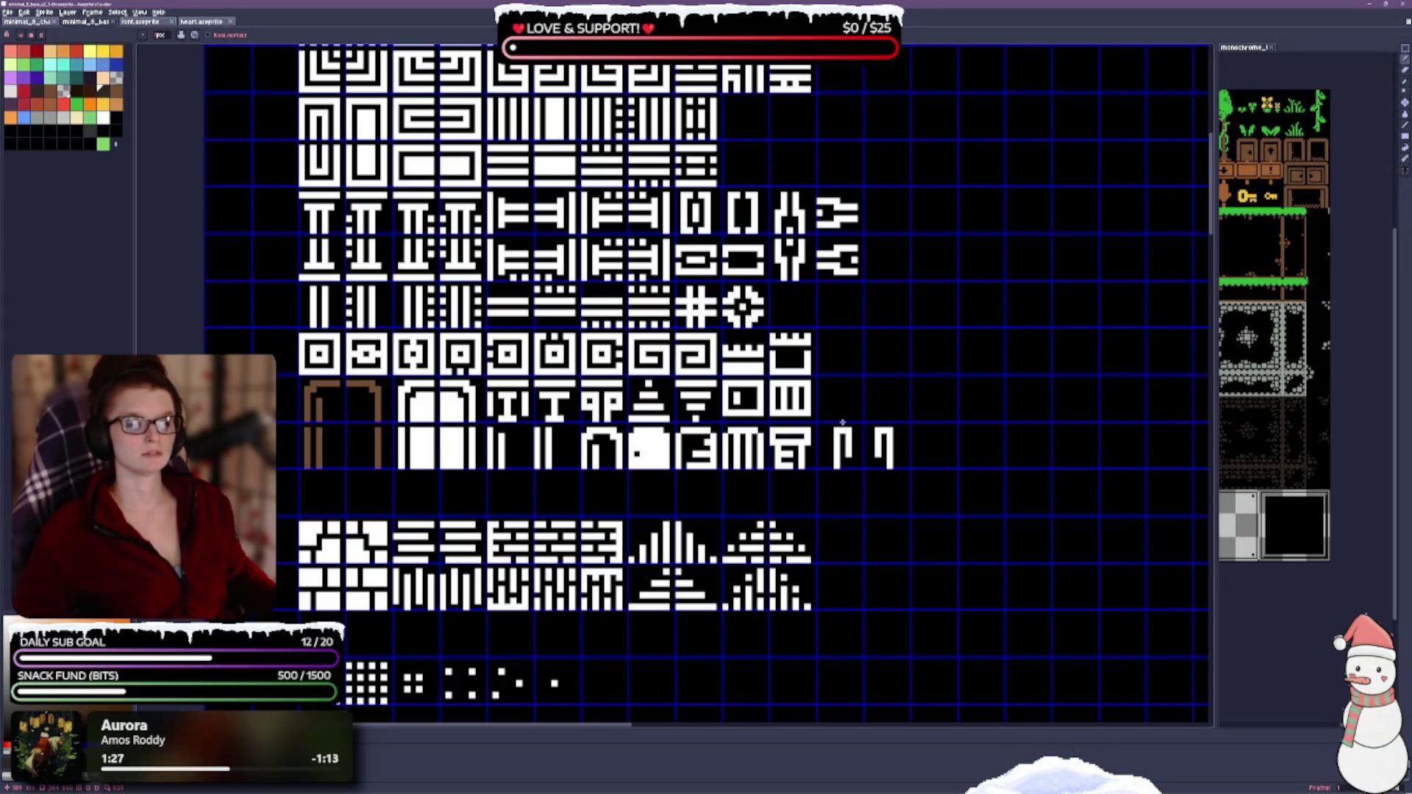
scroll(797, 442, down, 1)
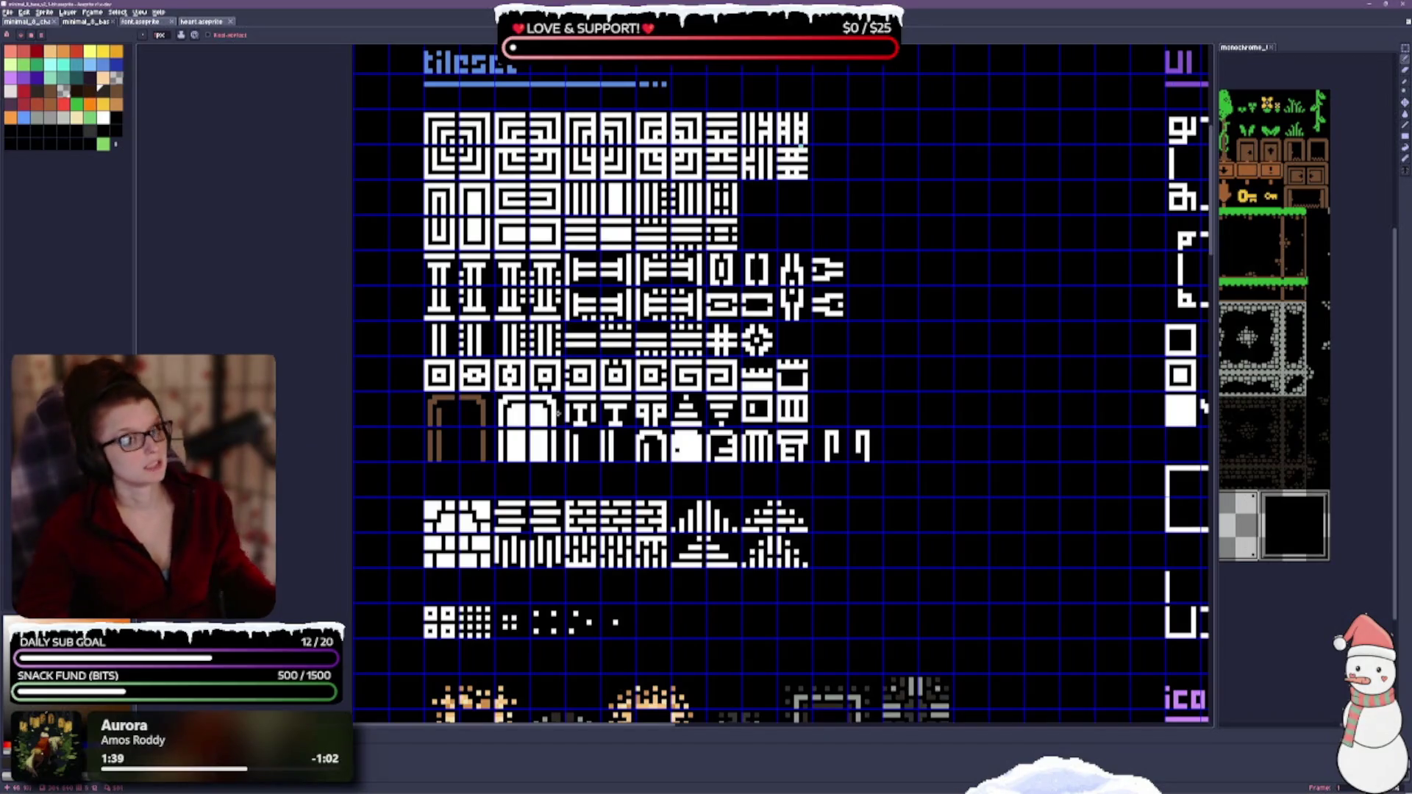
scroll(784, 386, down, 3)
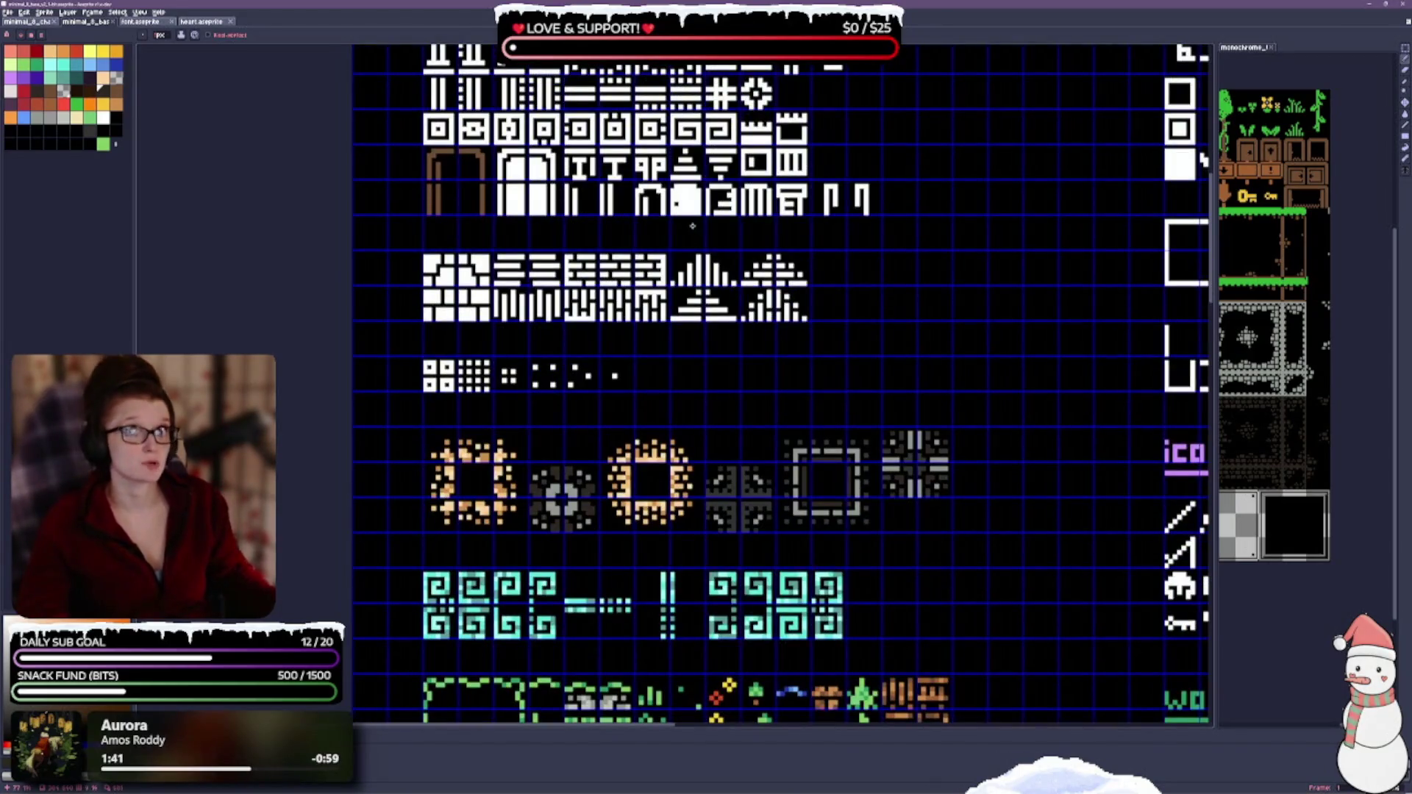
scroll(721, 381, down, 3)
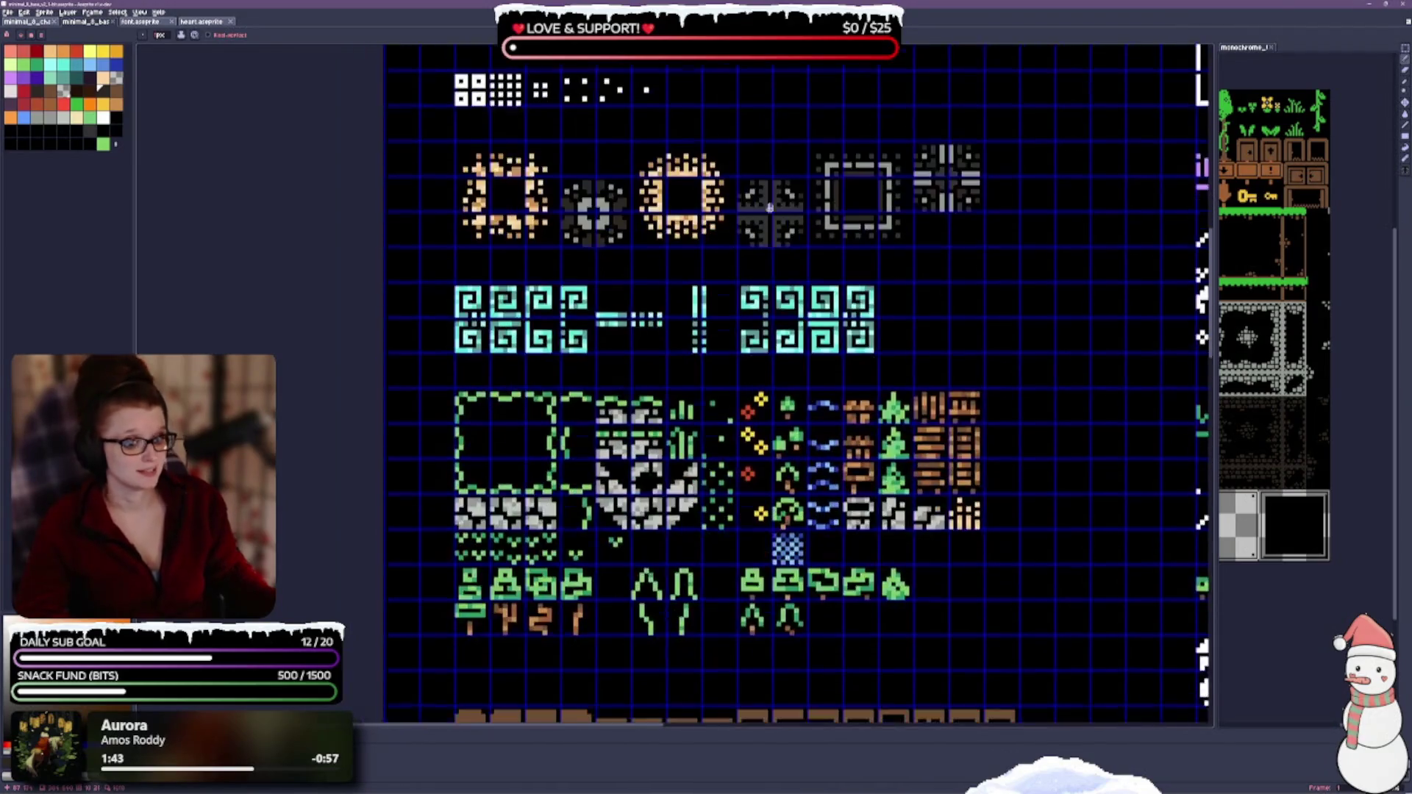
scroll(845, 442, down, 3)
scroll(808, 453, down, 1)
scroll(747, 235, down, 3)
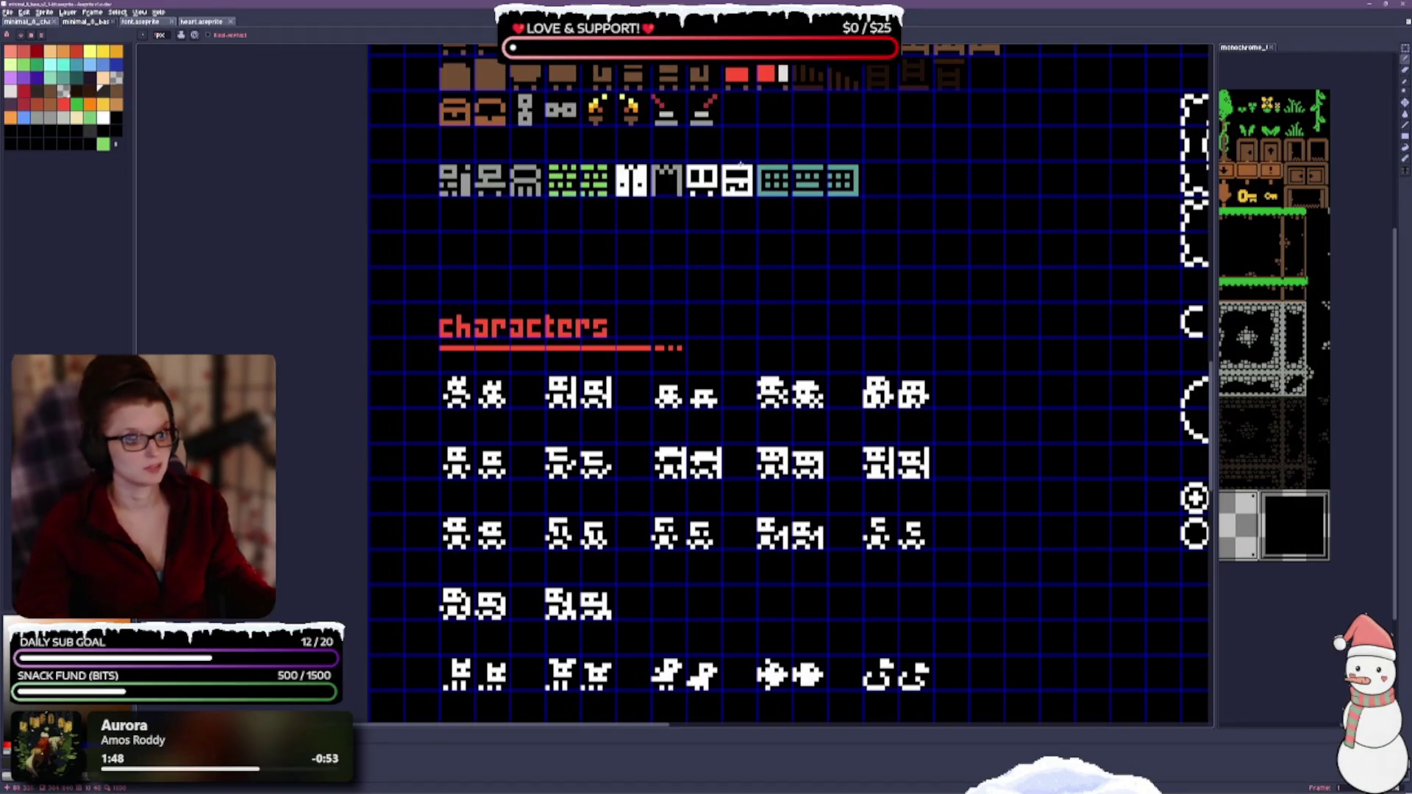
scroll(739, 216, up, 3)
scroll(793, 361, up, 3)
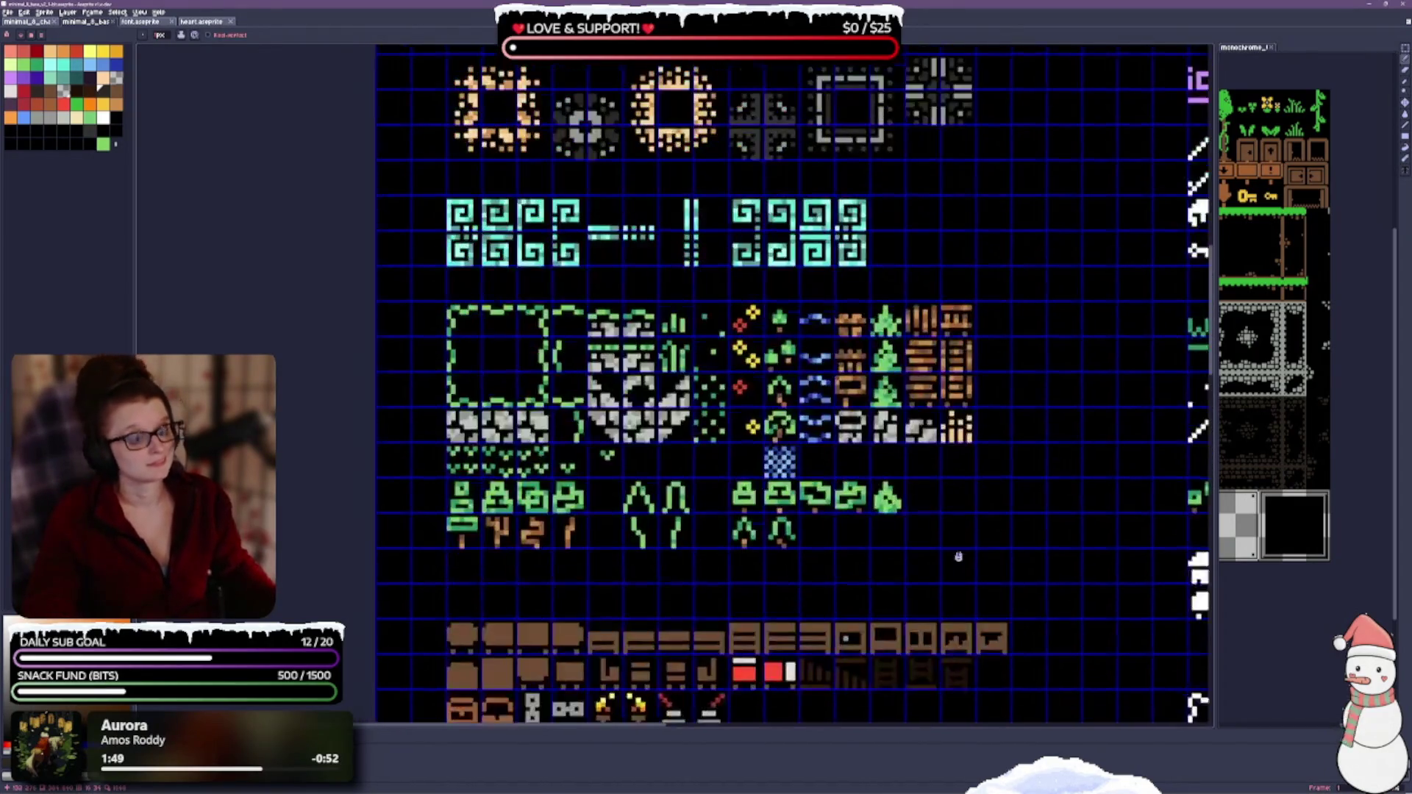
scroll(817, 362, up, 3)
scroll(835, 362, up, 3)
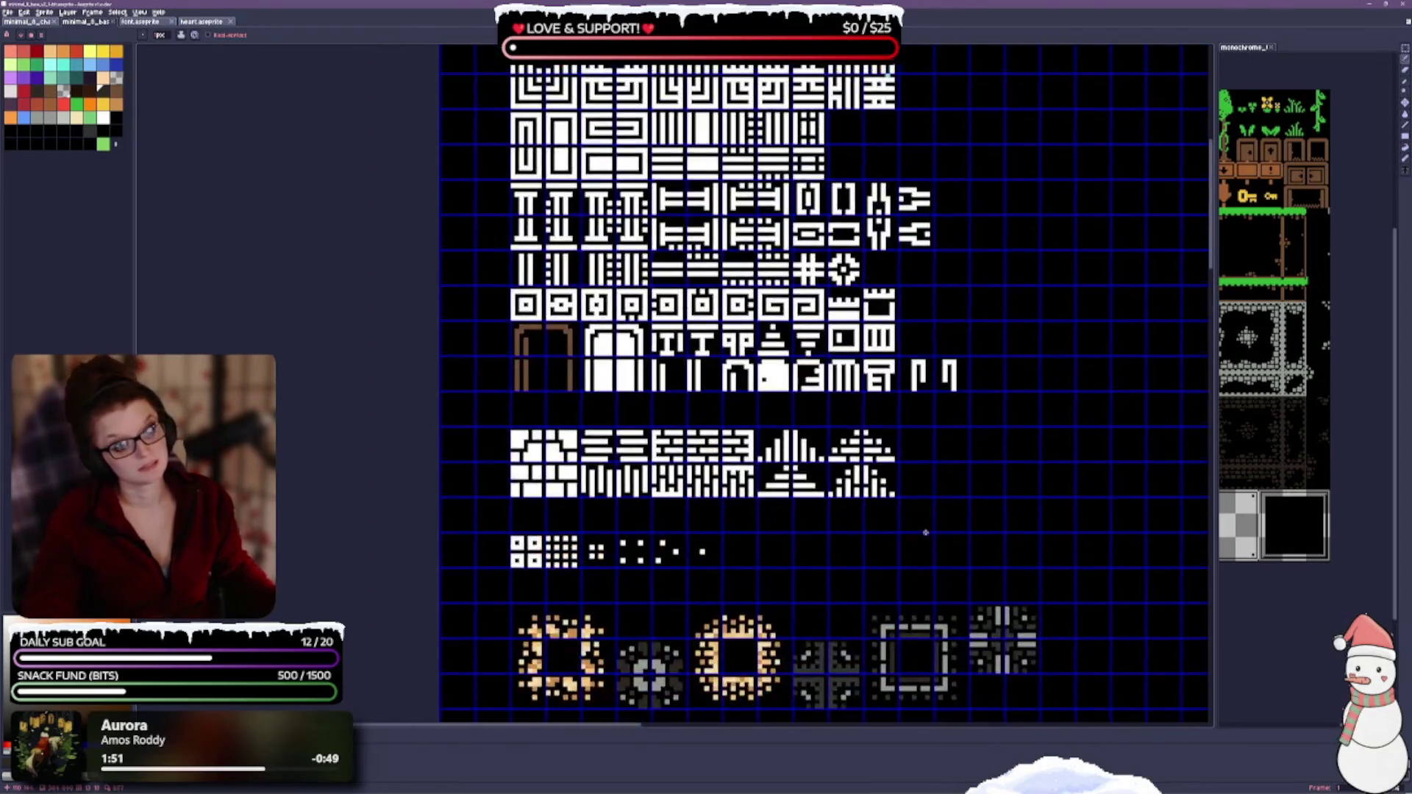
scroll(490, 473, up, 1)
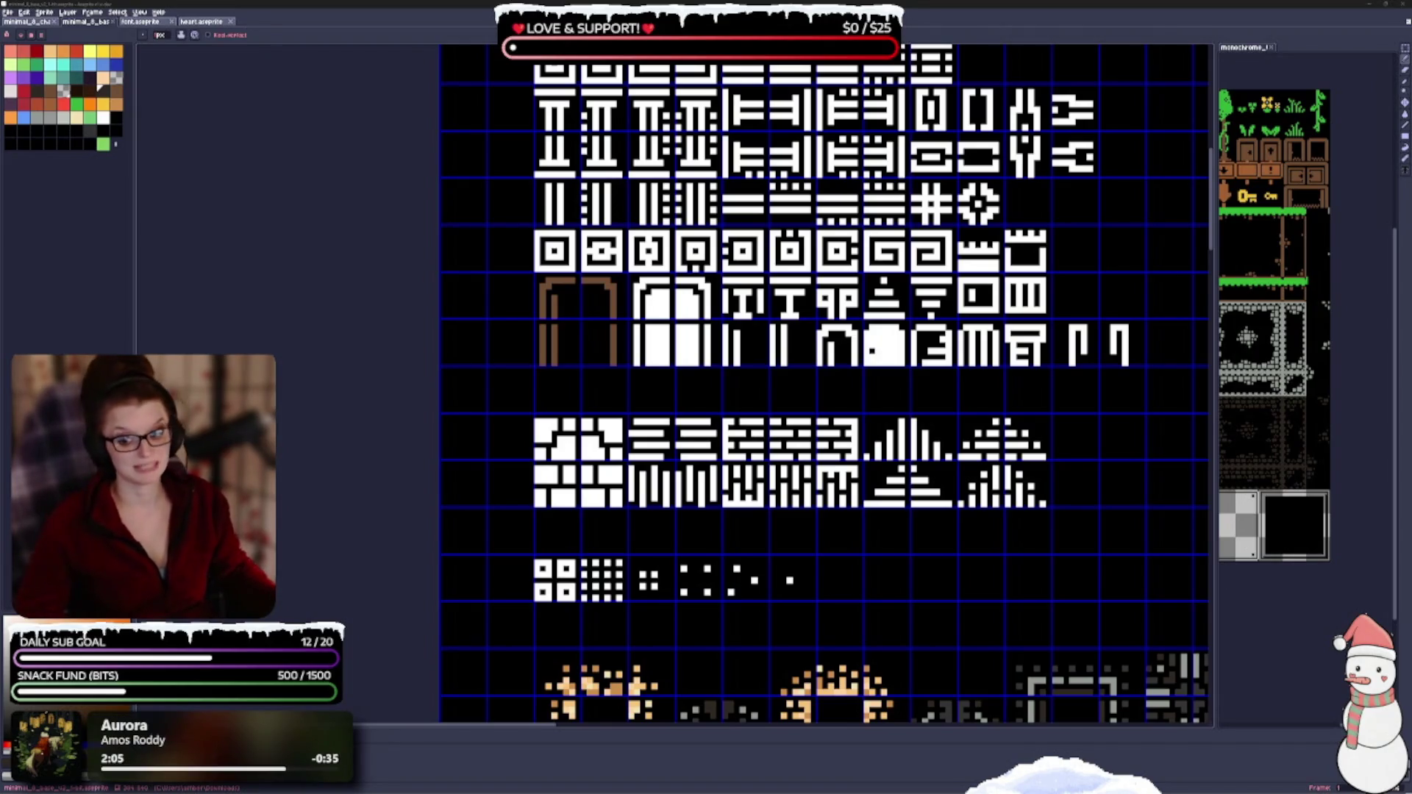
scroll(724, 600, down, 2)
scroll(723, 600, down, 1)
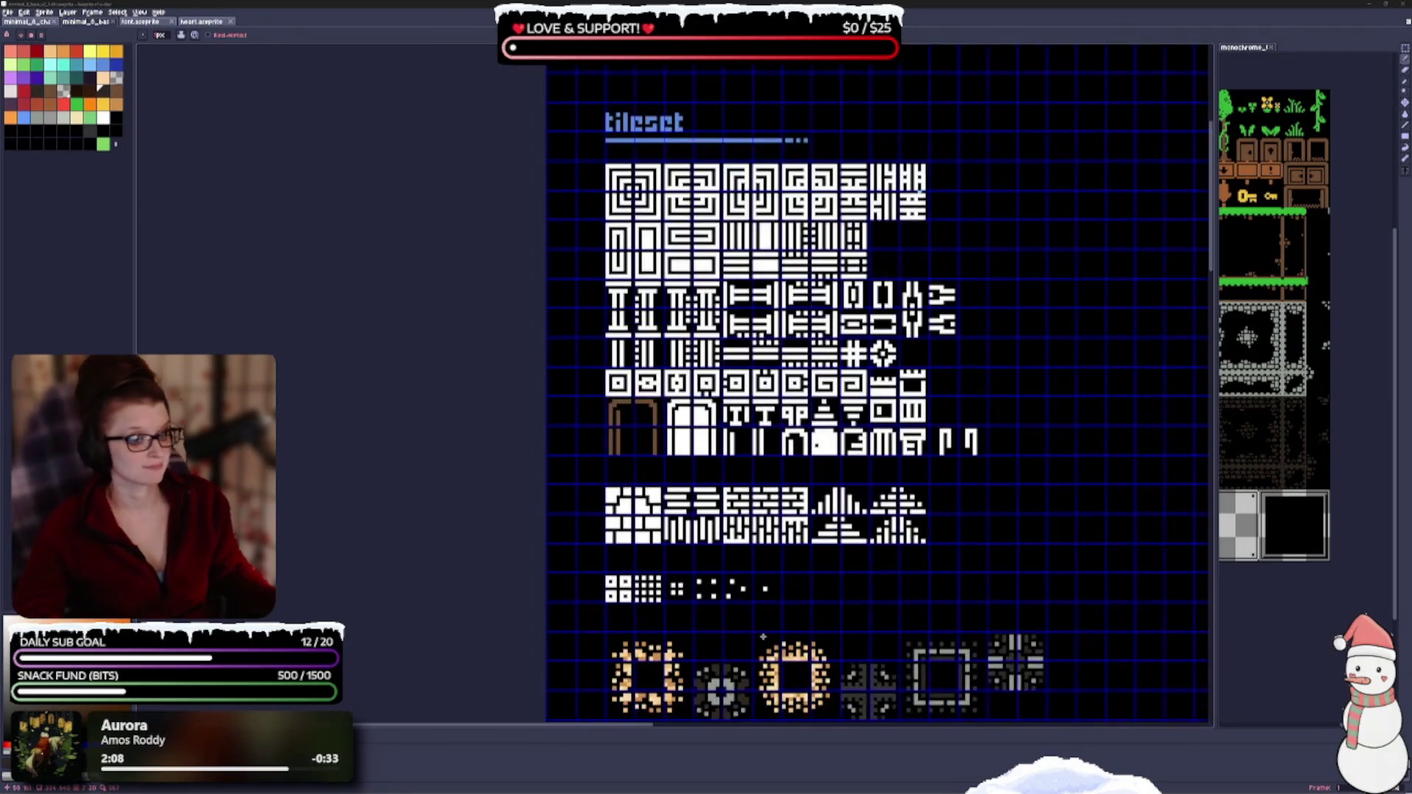
scroll(723, 600, down, 5)
scroll(724, 601, up, 1)
scroll(759, 405, down, 1)
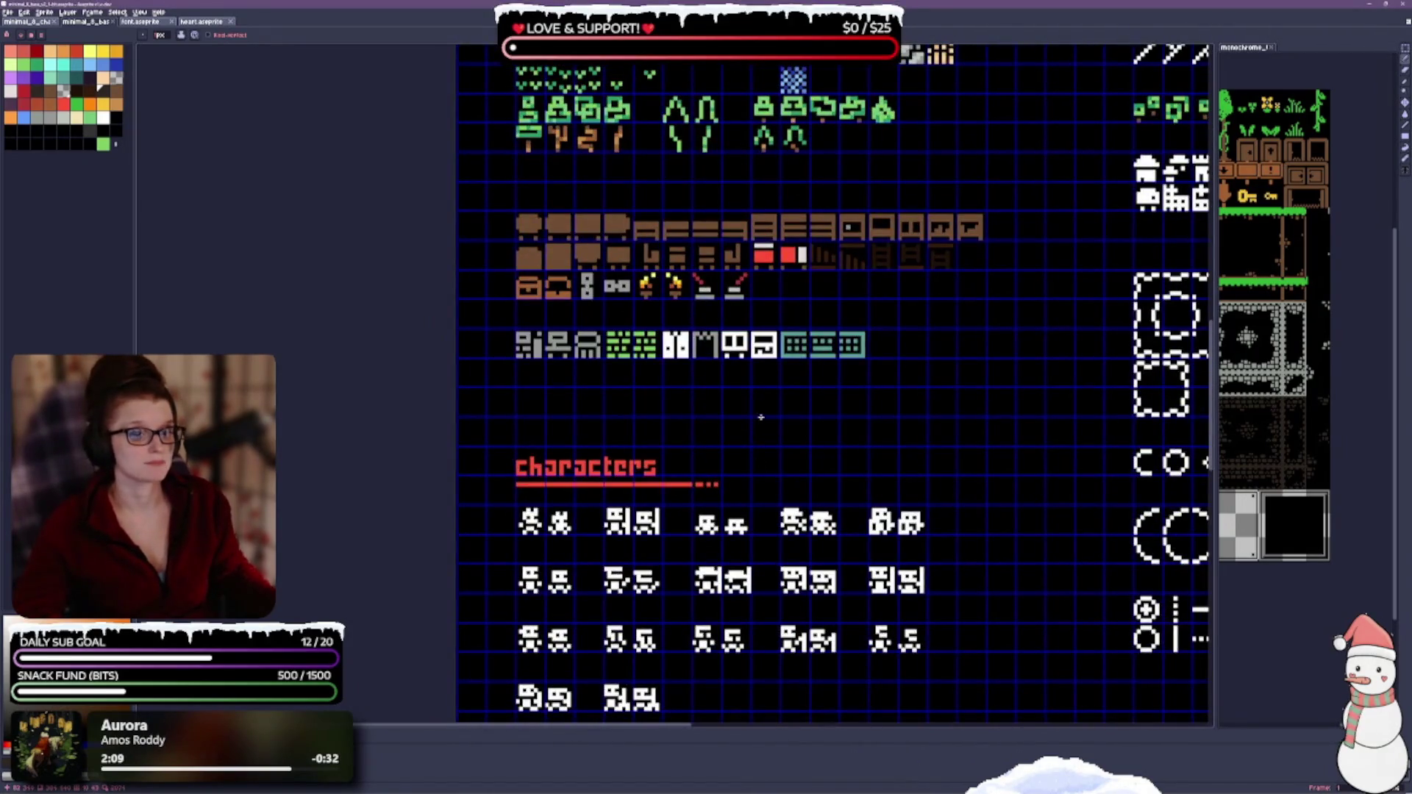
scroll(760, 416, down, 4)
scroll(761, 417, up, 5)
scroll(761, 416, up, 3)
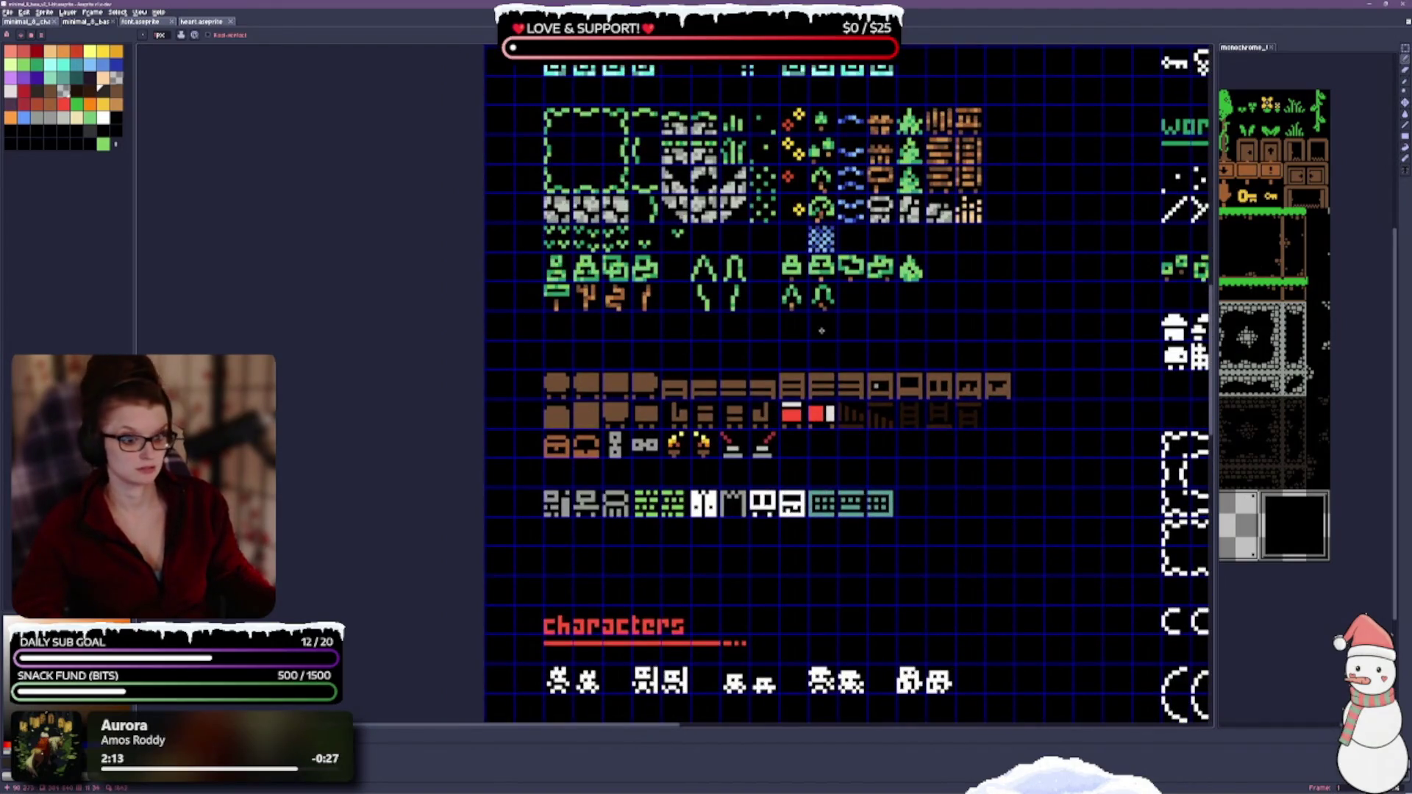
scroll(866, 494, up, 4)
scroll(865, 493, up, 4)
scroll(620, 318, up, 2)
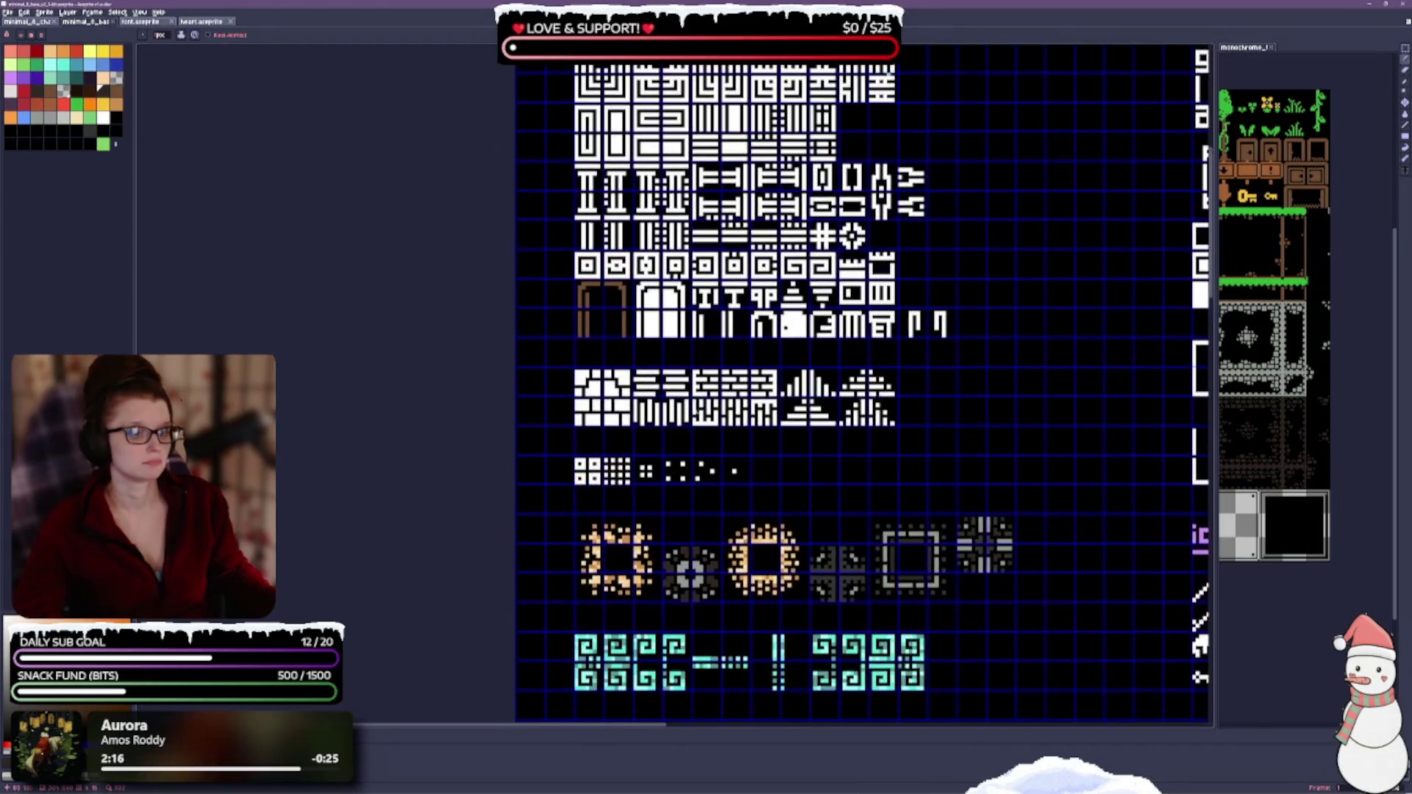
scroll(813, 362, up, 2)
scroll(806, 375, down, 1)
scroll(795, 392, down, 1)
scroll(784, 411, up, 1)
scroll(781, 389, up, 1)
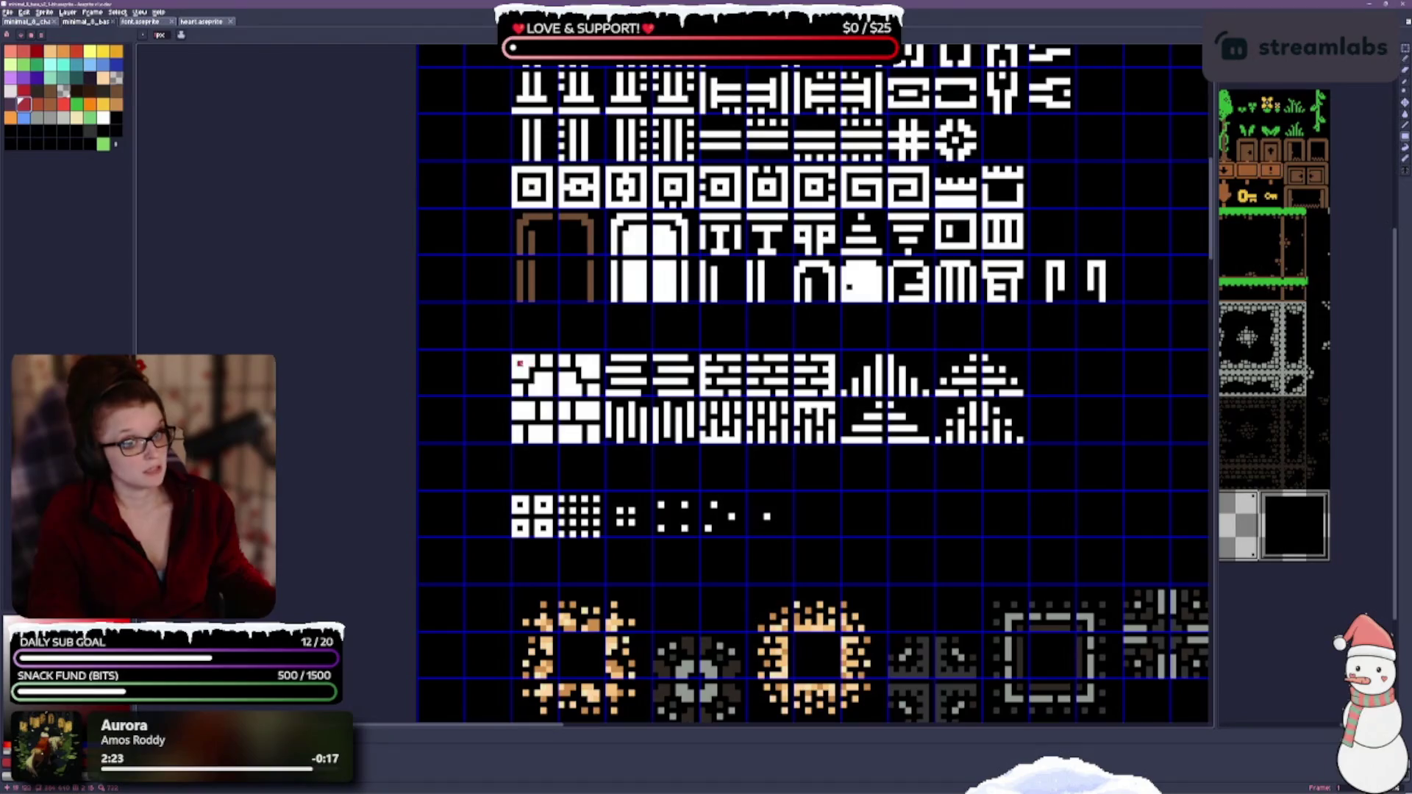
click(552, 398)
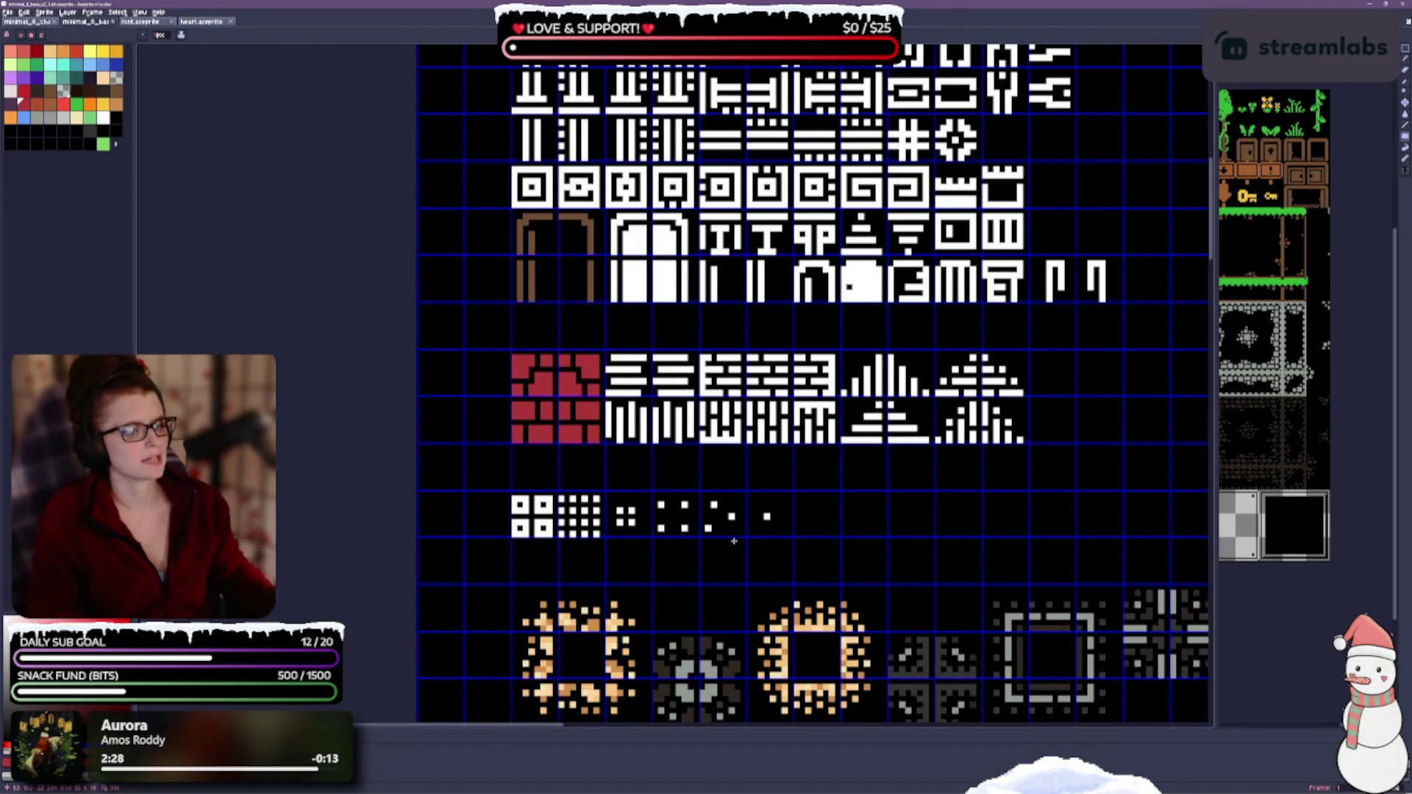
scroll(798, 484, down, 1)
scroll(953, 421, down, 1)
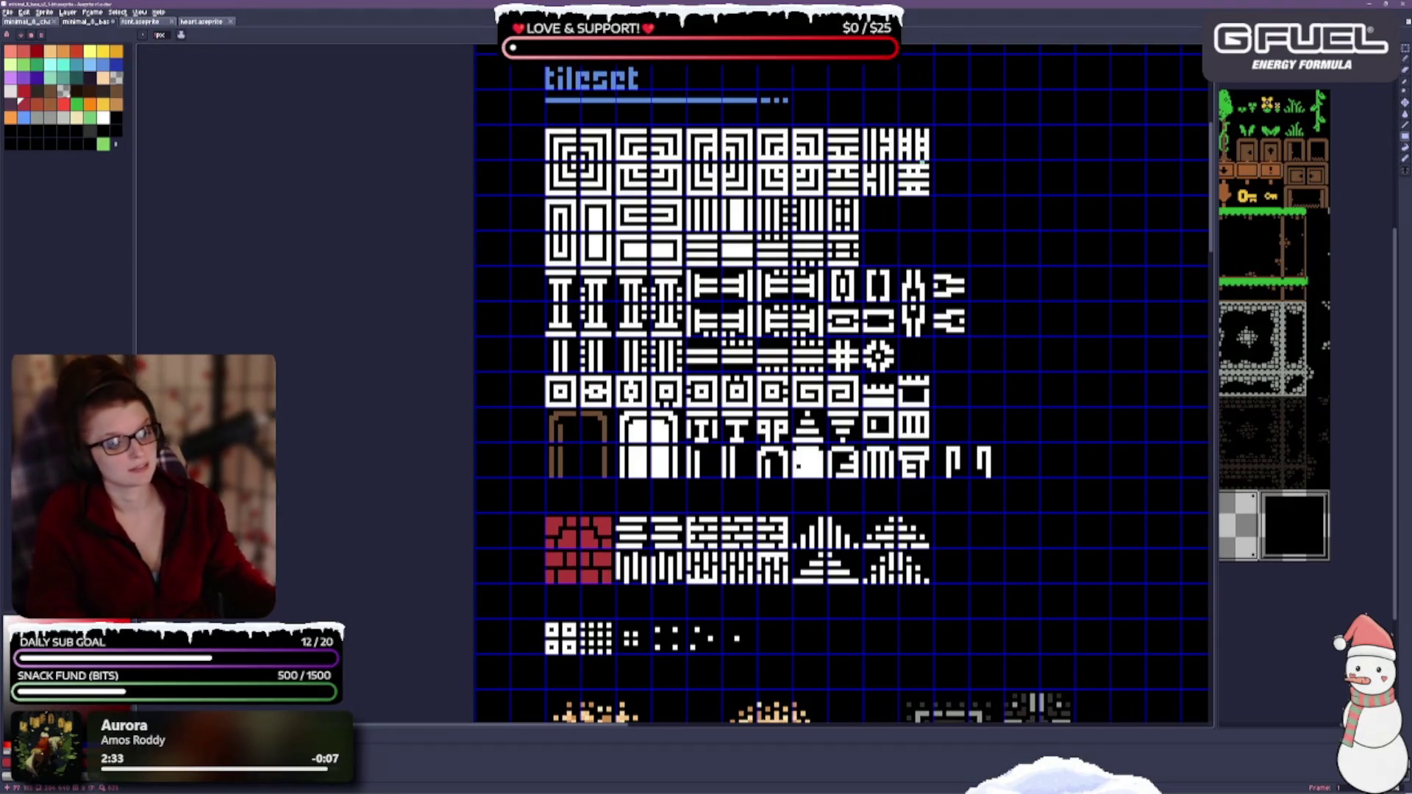
scroll(901, 483, down, 2)
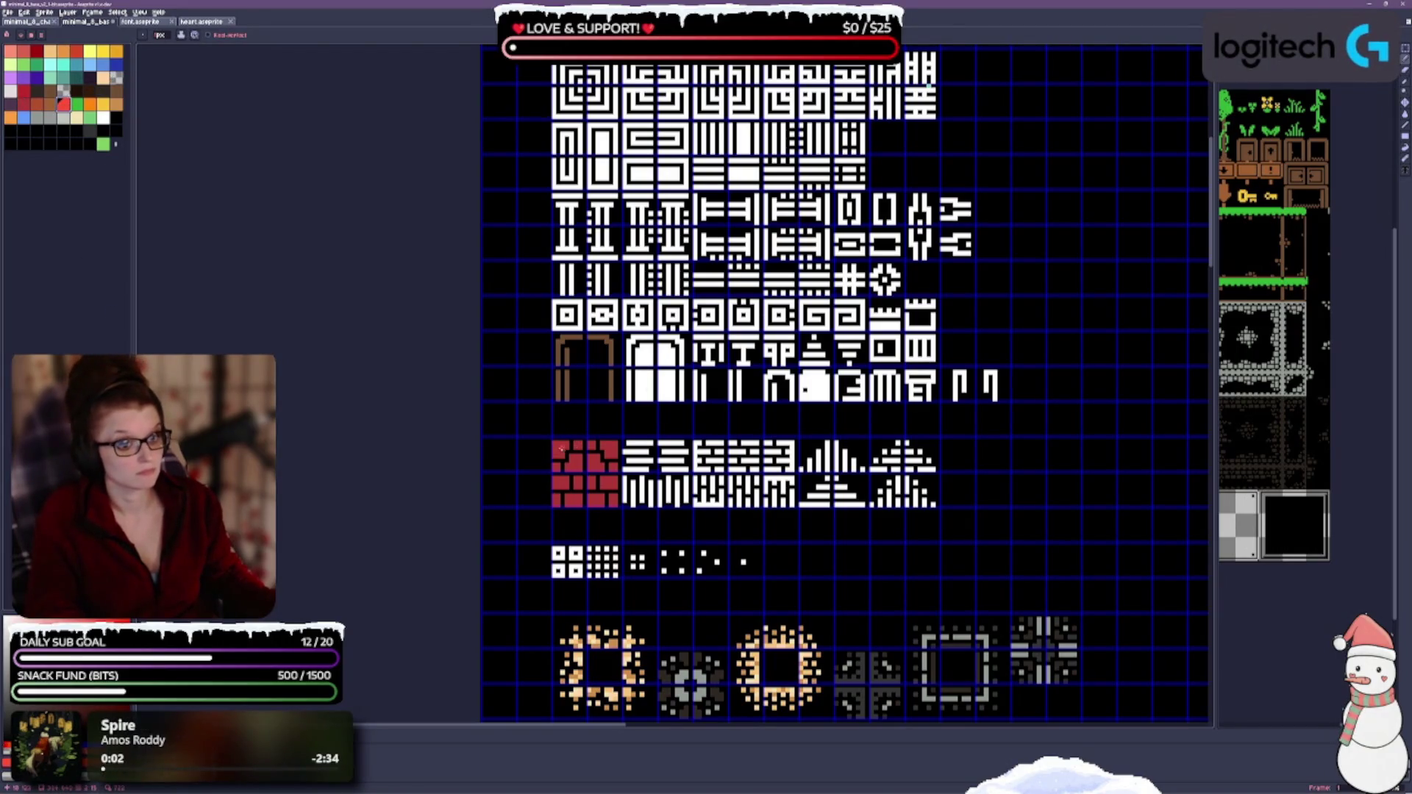
scroll(574, 464, up, 1)
scroll(575, 464, up, 1)
Step: After undoing a stray stroke, paint red accent pixels over the white beside the brick tiles
mouse_move(530, 420)
mouse_down()
mouse_move(573, 486)
mouse_move(655, 487)
mouse_up()
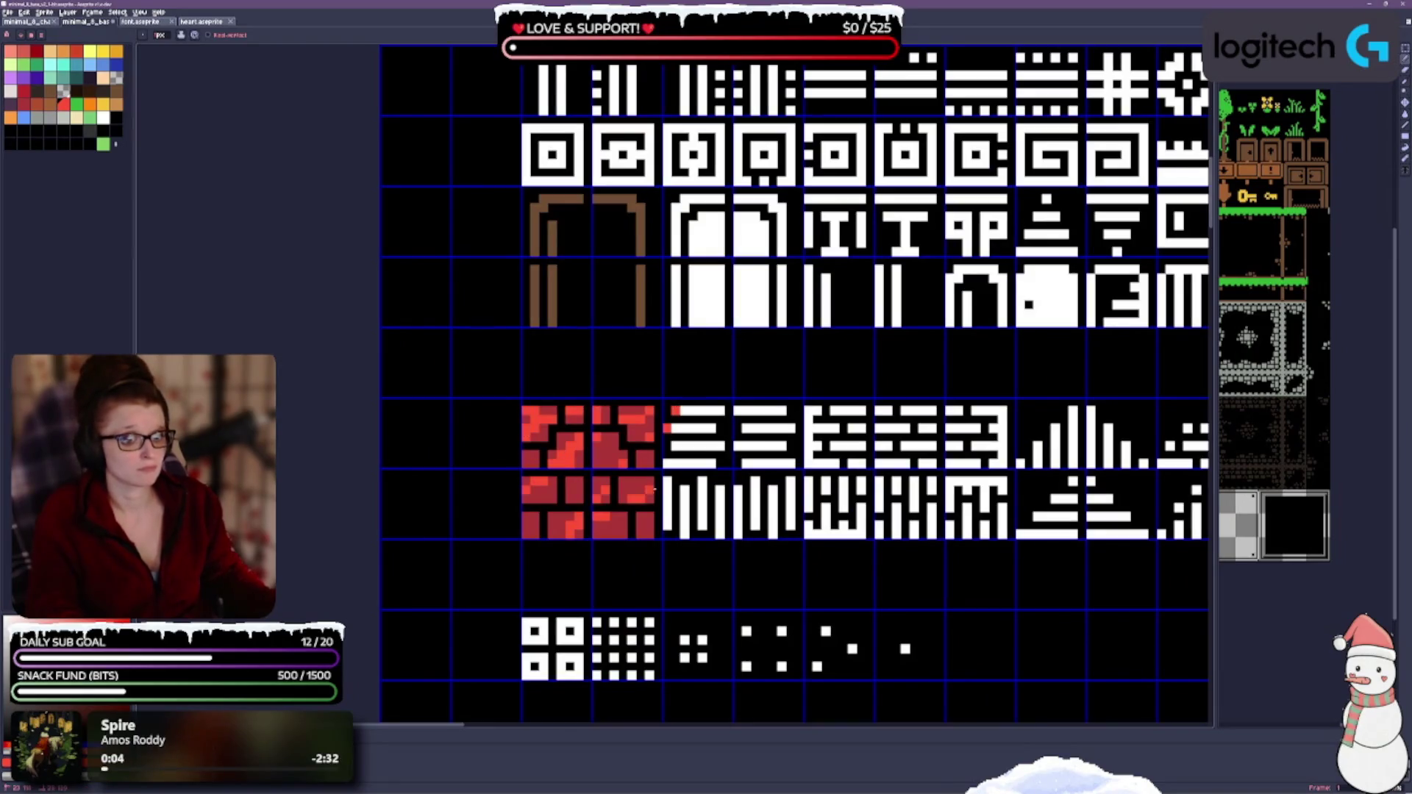
key(ctrl+z)
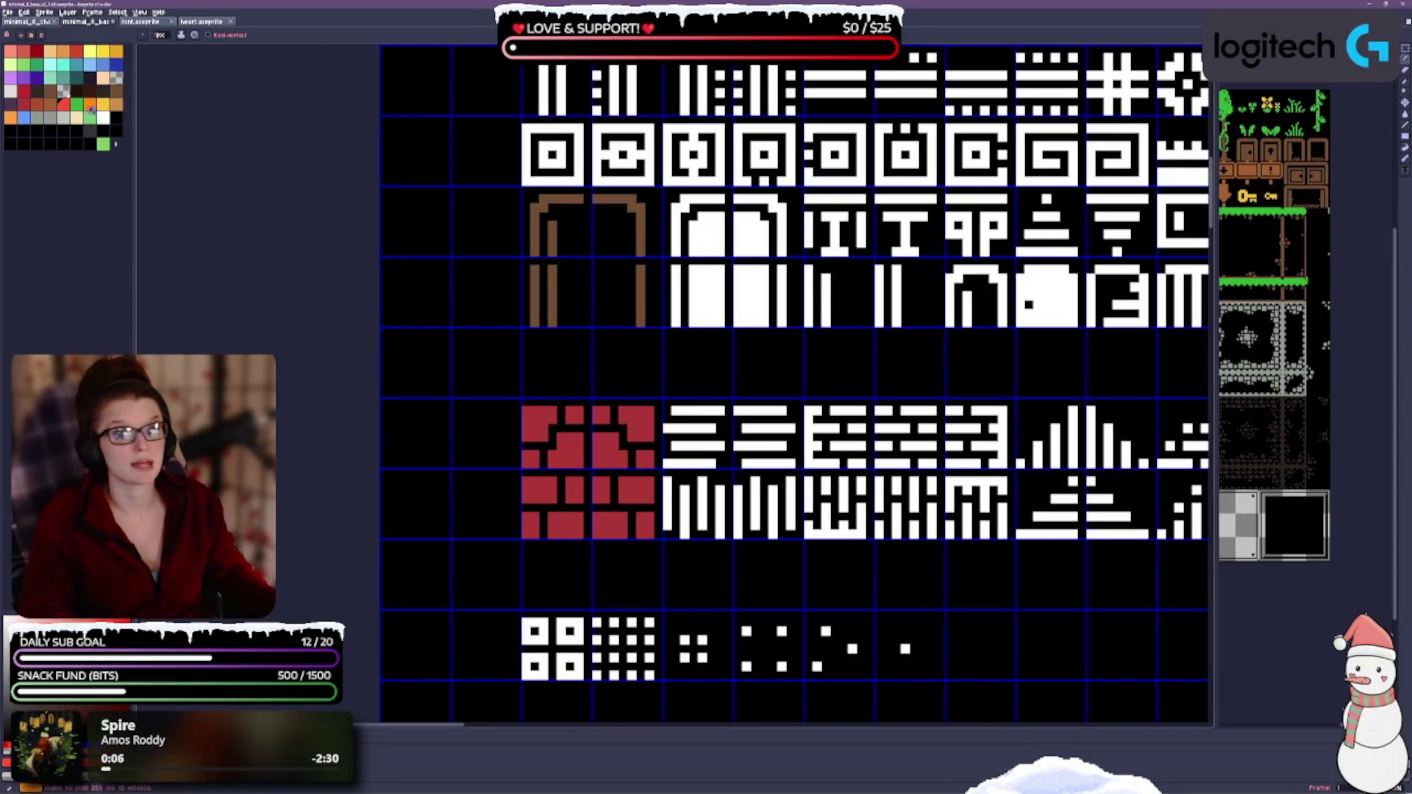
click(33, 97)
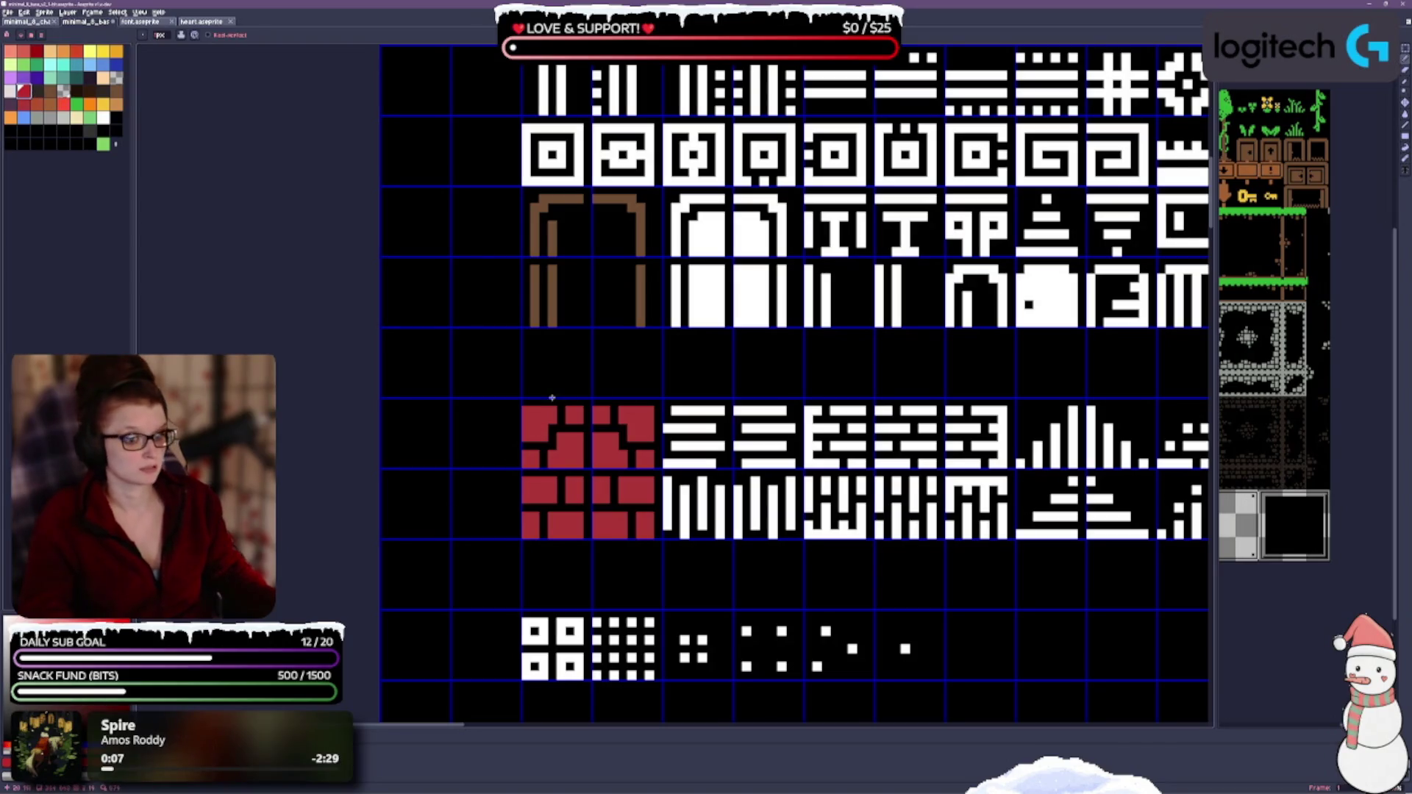
drag(668, 492, 667, 510)
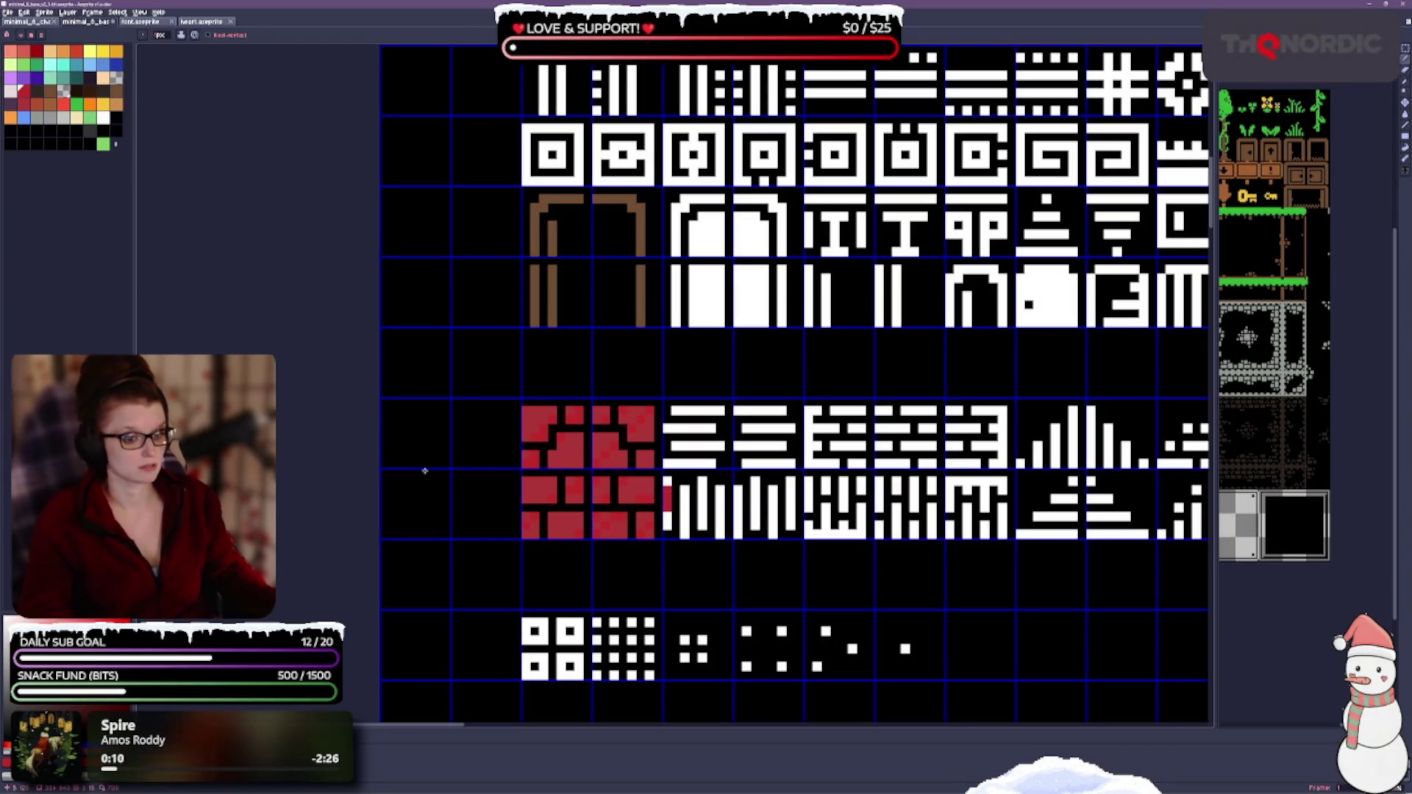
drag(673, 429, 687, 428)
click(701, 508)
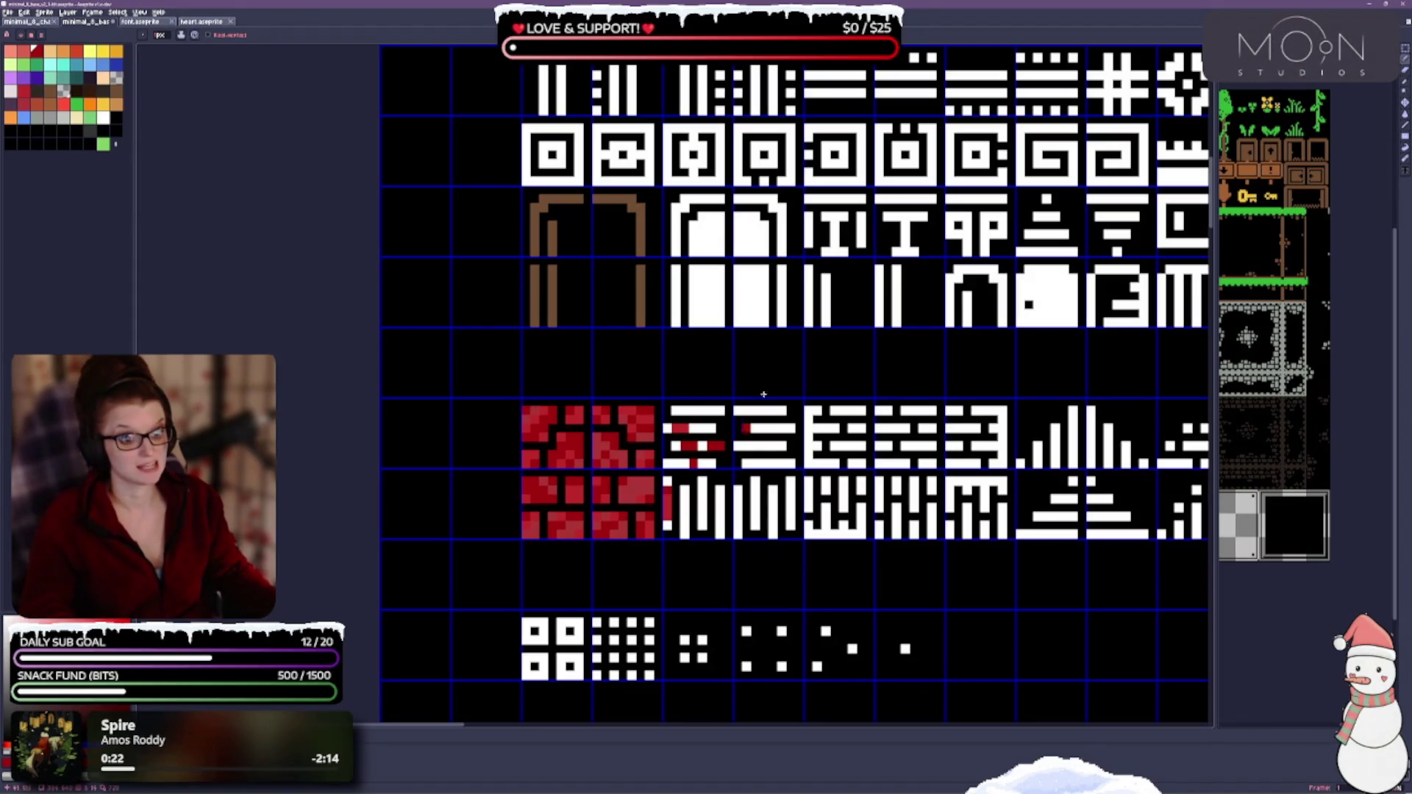
scroll(653, 567, down, 1)
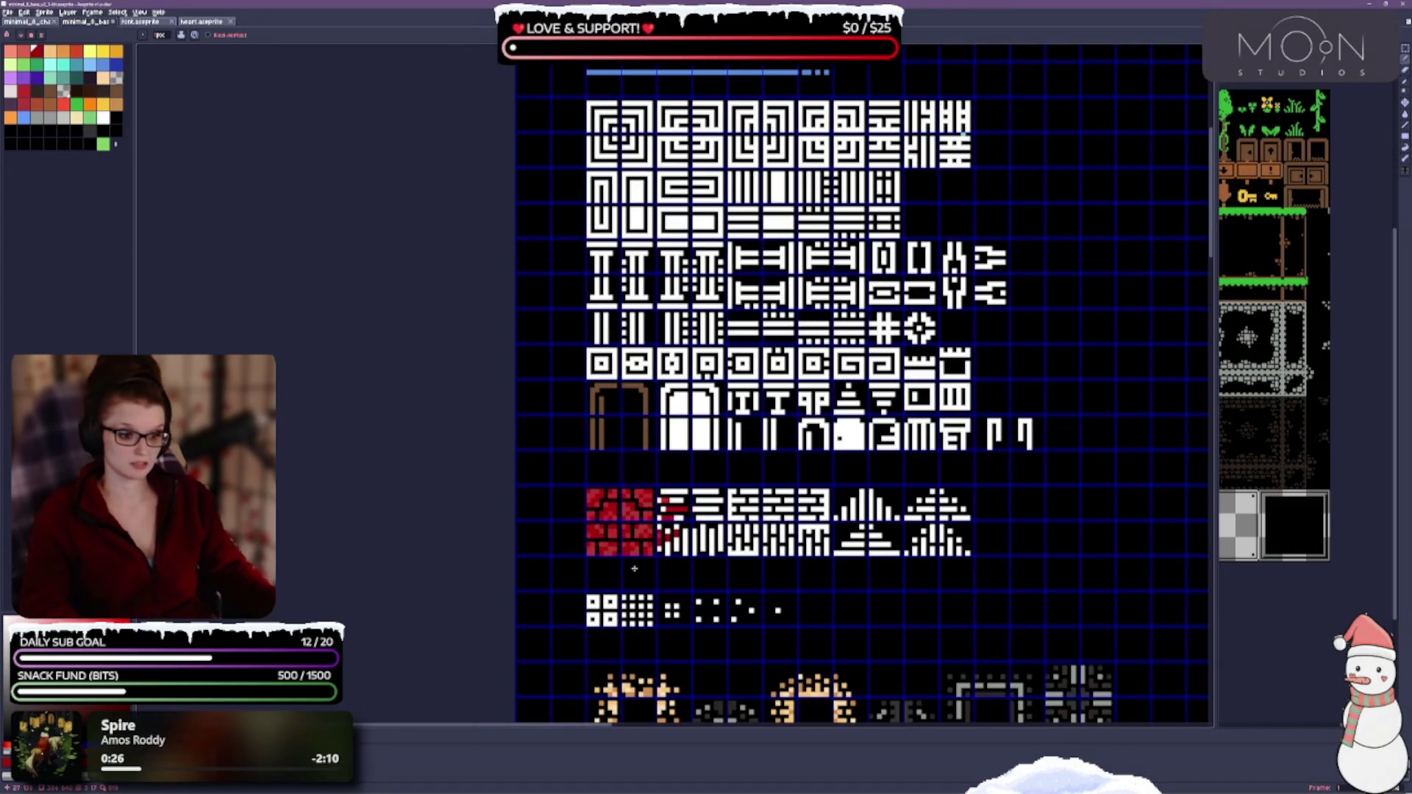
drag(640, 582, 618, 512)
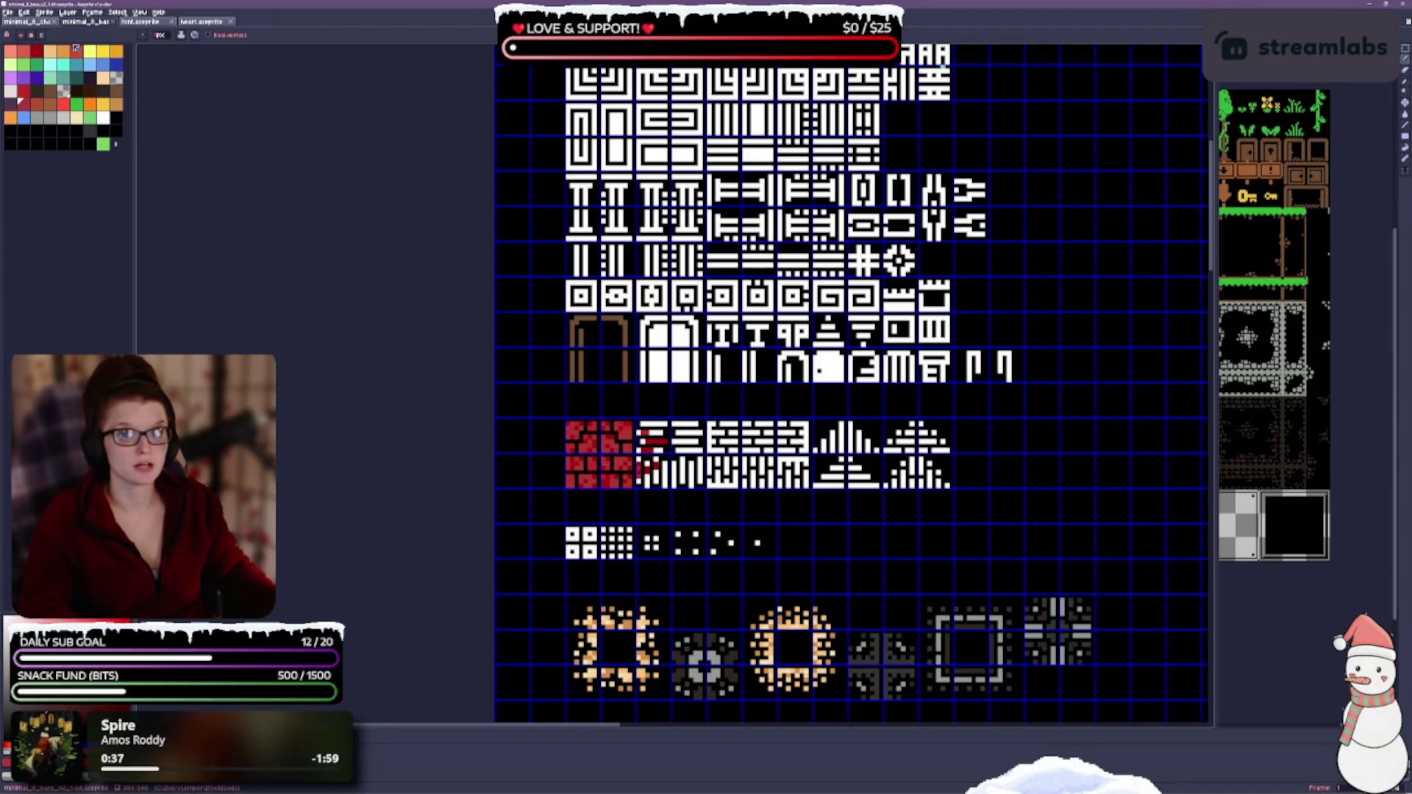
Step: Shade the red bricks with lighter red spots and save the tileset
click(25, 51)
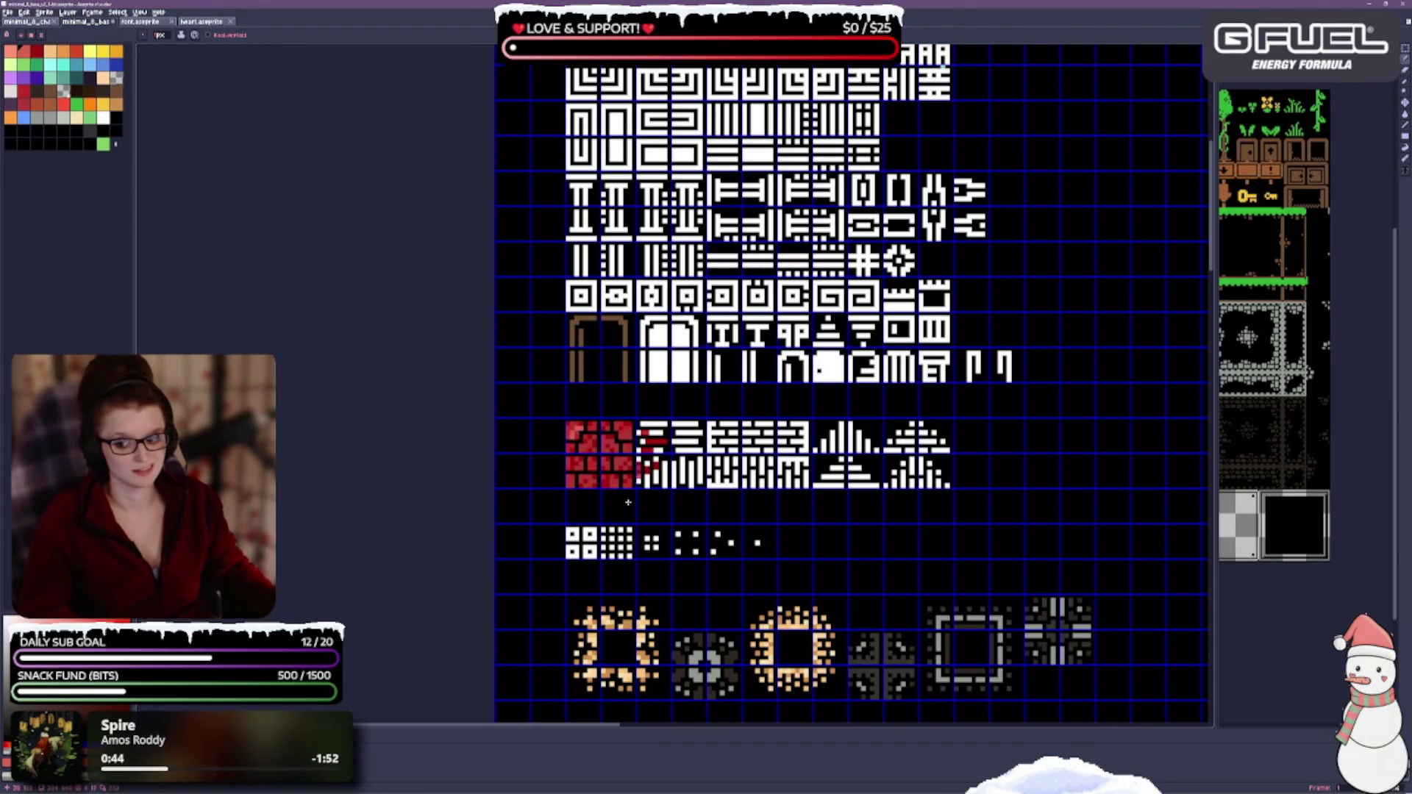
scroll(550, 438, up, 2)
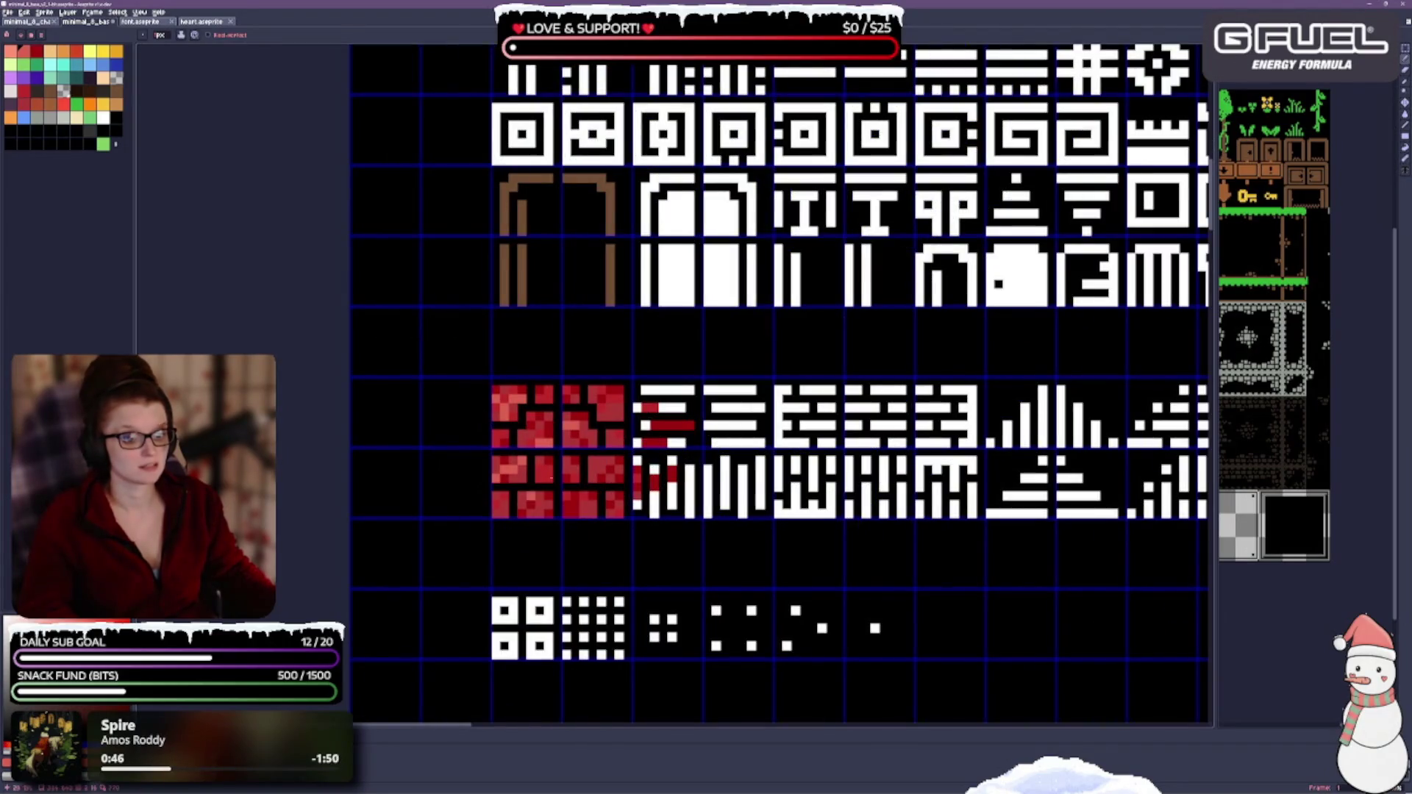
drag(492, 484, 693, 393)
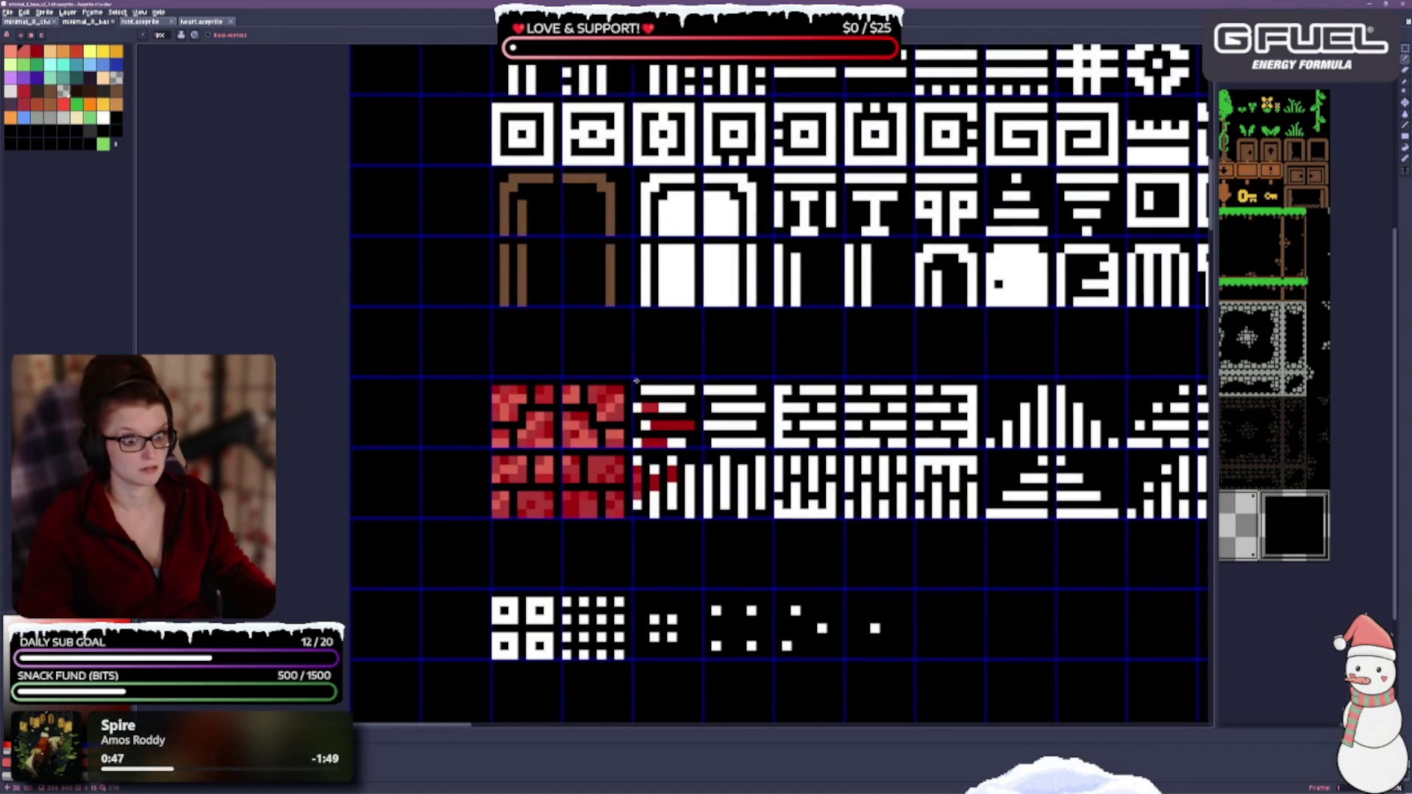
drag(594, 416, 671, 443)
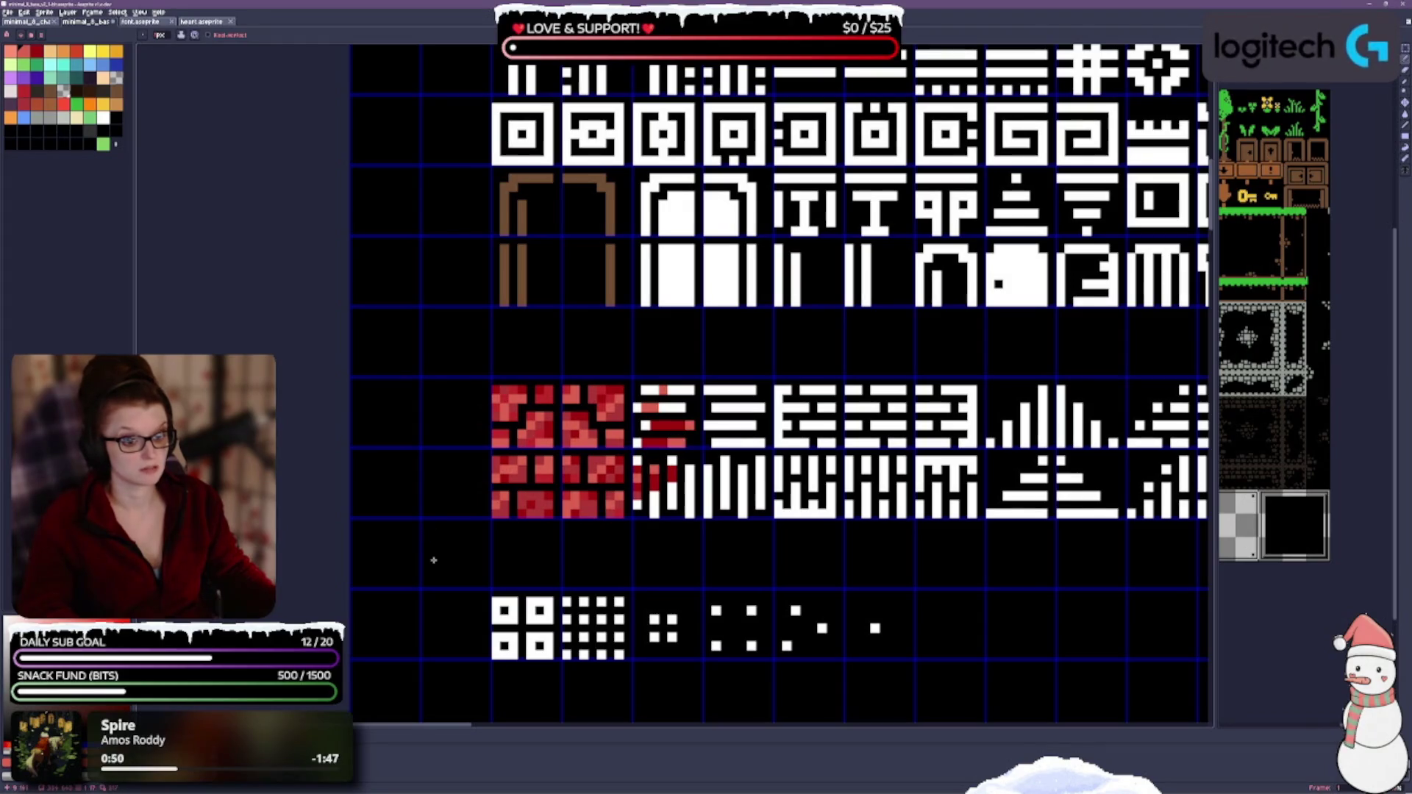
key(ctrl+s)
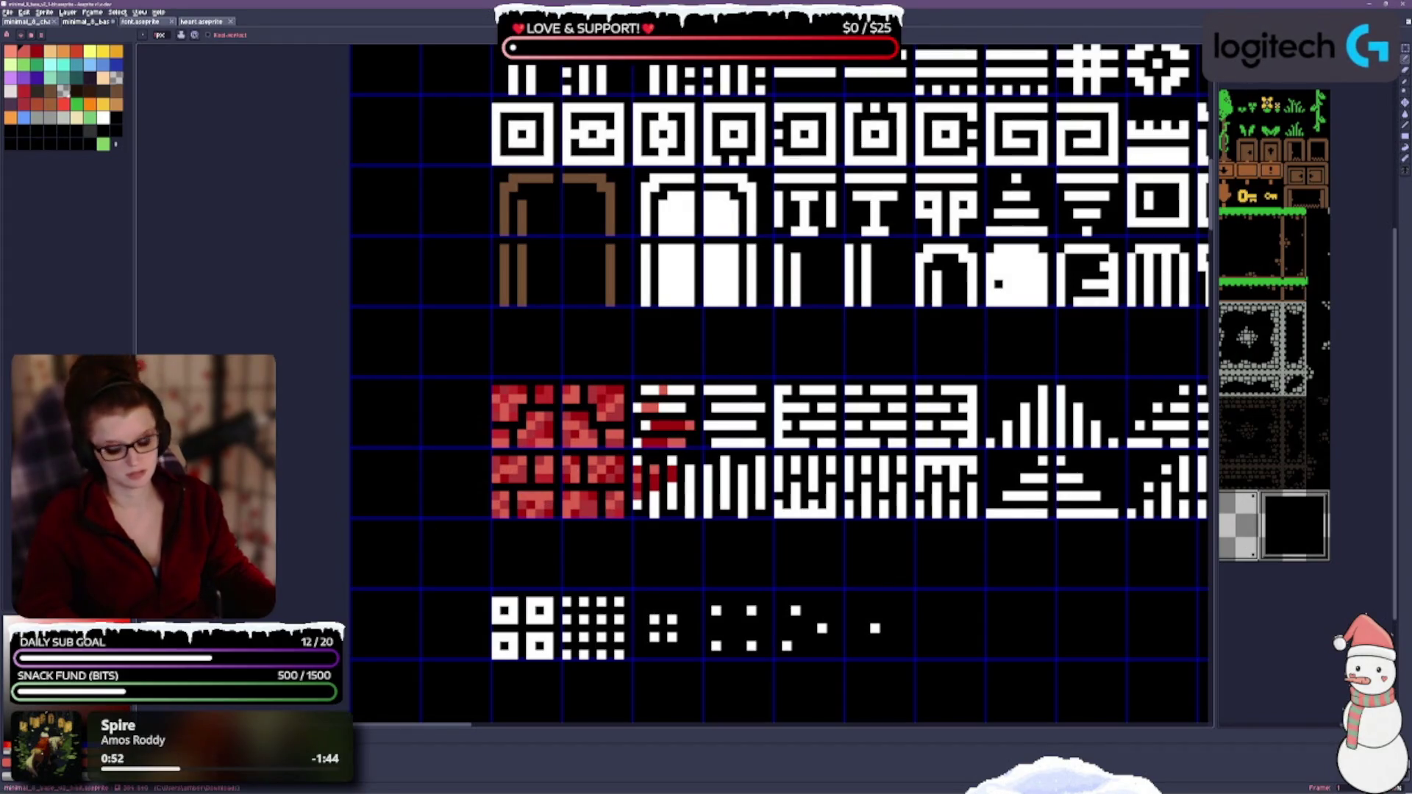
scroll(430, 326, down, 1)
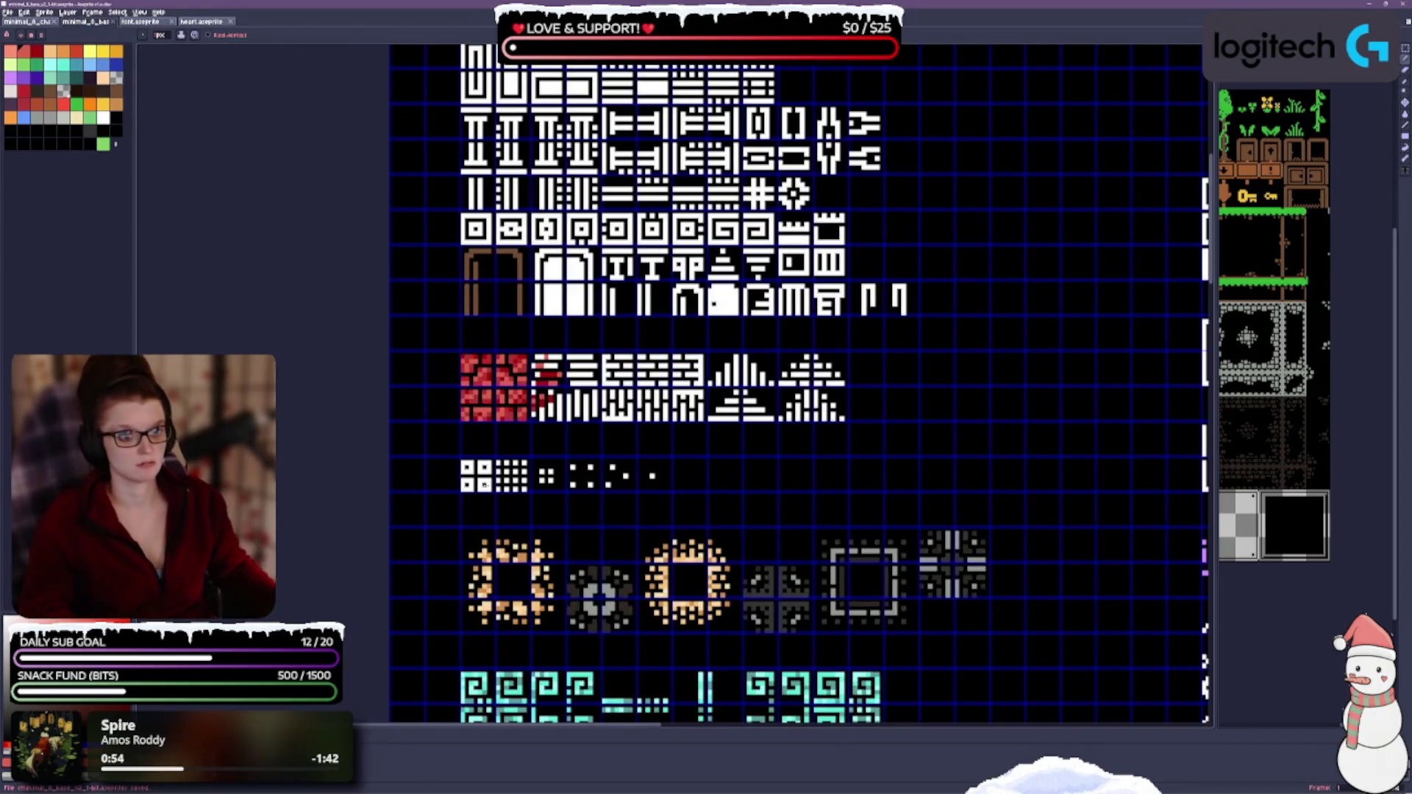
scroll(528, 447, up, 1)
scroll(749, 407, right, 1)
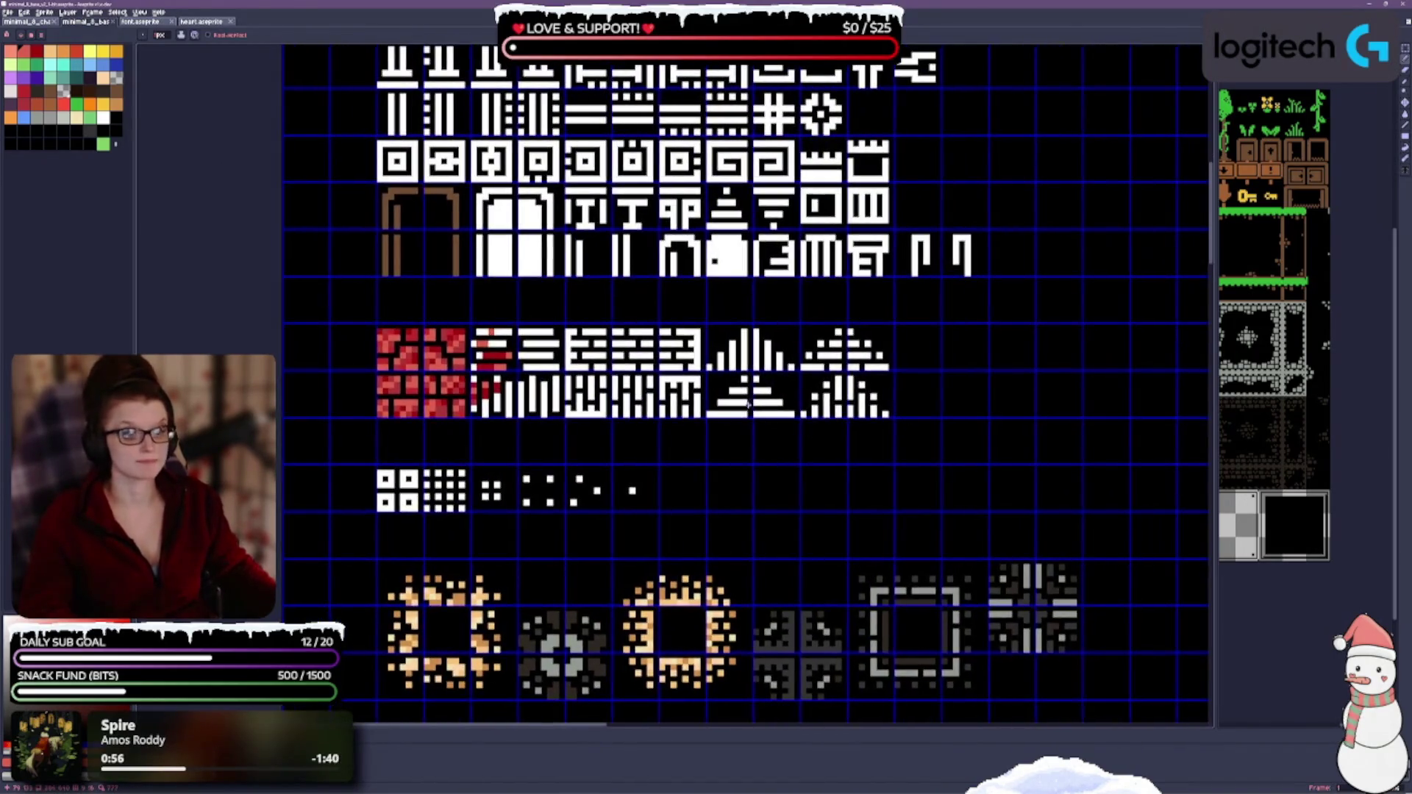
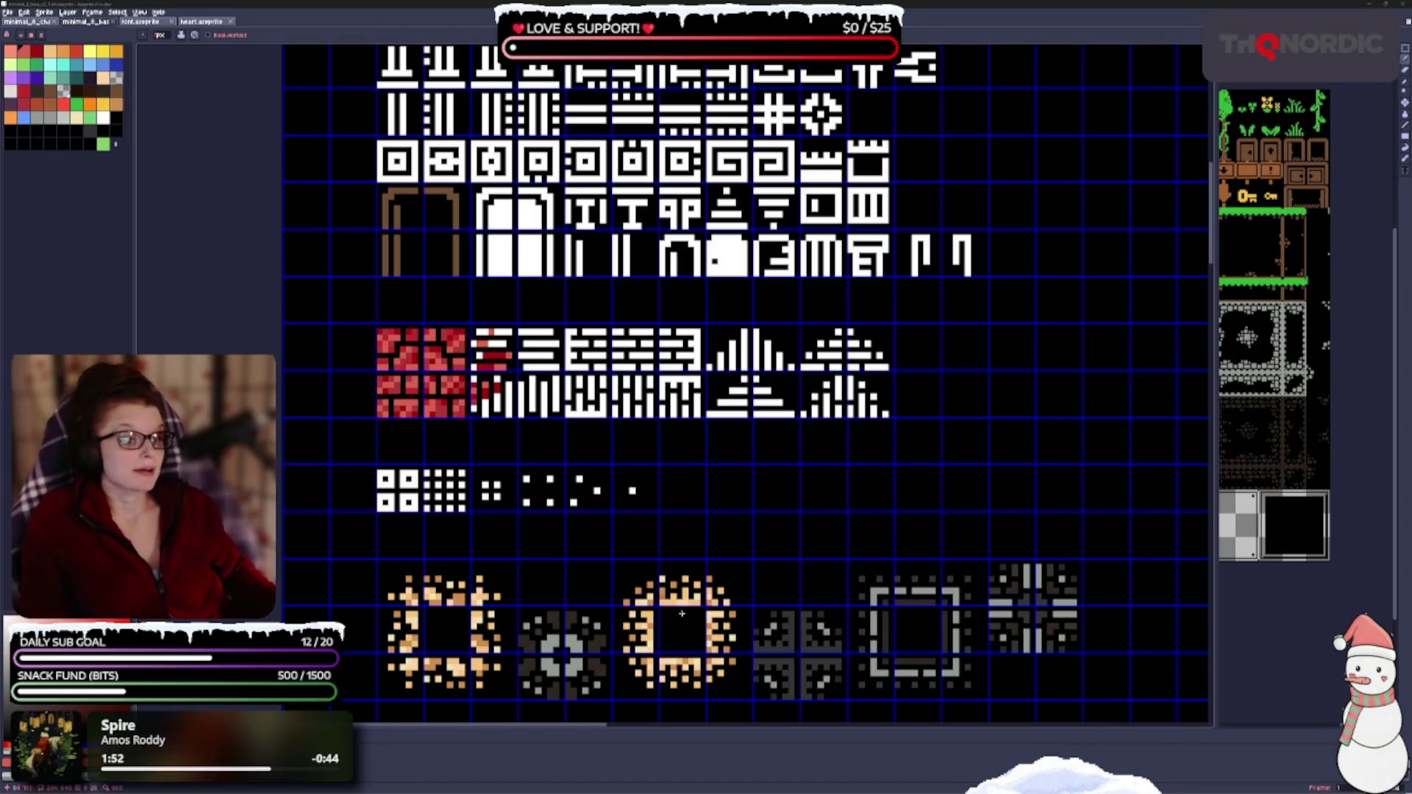
scroll(547, 520, up, 2)
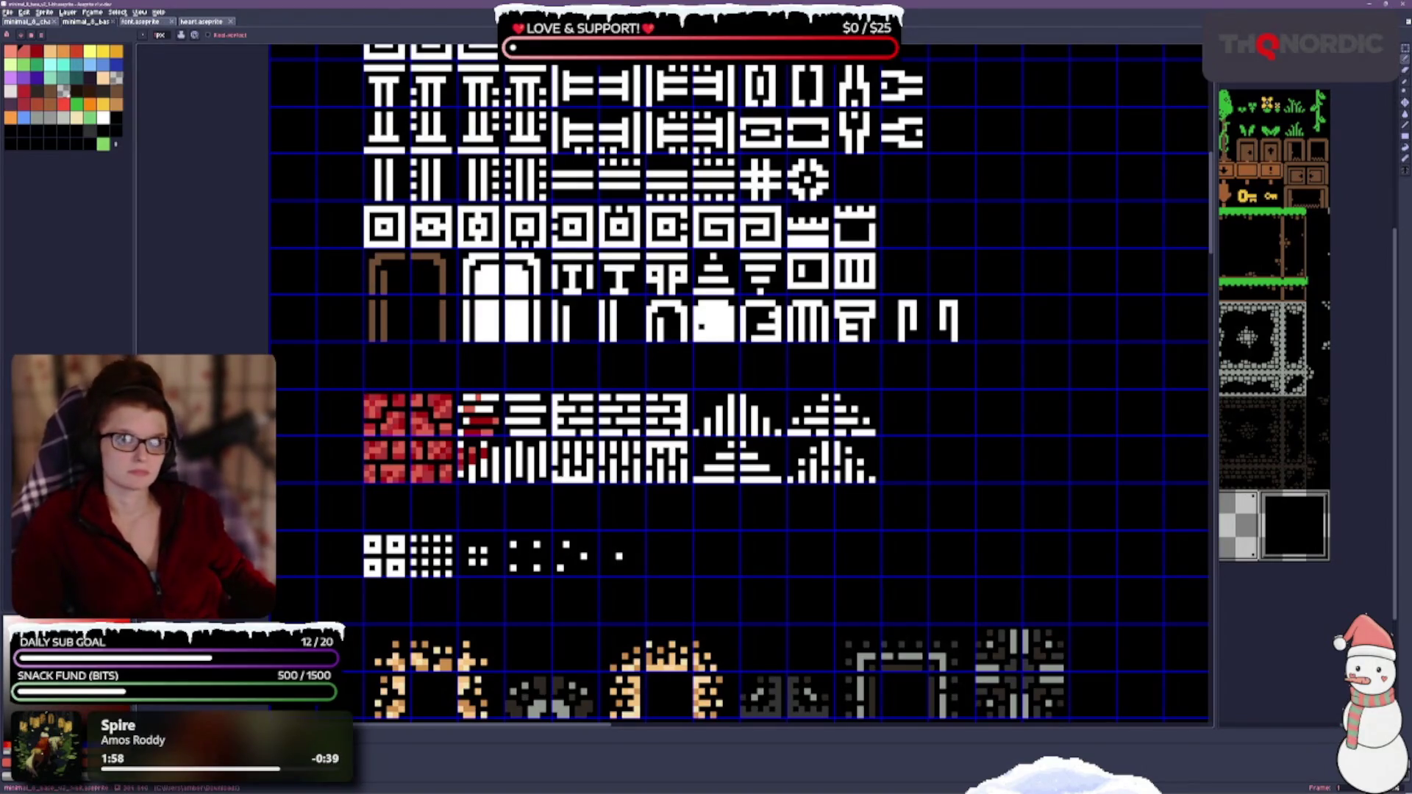
scroll(608, 706, down, 2)
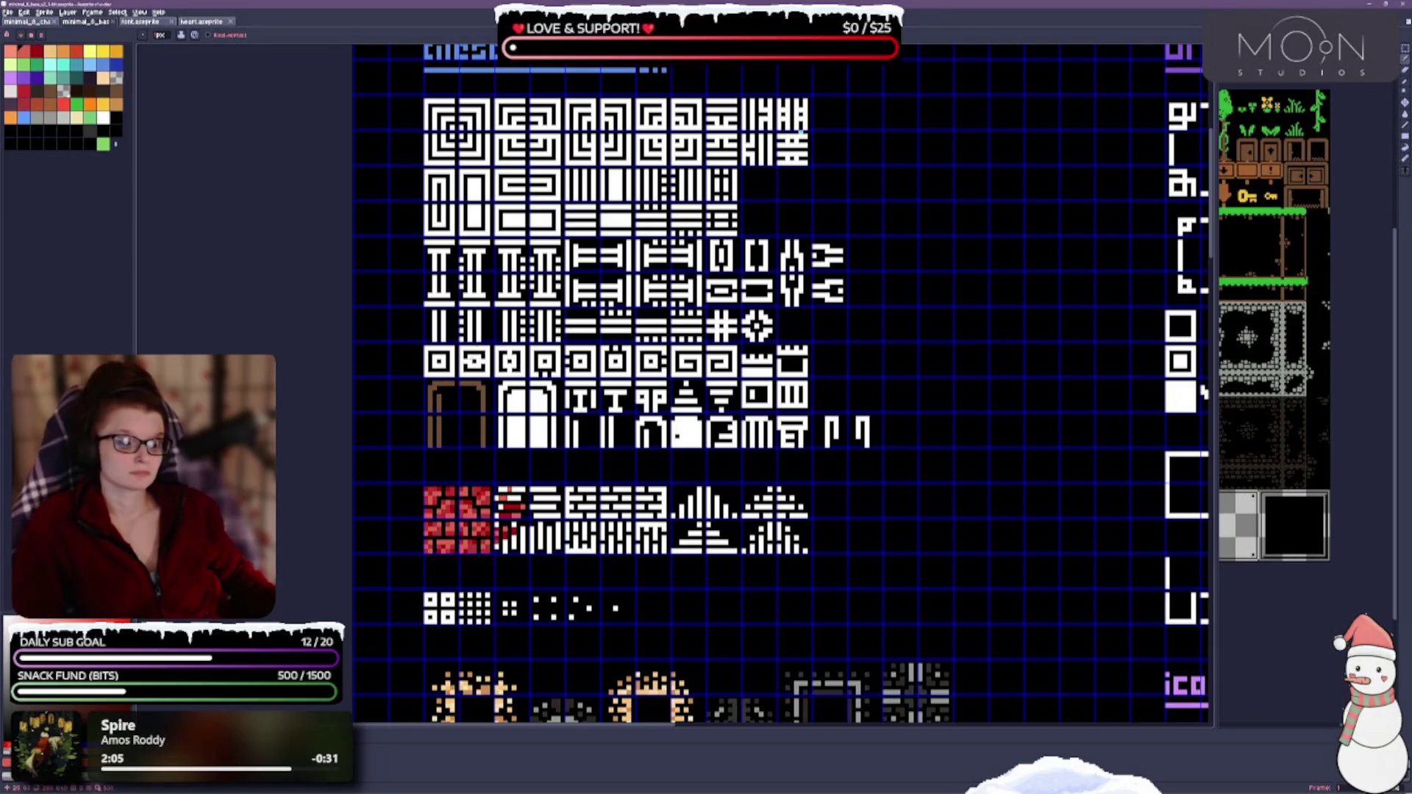
scroll(593, 674, down, 3)
scroll(573, 573, up, 3)
scroll(558, 492, up, 2)
scroll(558, 491, down, 2)
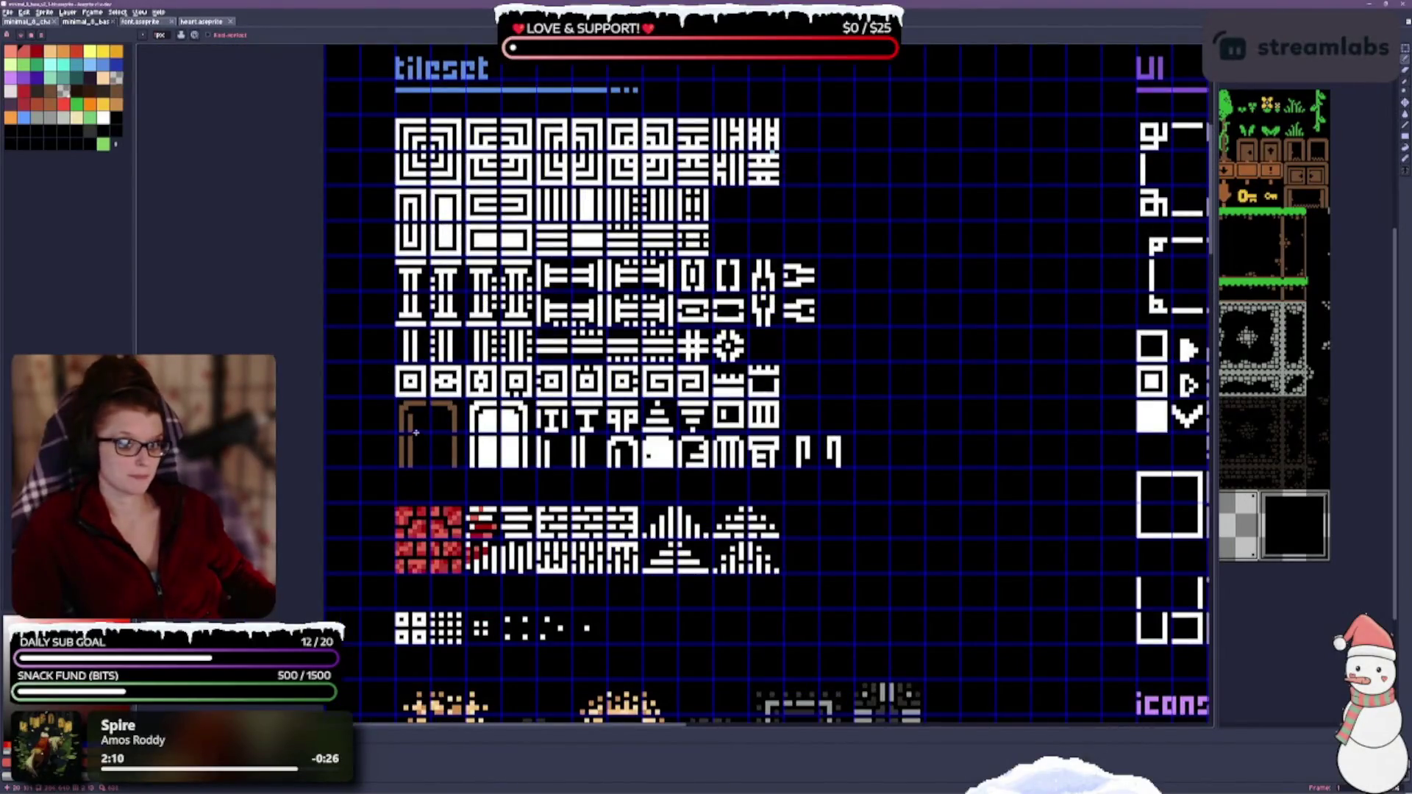
Step: With teal selected, recolour the spiral tiles across the tileset's top row from white to teal
click(33, 102)
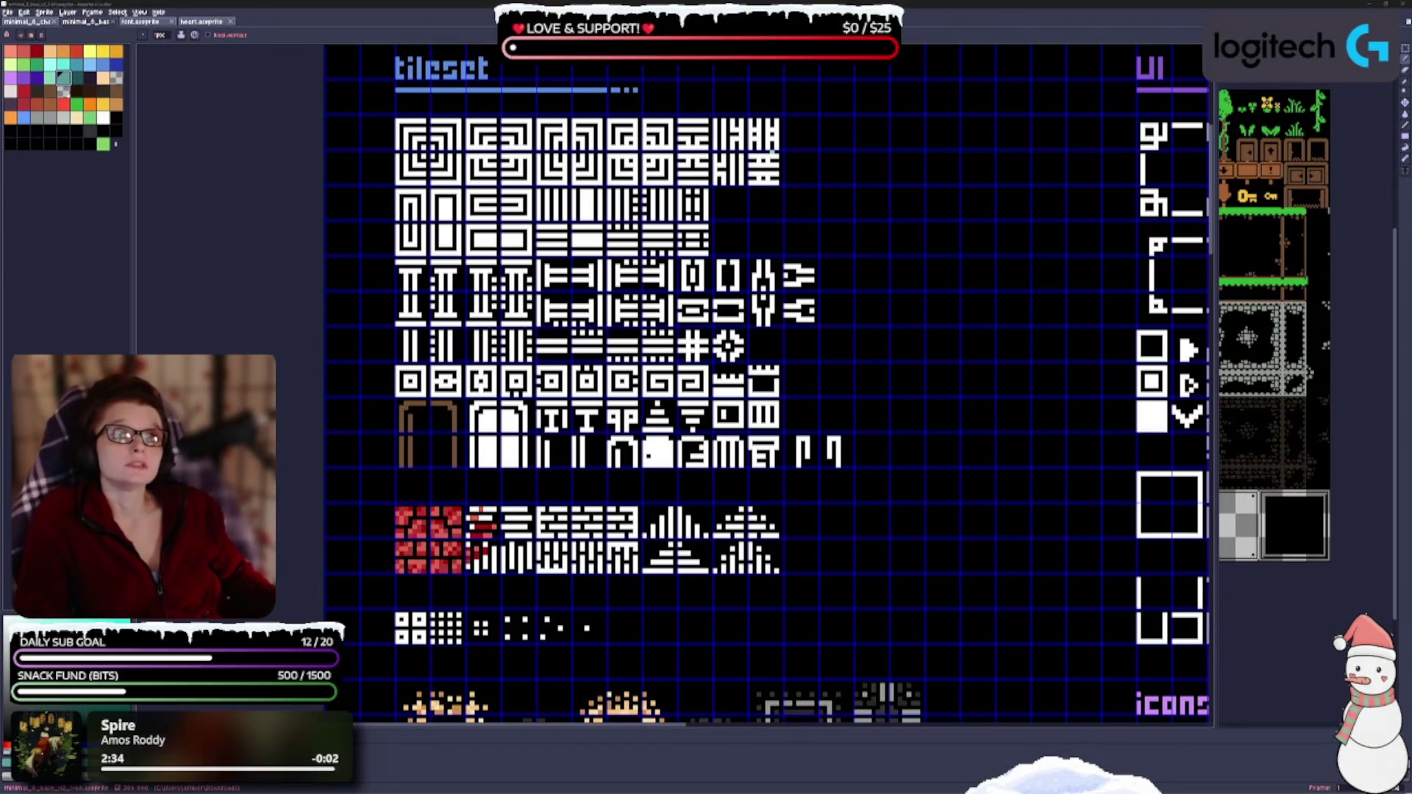
drag(558, 502, 628, 375)
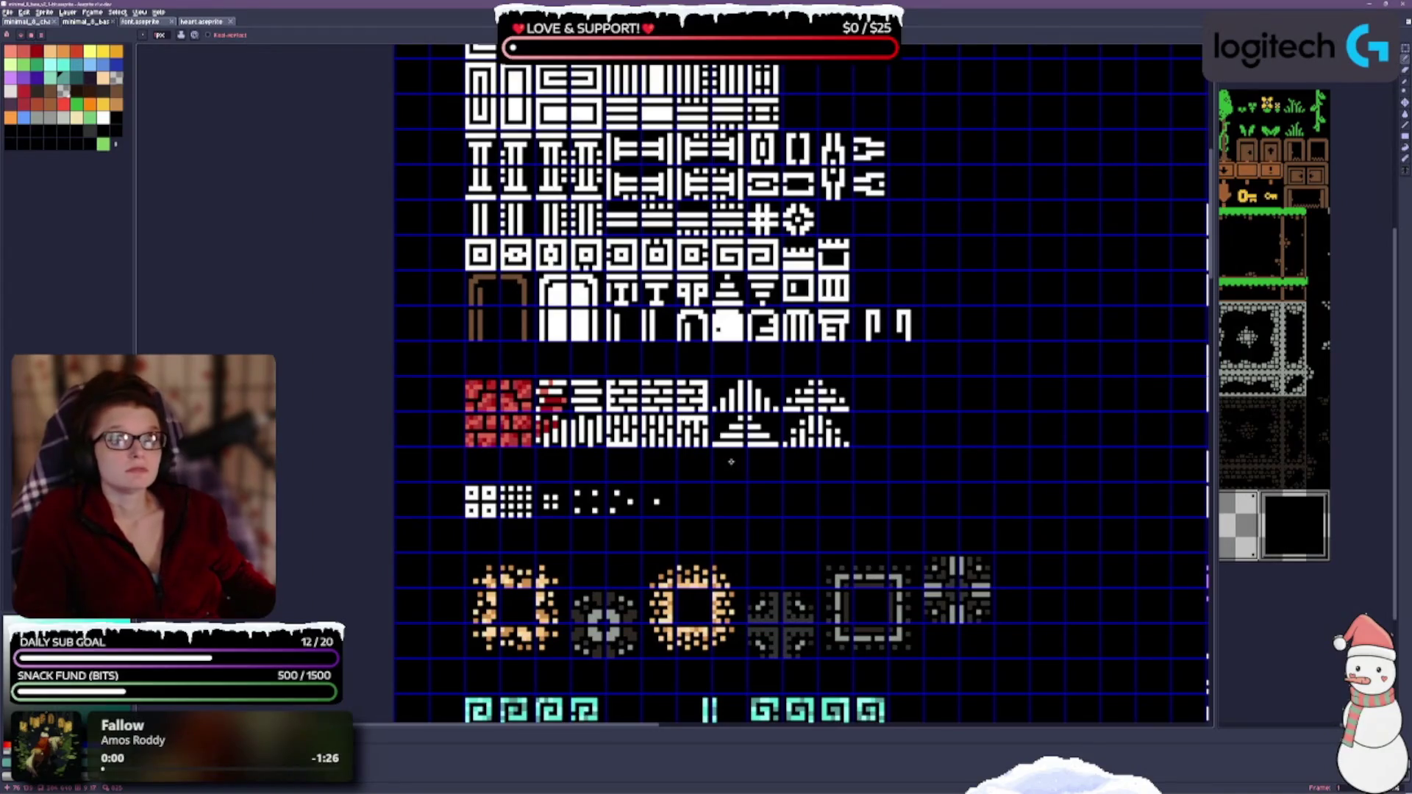
drag(645, 442, 583, 417)
scroll(646, 575, up, 1)
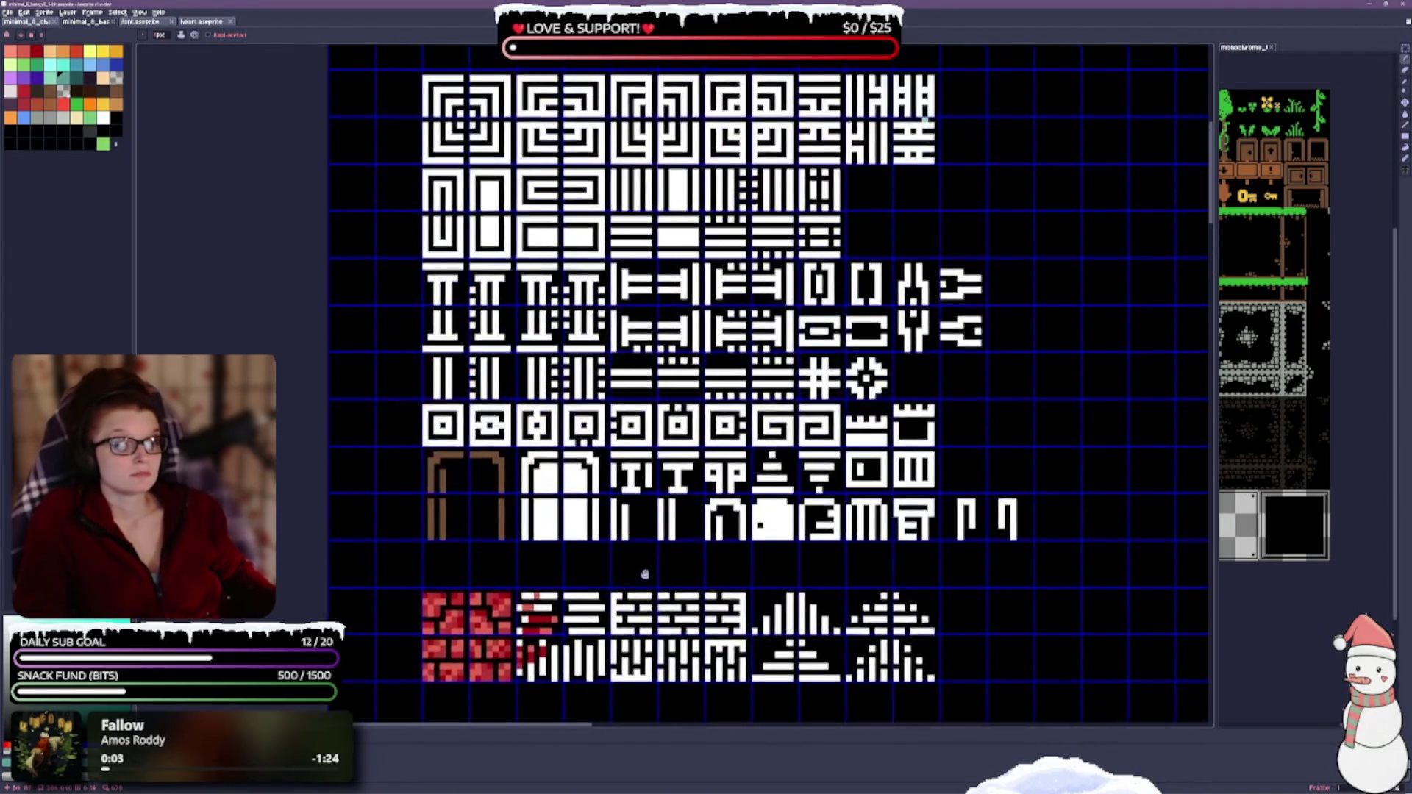
drag(667, 494, 549, 519)
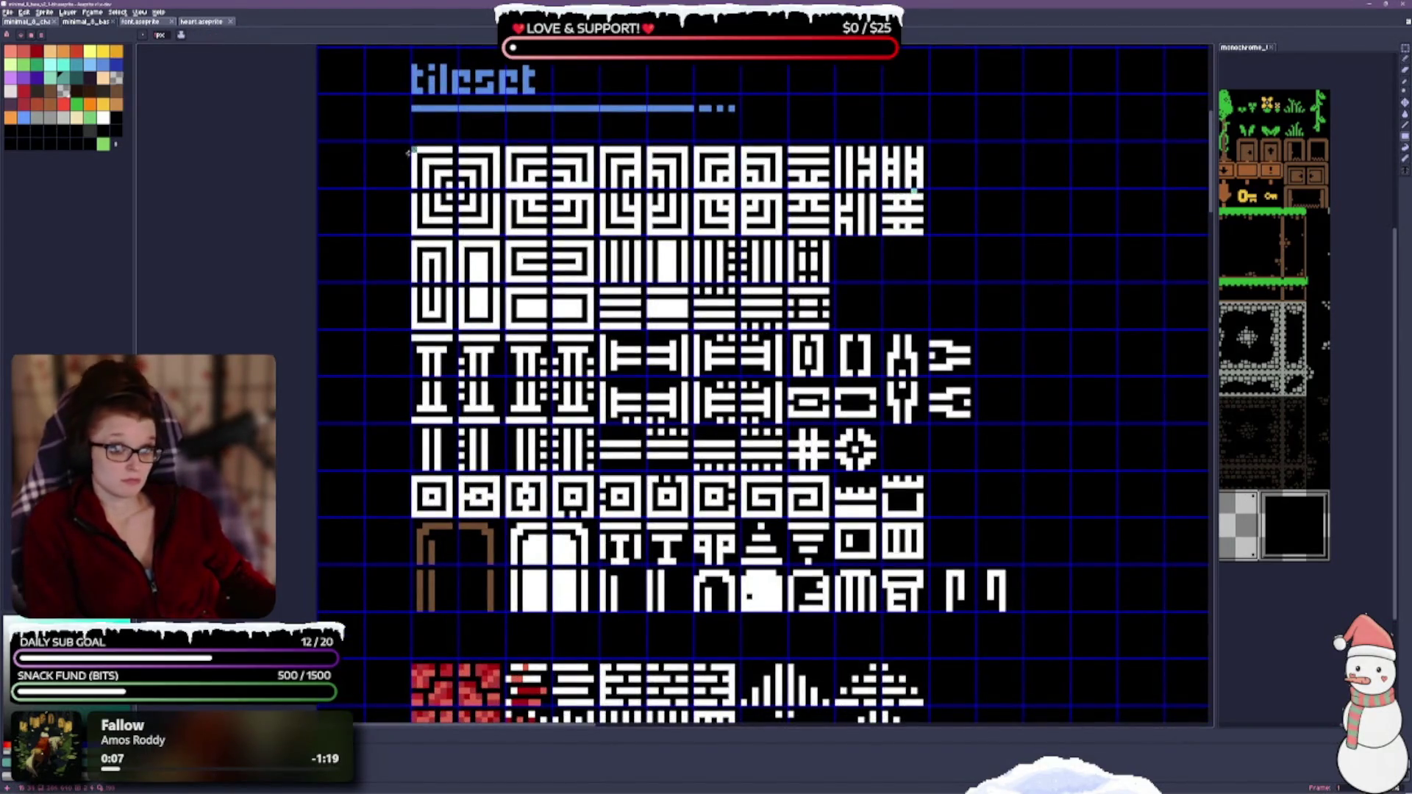
drag(411, 146, 500, 234)
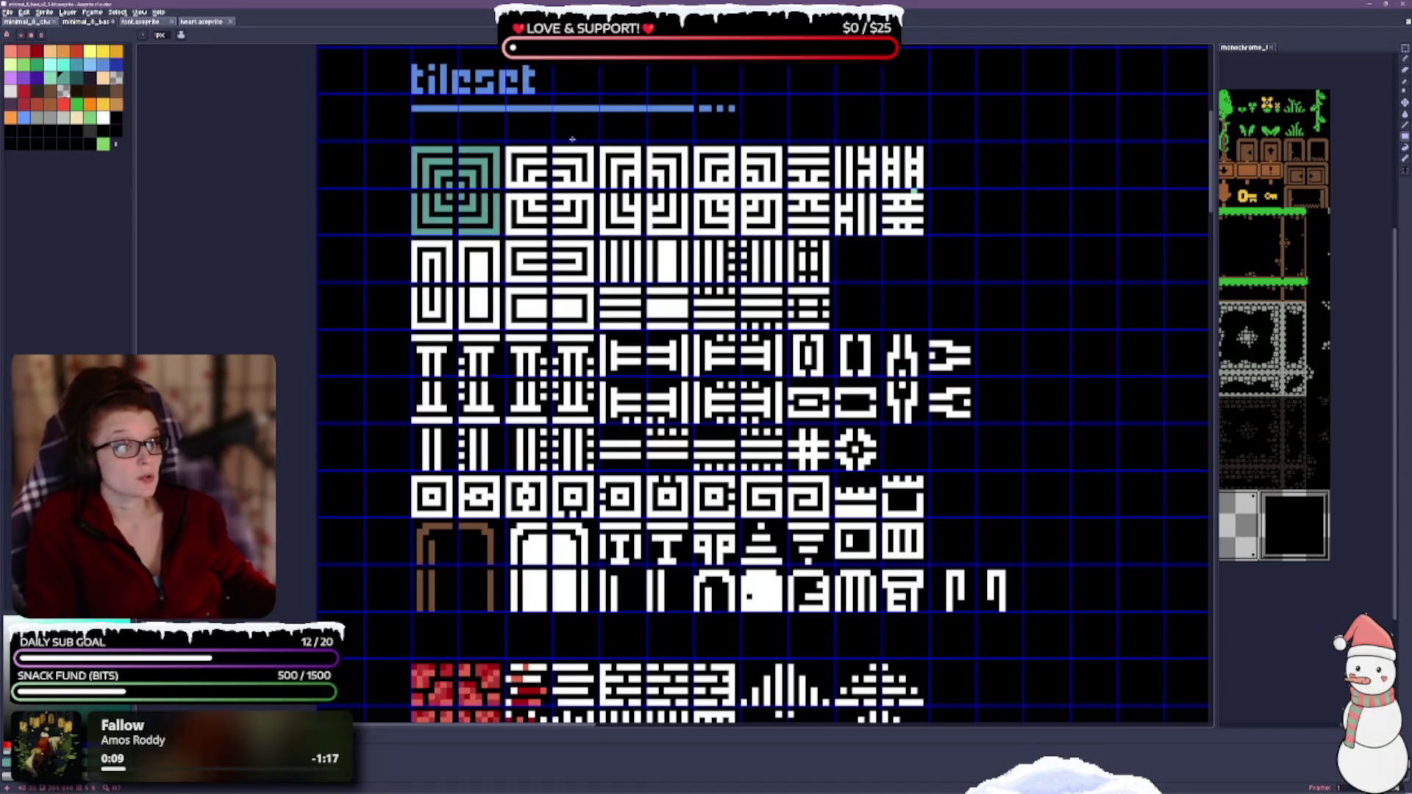
mouse_move(508, 149)
mouse_down()
mouse_move(547, 188)
mouse_move(524, 221)
mouse_move(590, 227)
mouse_up()
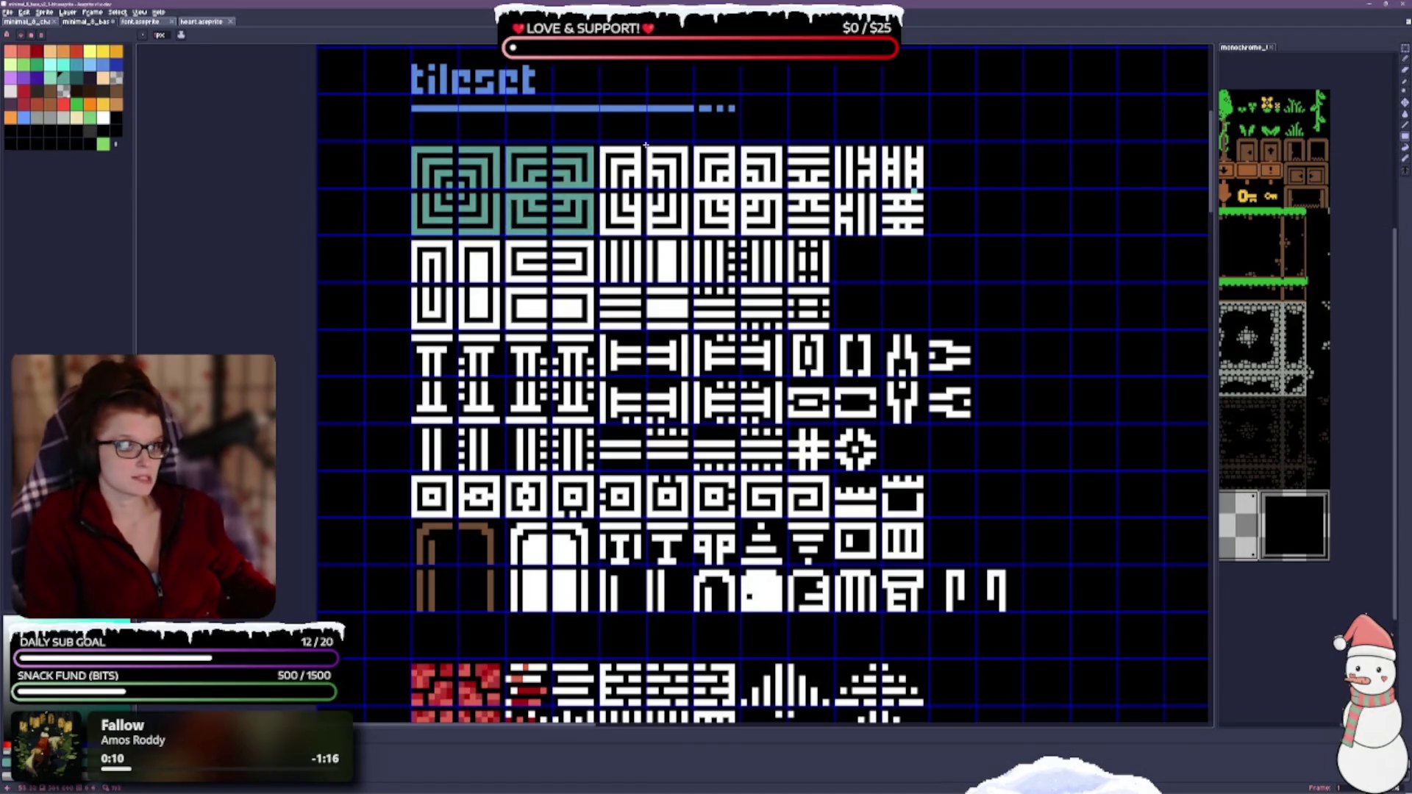
mouse_move(601, 151)
mouse_down()
mouse_move(663, 234)
mouse_move(673, 210)
mouse_up()
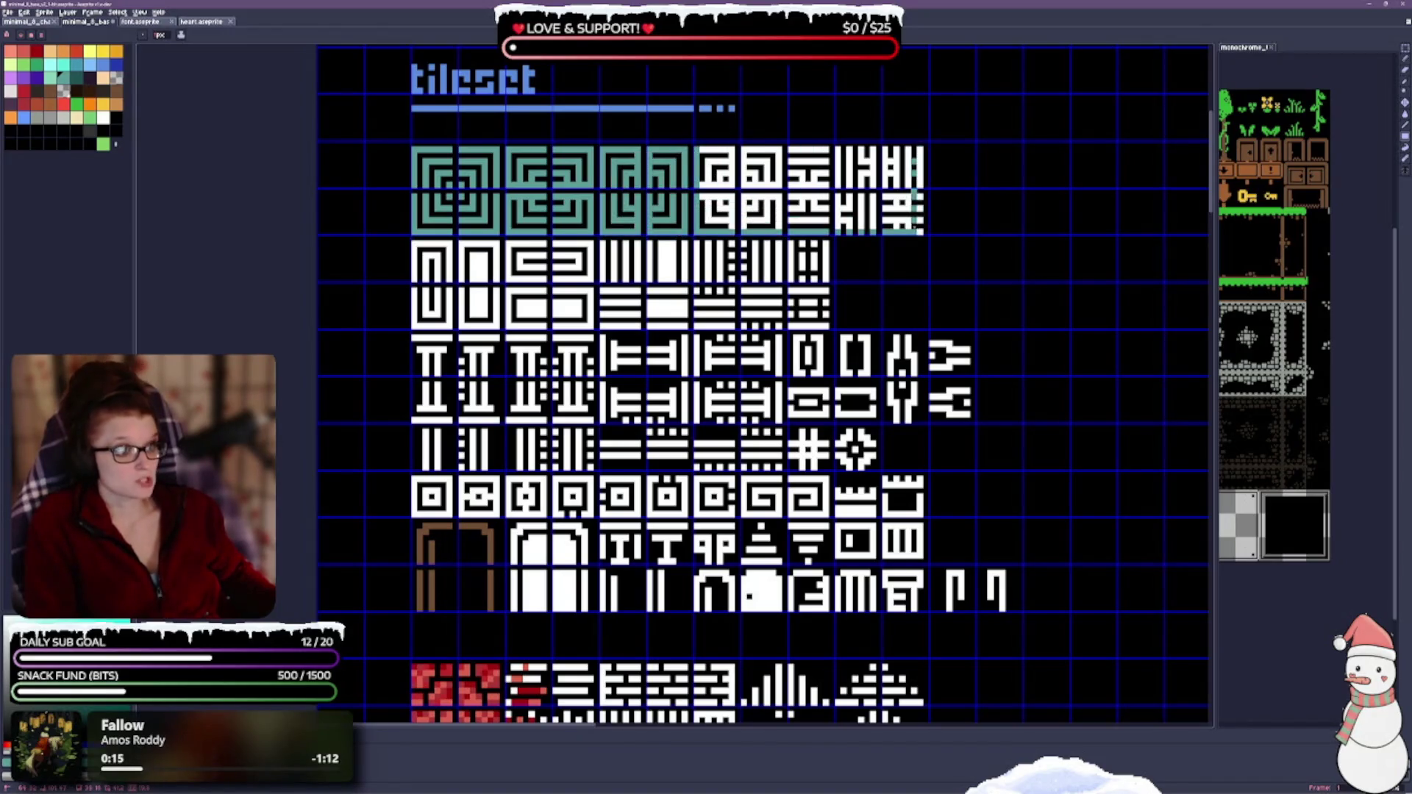
drag(695, 161, 924, 226)
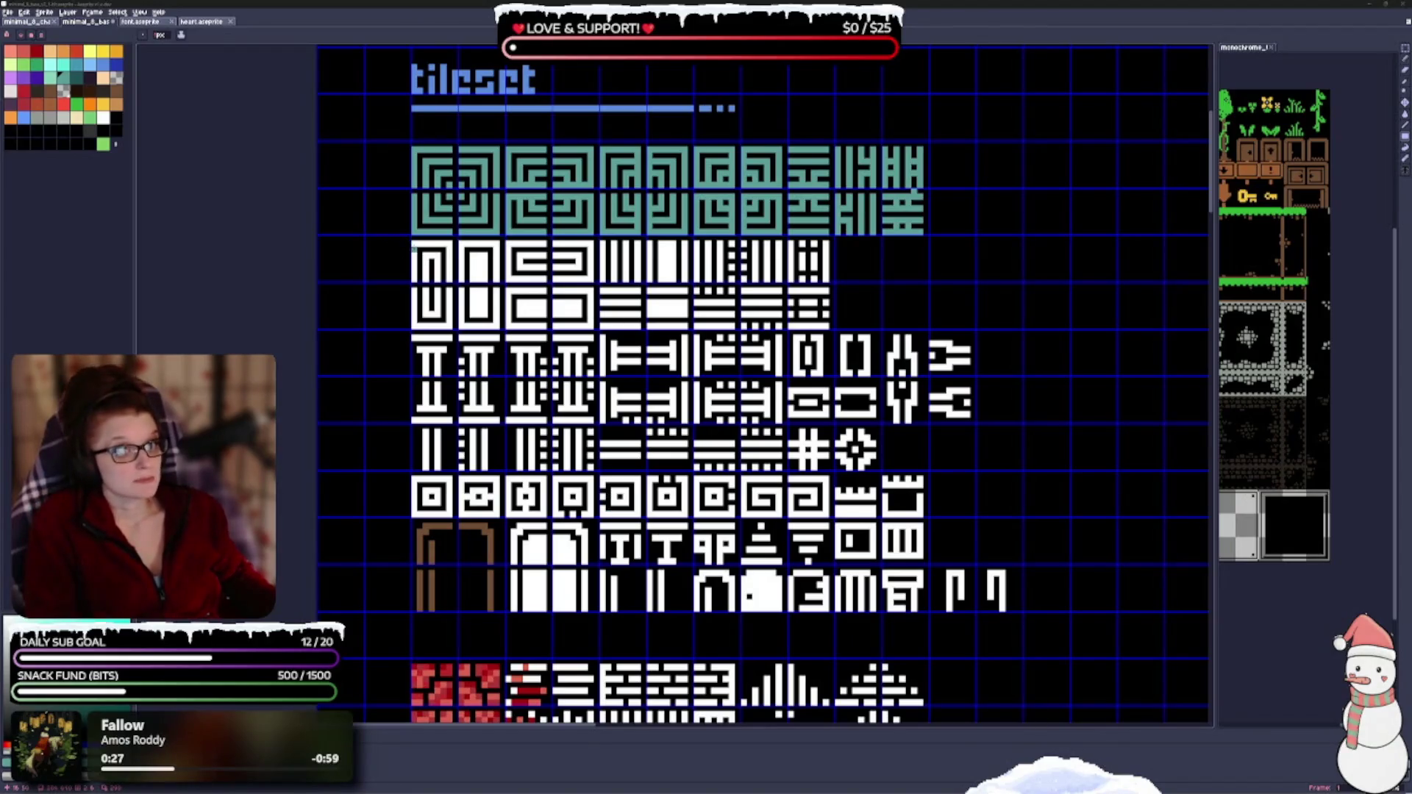
Step: Fill the first four striped wall tiles and their top edge teal
click(436, 323)
click(436, 265)
drag(412, 244, 594, 243)
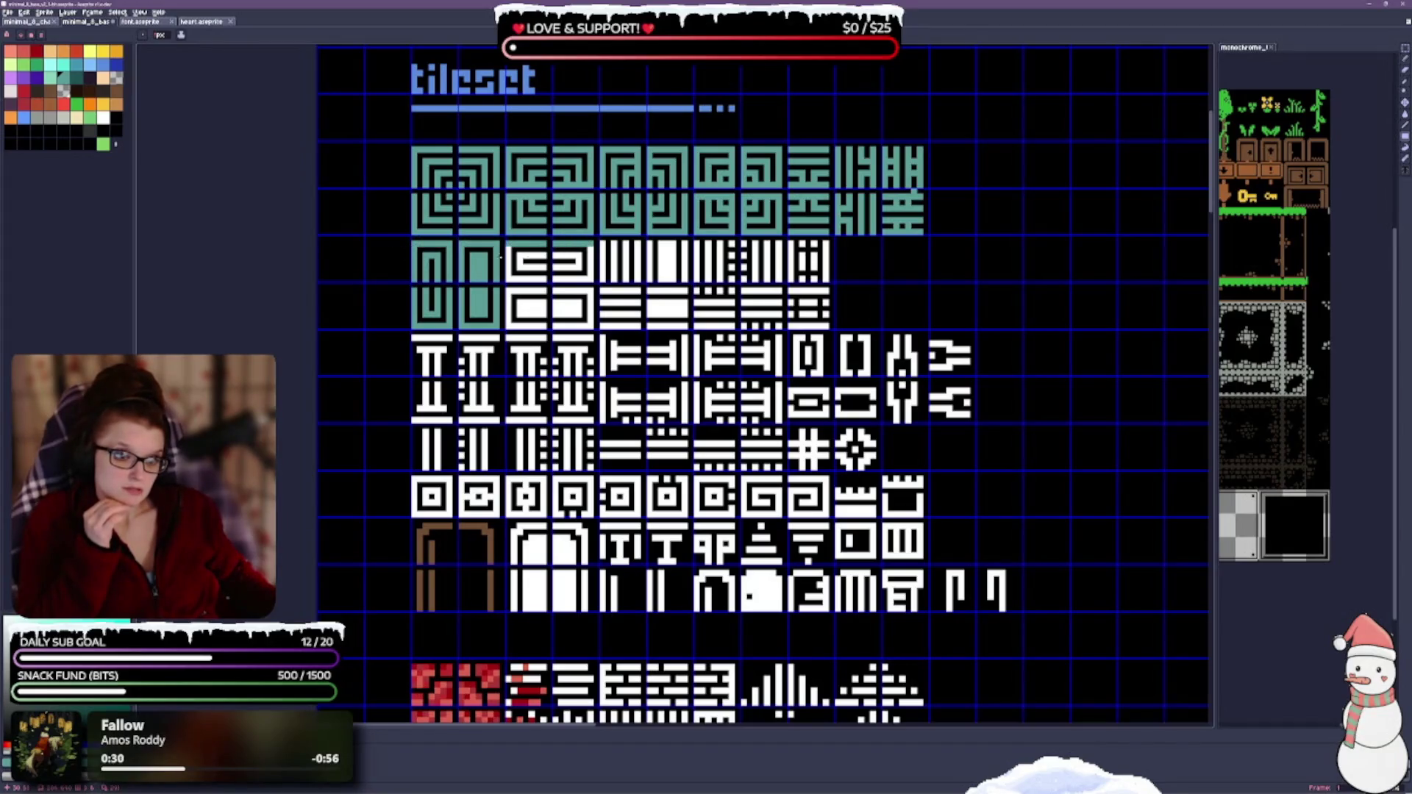
click(509, 264)
click(565, 296)
click(573, 324)
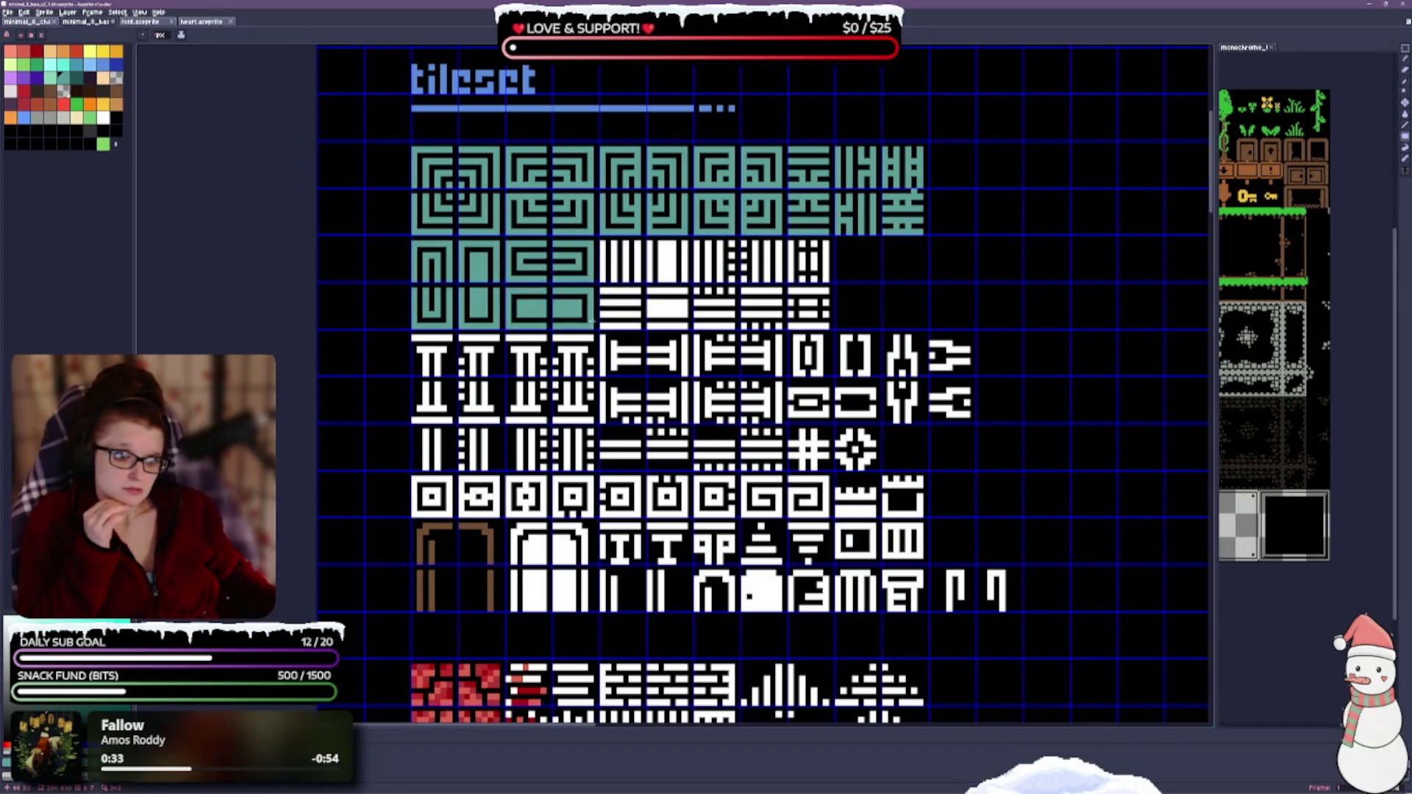
click(532, 310)
Step: Recolour the remaining striped tiles and both striped strips teal
click(605, 246)
click(663, 242)
click(667, 276)
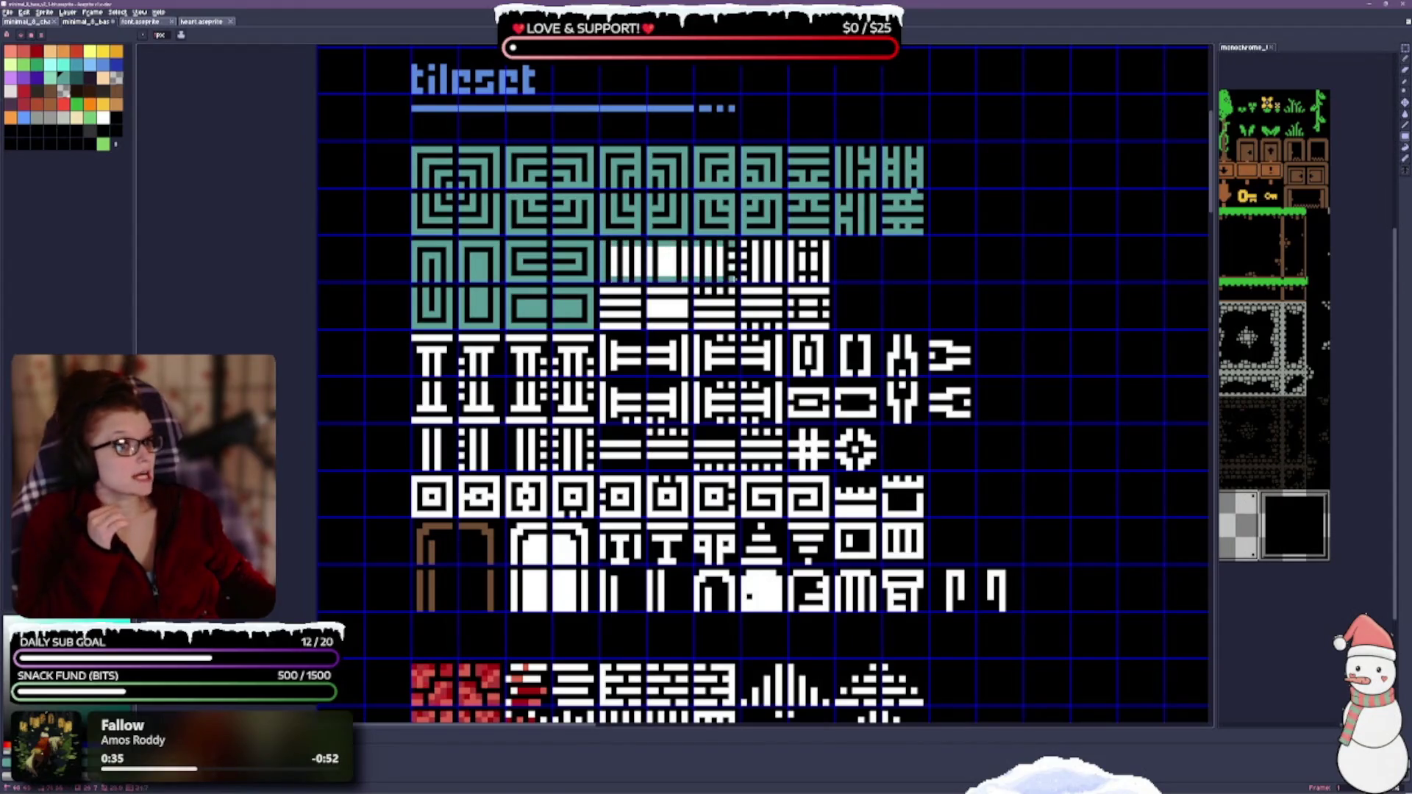
mouse_move(827, 265)
mouse_down()
mouse_move(662, 265)
mouse_move(738, 326)
mouse_up()
click(606, 304)
drag(648, 309, 832, 326)
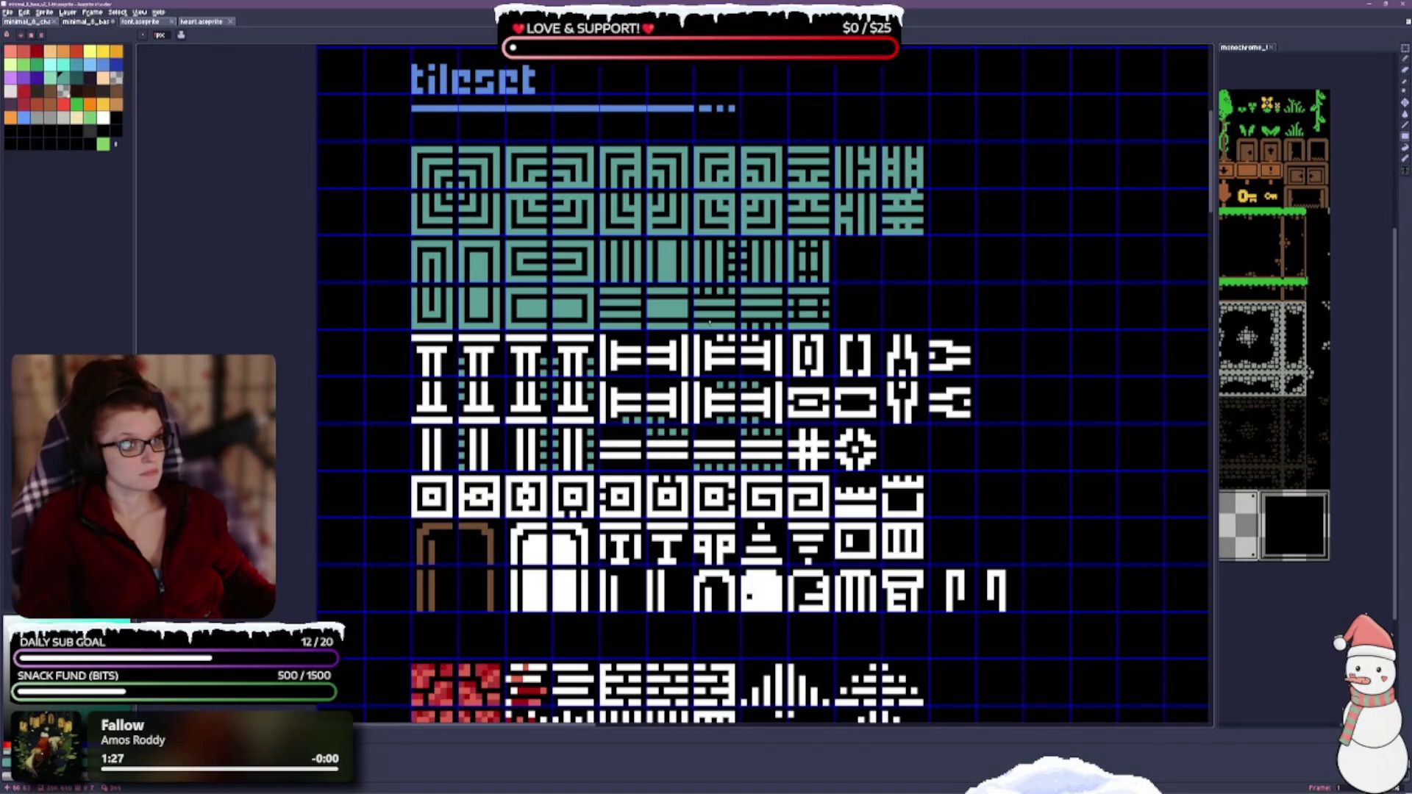
Step: Save the tileset and paint teal behind the row of square glyphs
key(ctrl+s)
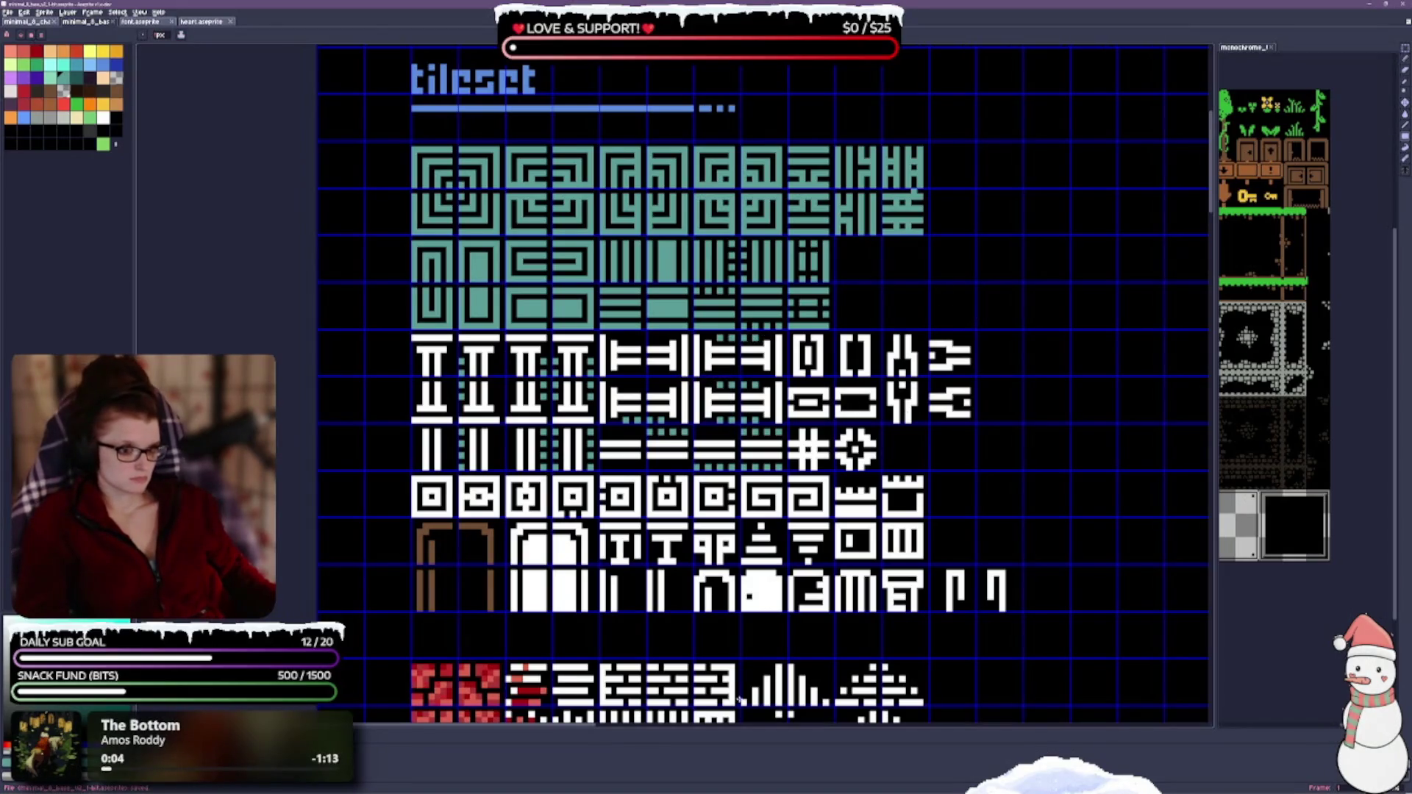
scroll(873, 375, down, 2)
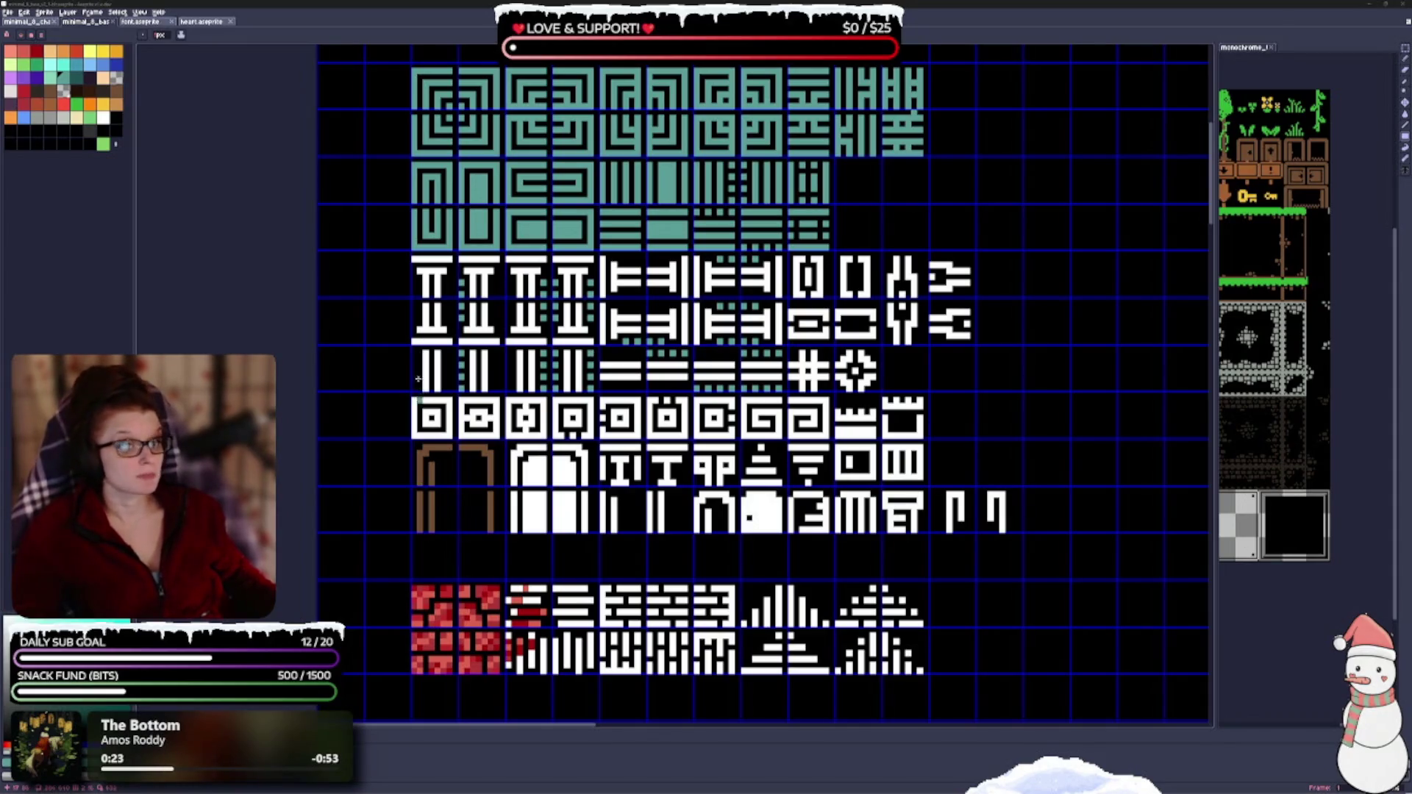
drag(418, 404, 828, 417)
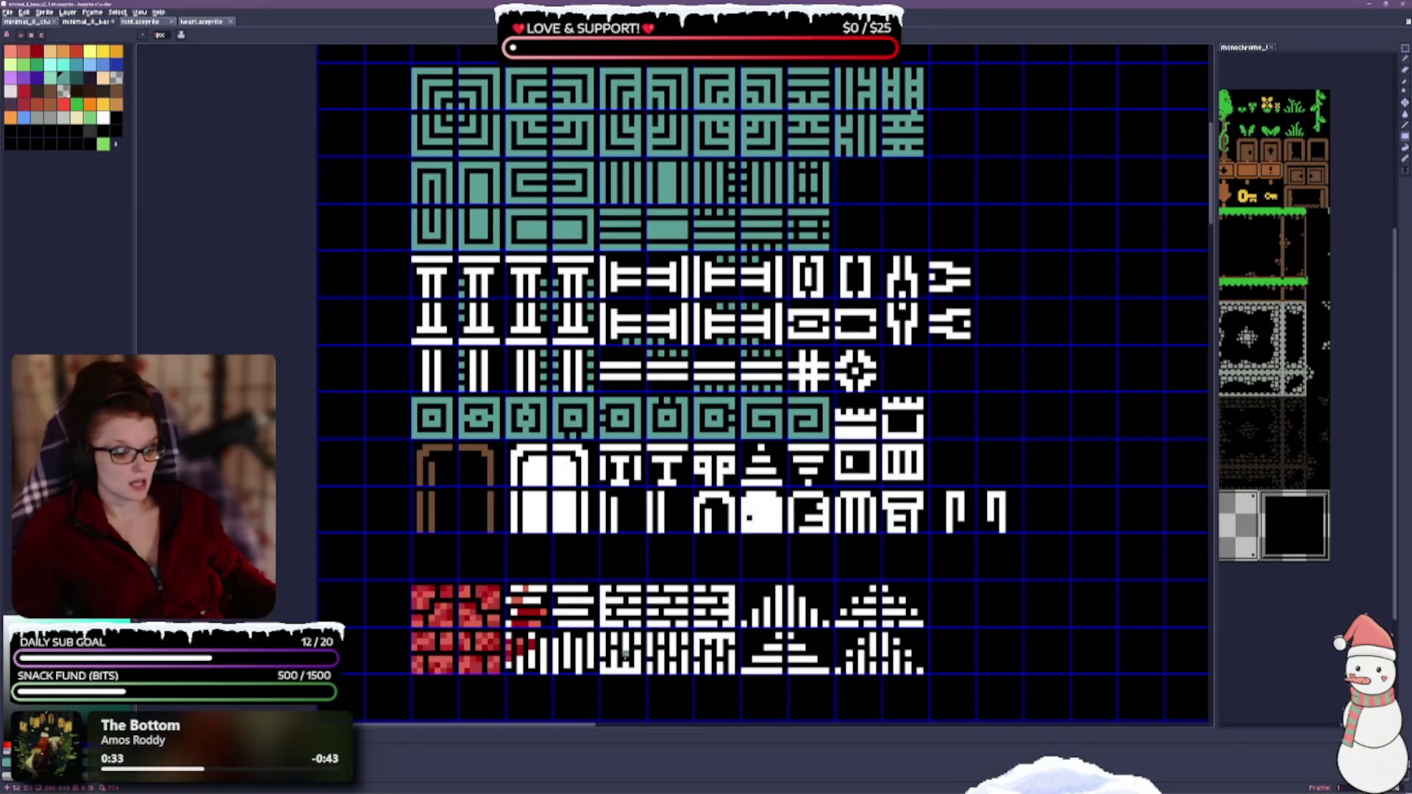
drag(710, 623, 688, 565)
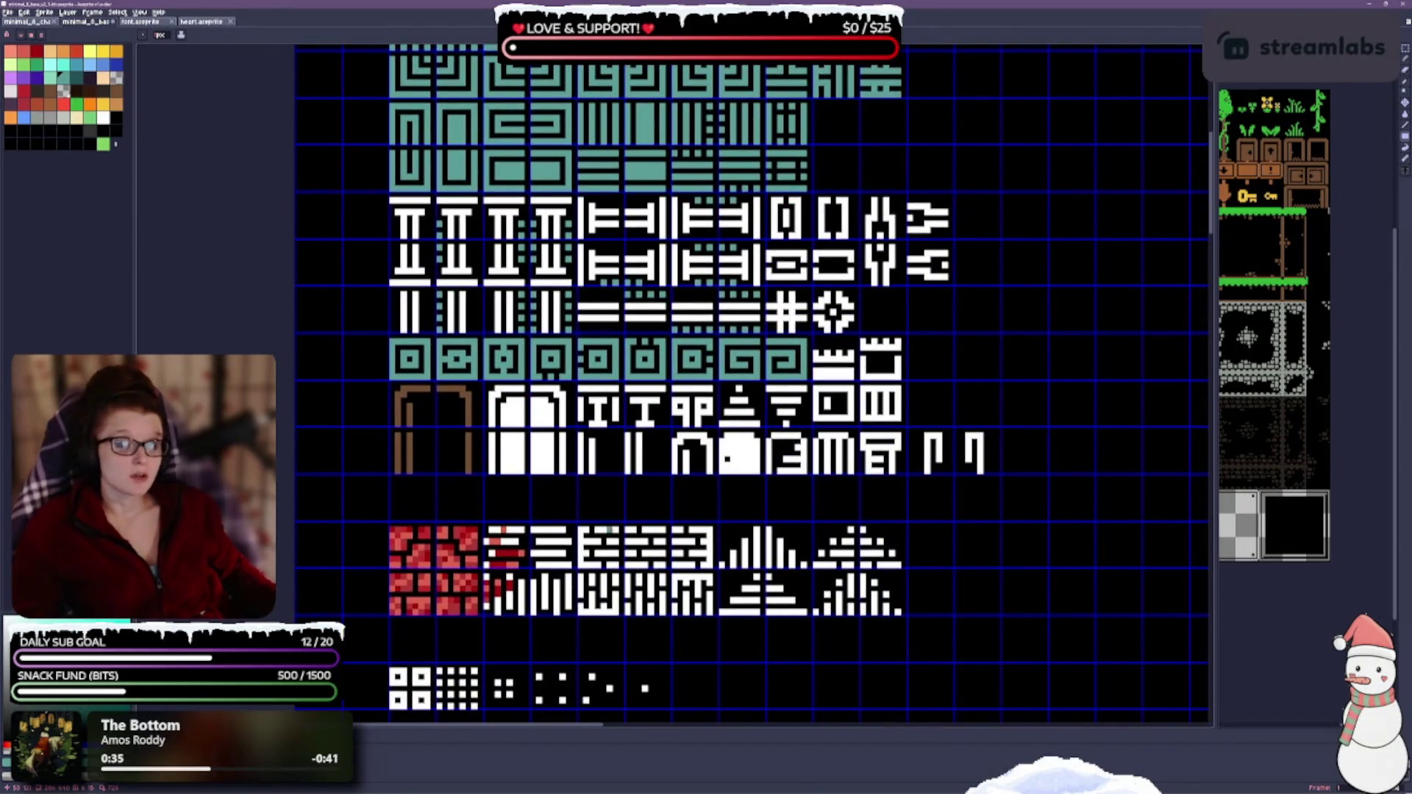
Step: Recolour the striped glyph tiles, the red brick tile's pale edge and the pyramid tiles teal
drag(494, 551, 696, 584)
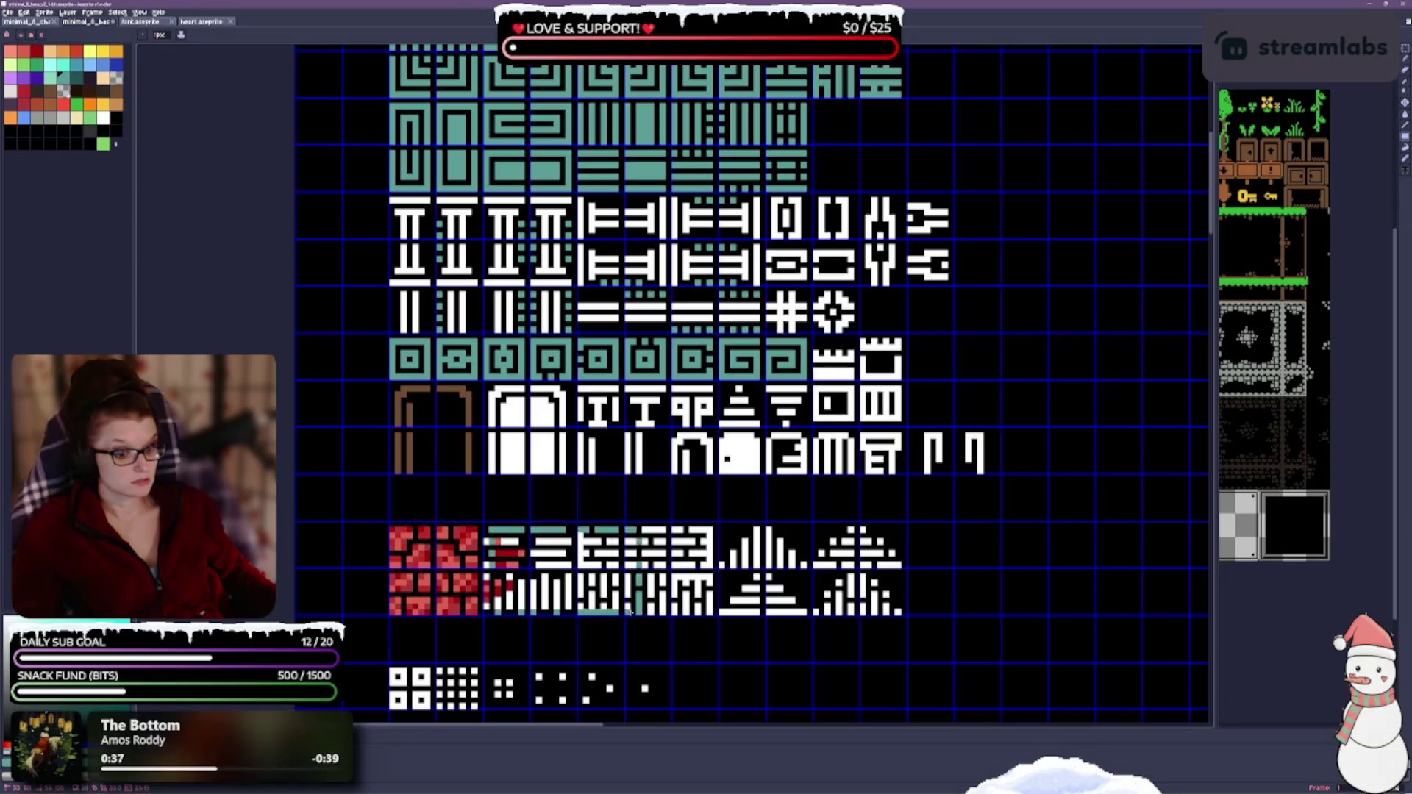
drag(487, 538, 489, 607)
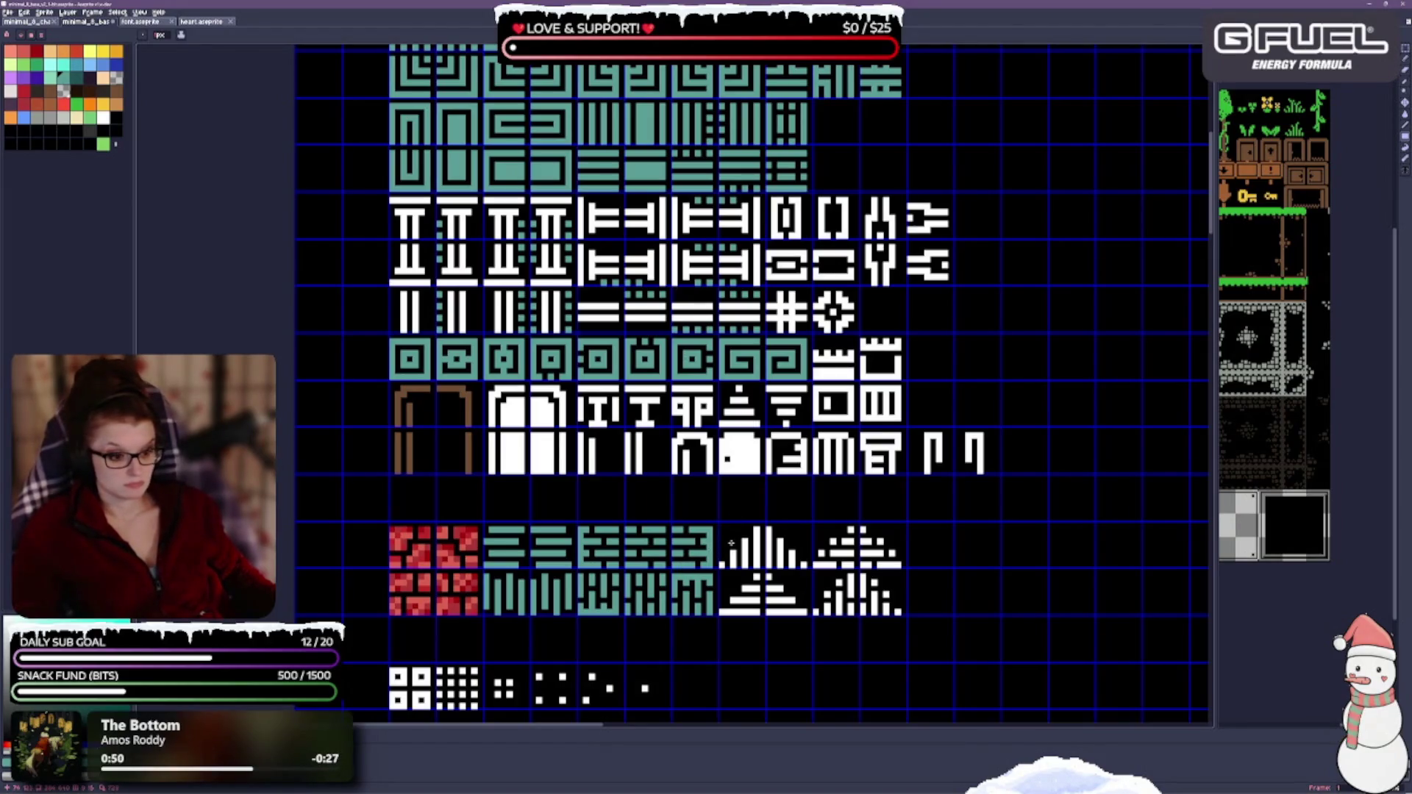
drag(719, 525, 906, 619)
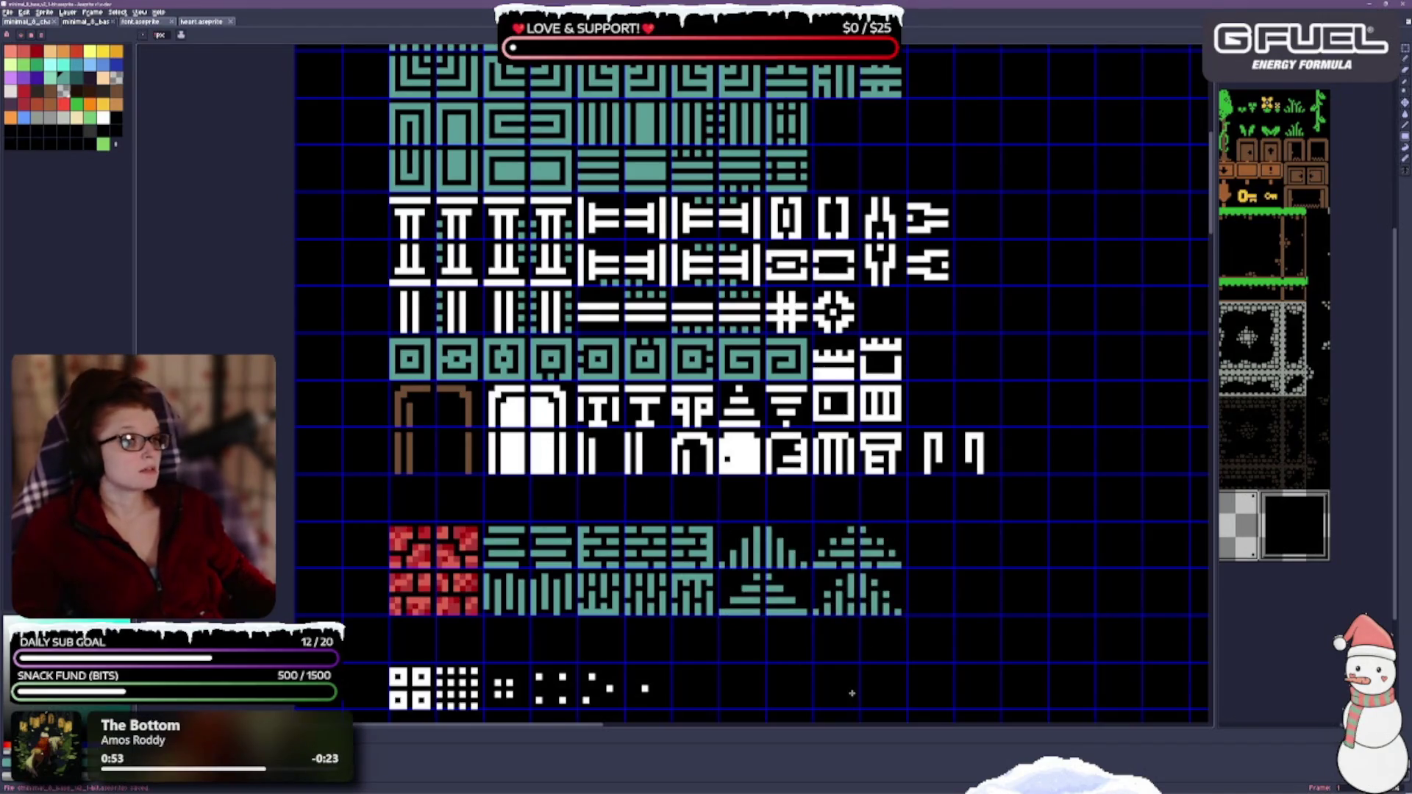
scroll(776, 486, up, 1)
scroll(774, 486, up, 1)
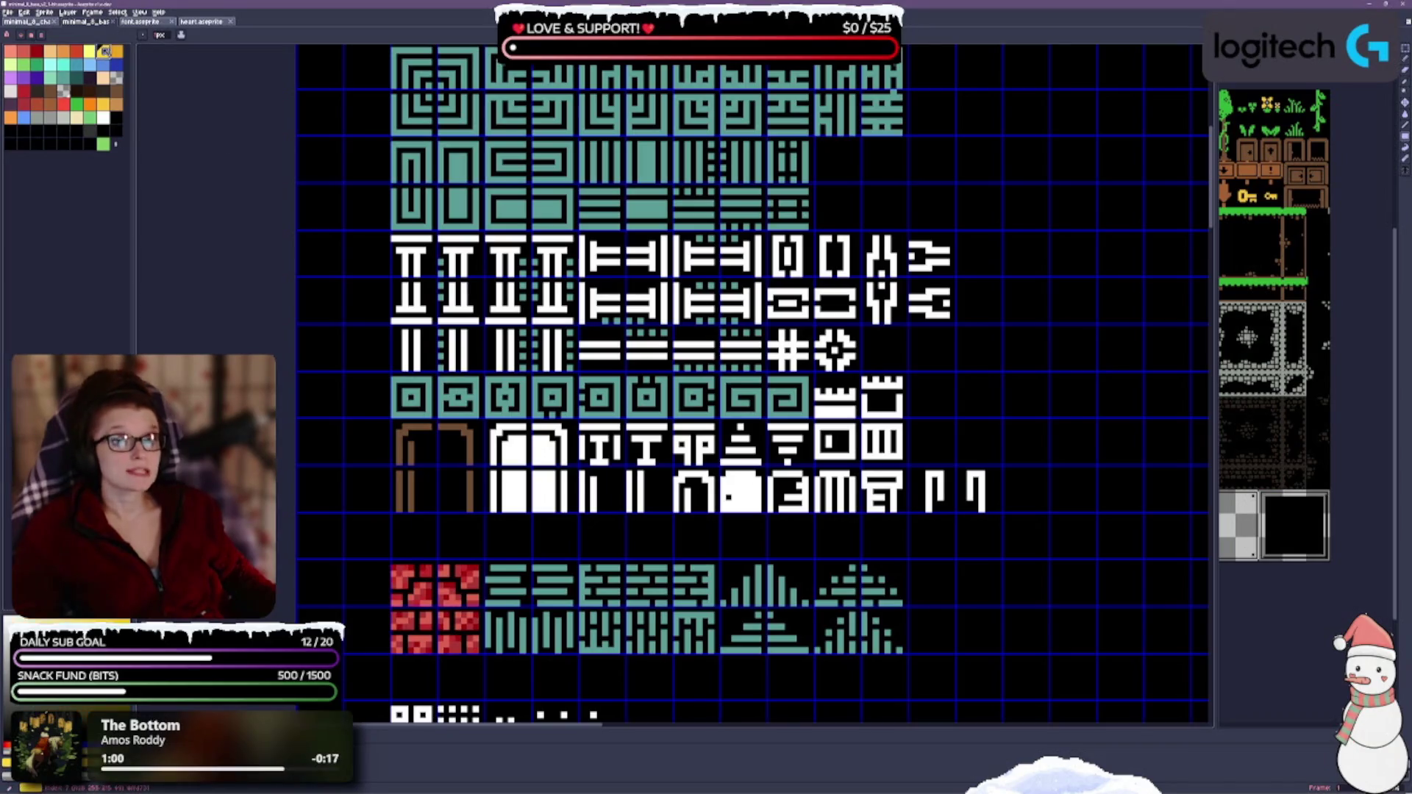
scroll(489, 256, up, 1)
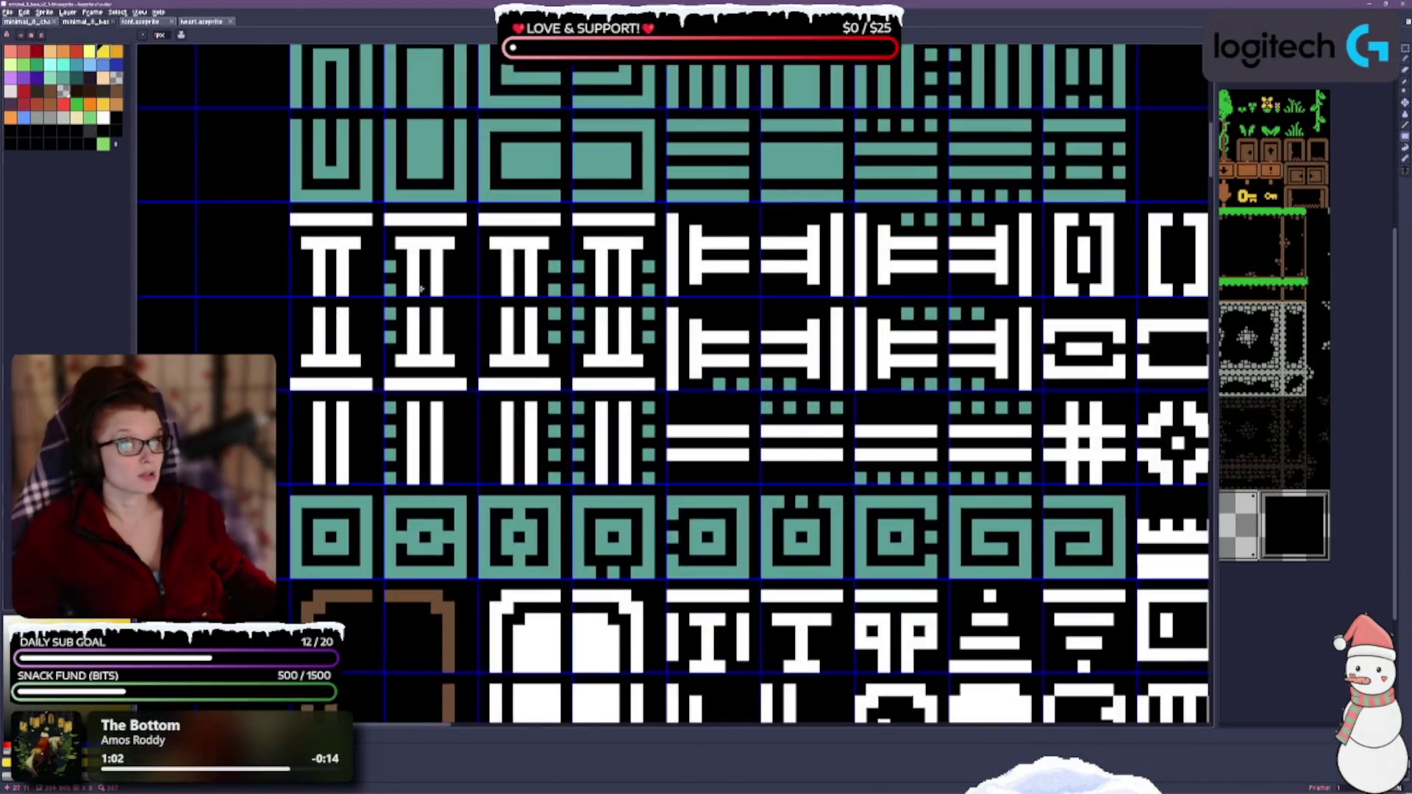
scroll(465, 233, up, 1)
Step: Paint the first column's upper and lower pillar tiles yellow, bars and all
drag(414, 208, 493, 208)
click(438, 465)
click(461, 466)
click(439, 253)
scroll(445, 252, down, 1)
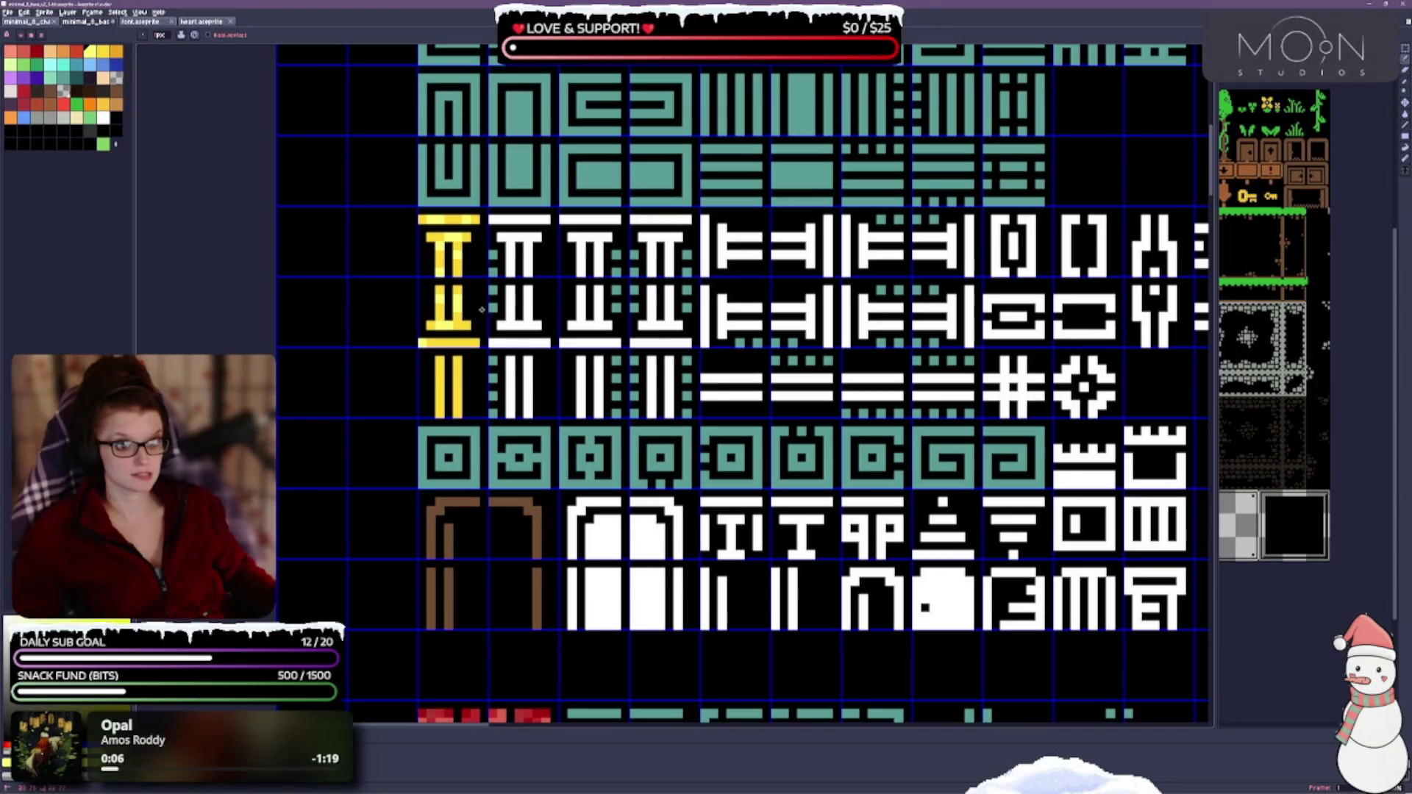
drag(452, 339, 433, 403)
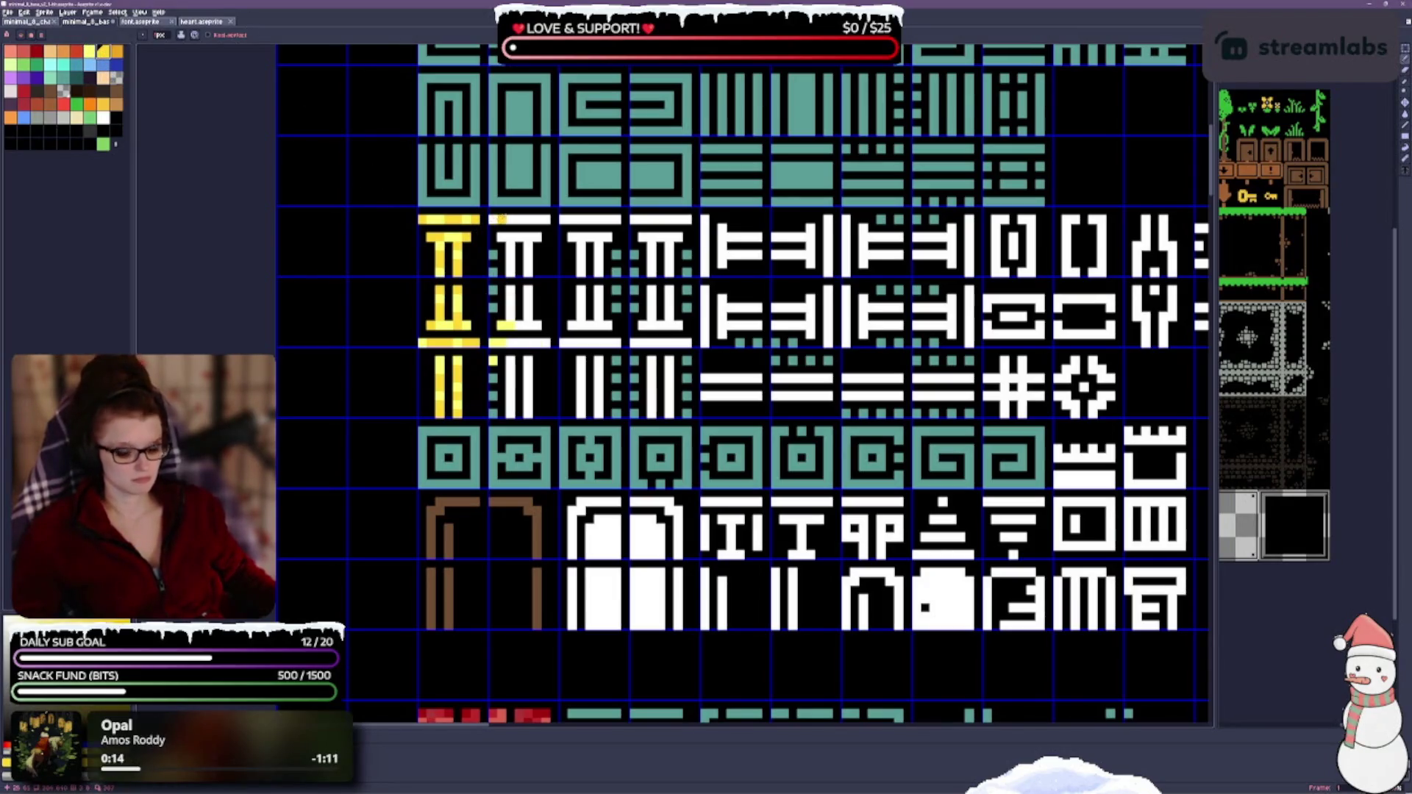
key(g)
Step: Bucket-fill the top bars and upper parts of the second, third and fourth pillars yellow
click(495, 220)
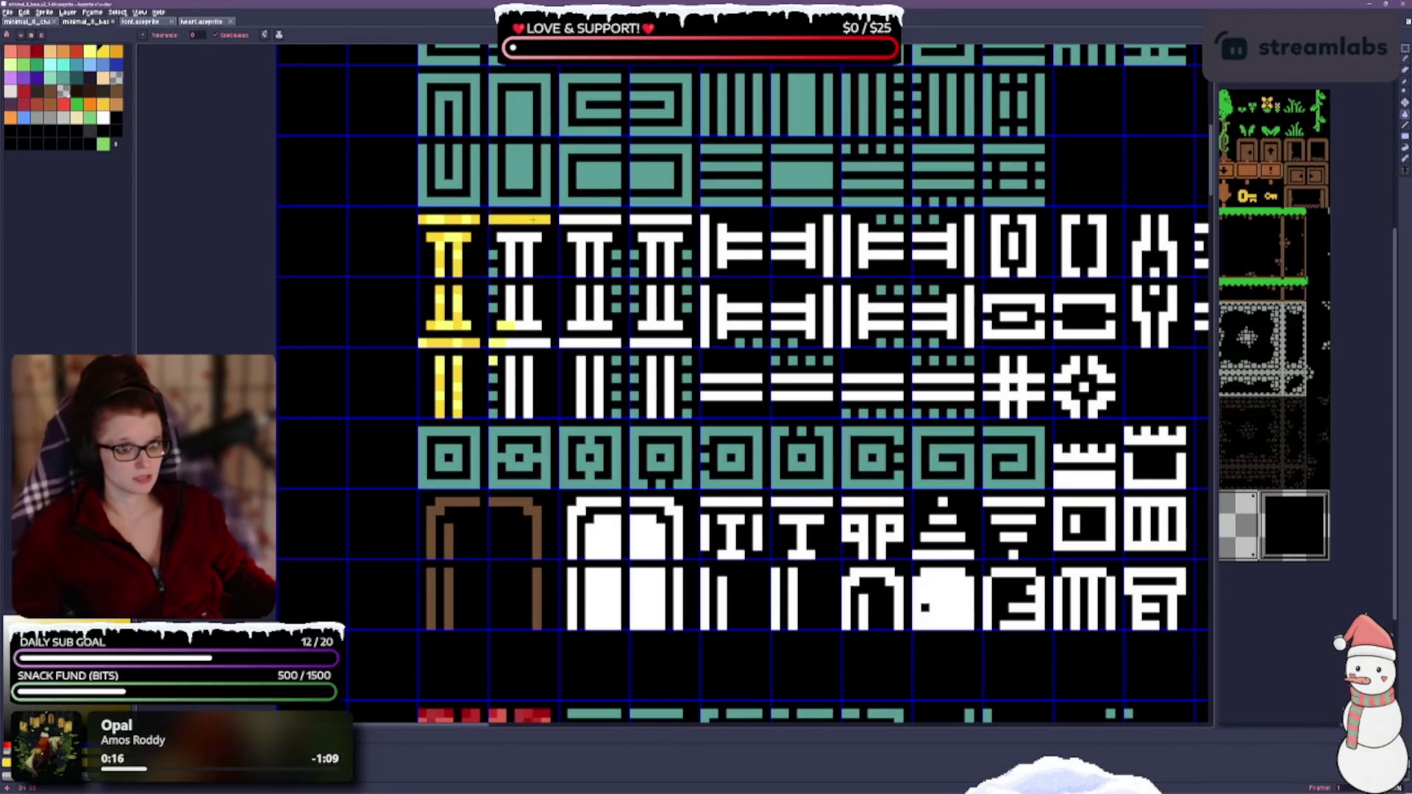
click(591, 221)
click(667, 220)
click(666, 253)
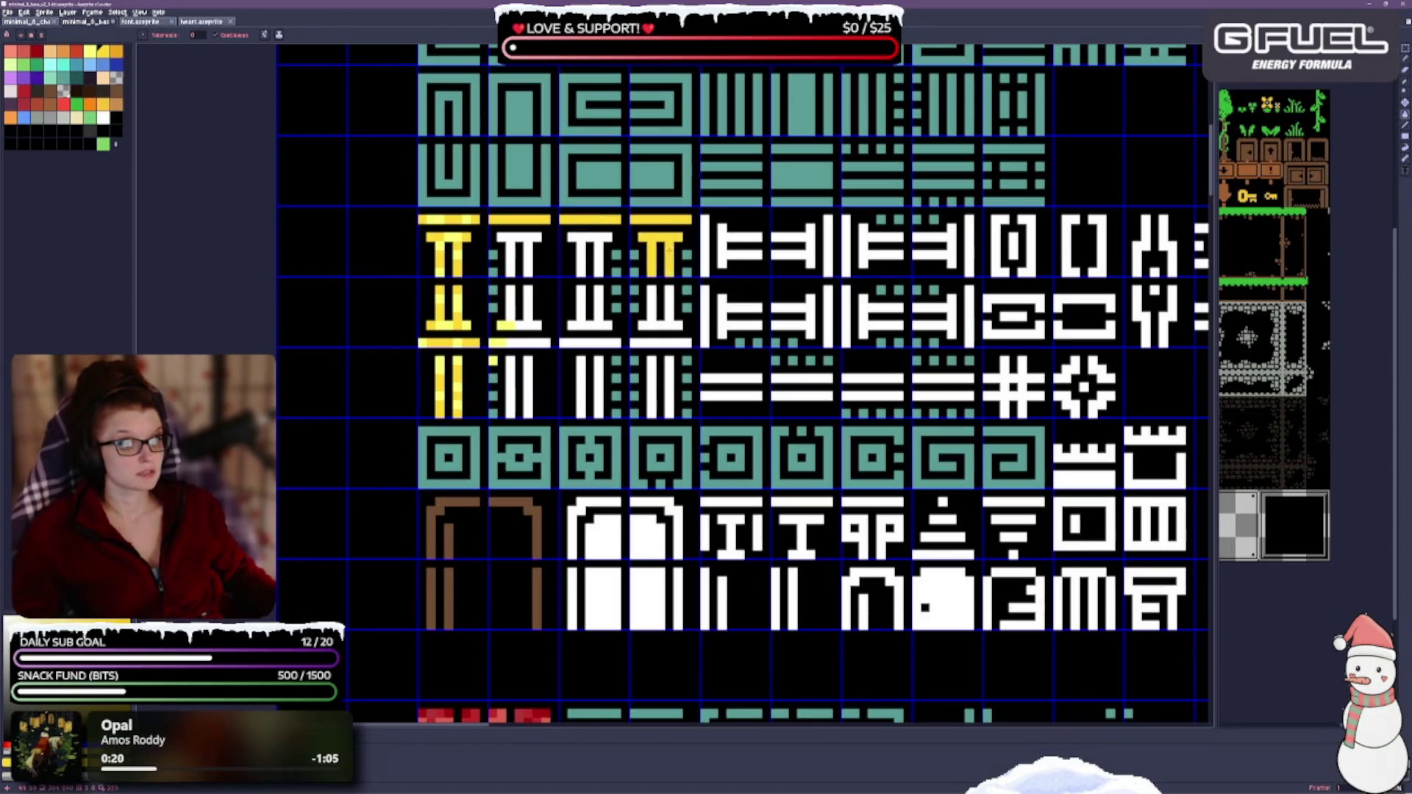
click(652, 309)
click(591, 309)
click(591, 254)
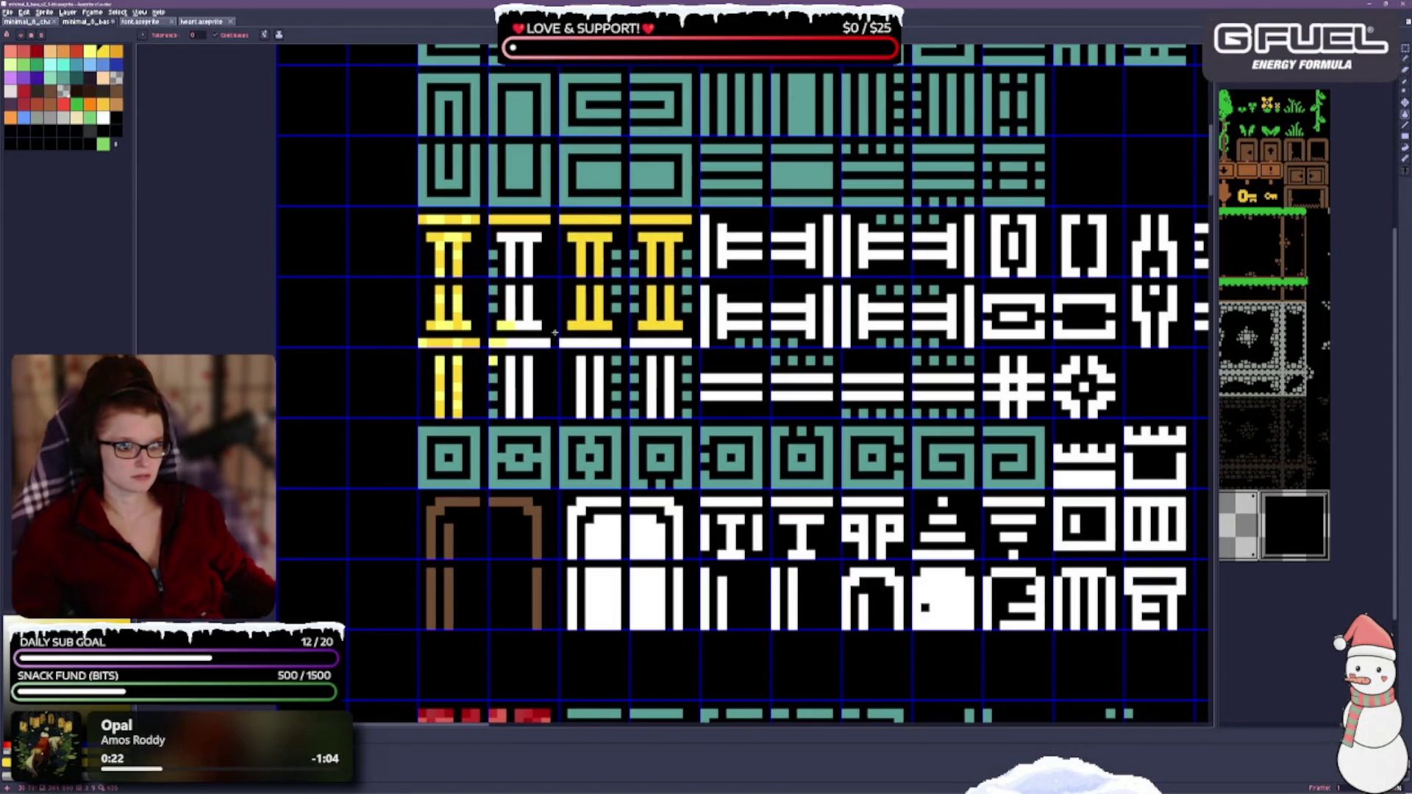
click(529, 326)
Step: Fill the bottom bars and glyphs of the second, third and fourth pillars yellow
click(509, 339)
click(529, 266)
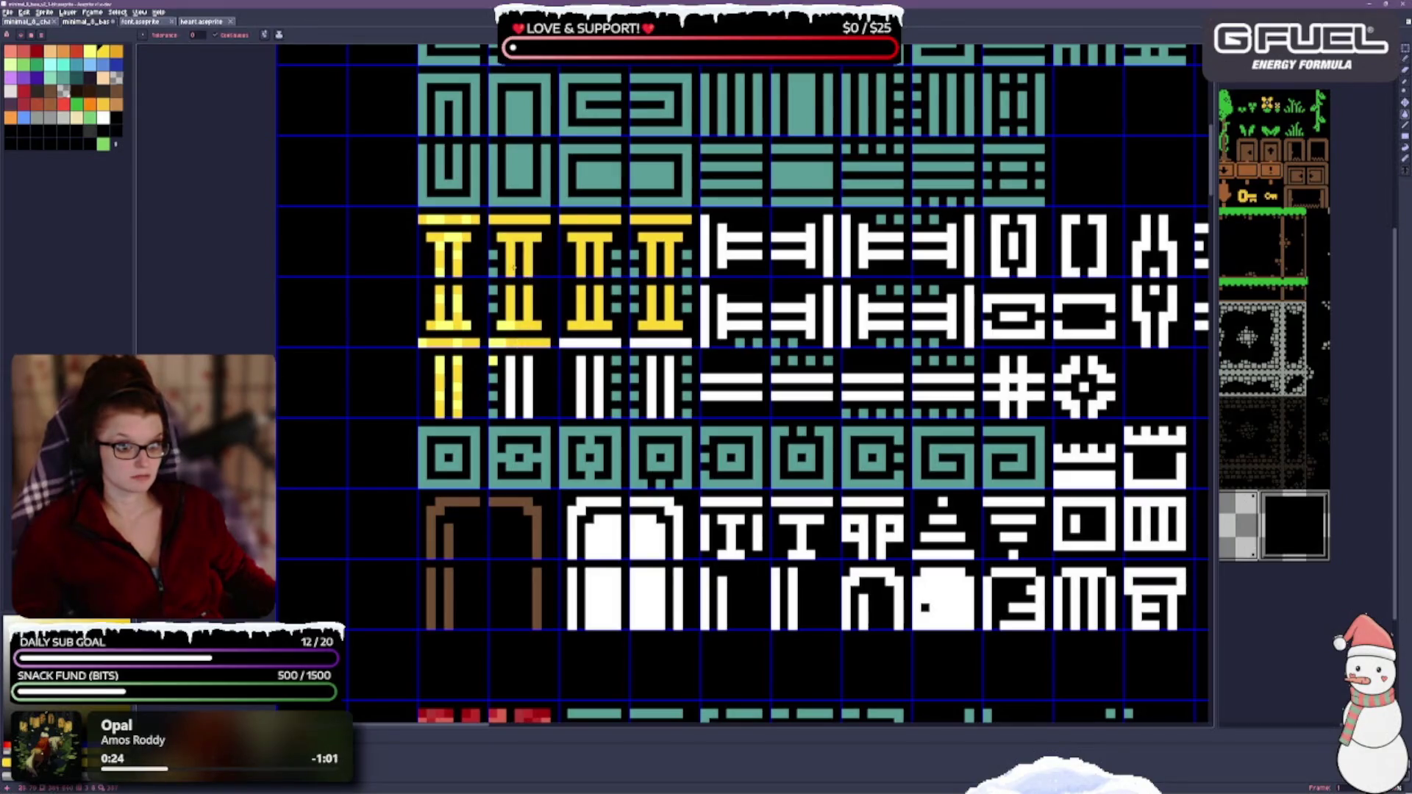
click(507, 386)
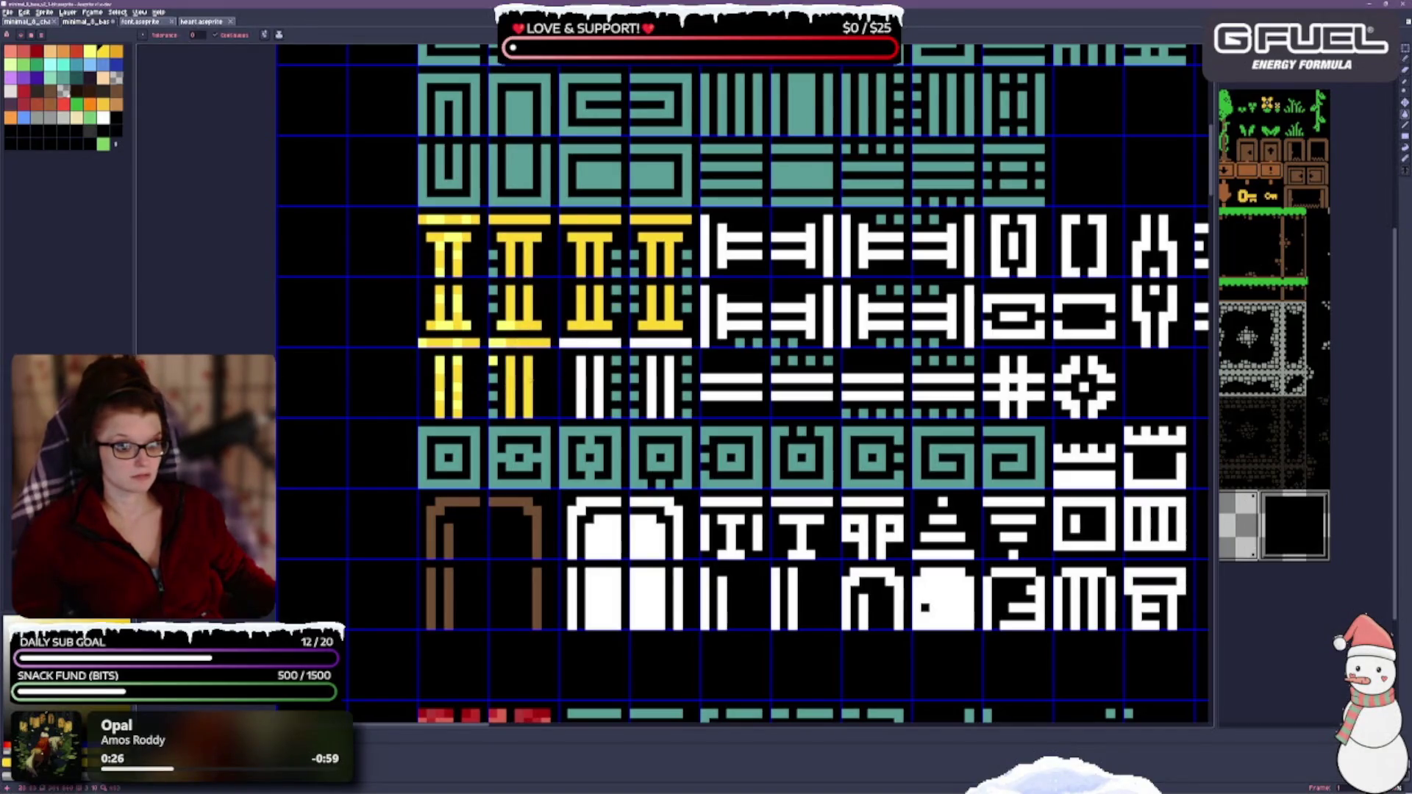
click(601, 386)
click(590, 345)
click(662, 344)
click(669, 375)
Step: Recolour the white bracket-shaped beam tiles beside the pillars to yellow across both rows
drag(925, 174, 732, 236)
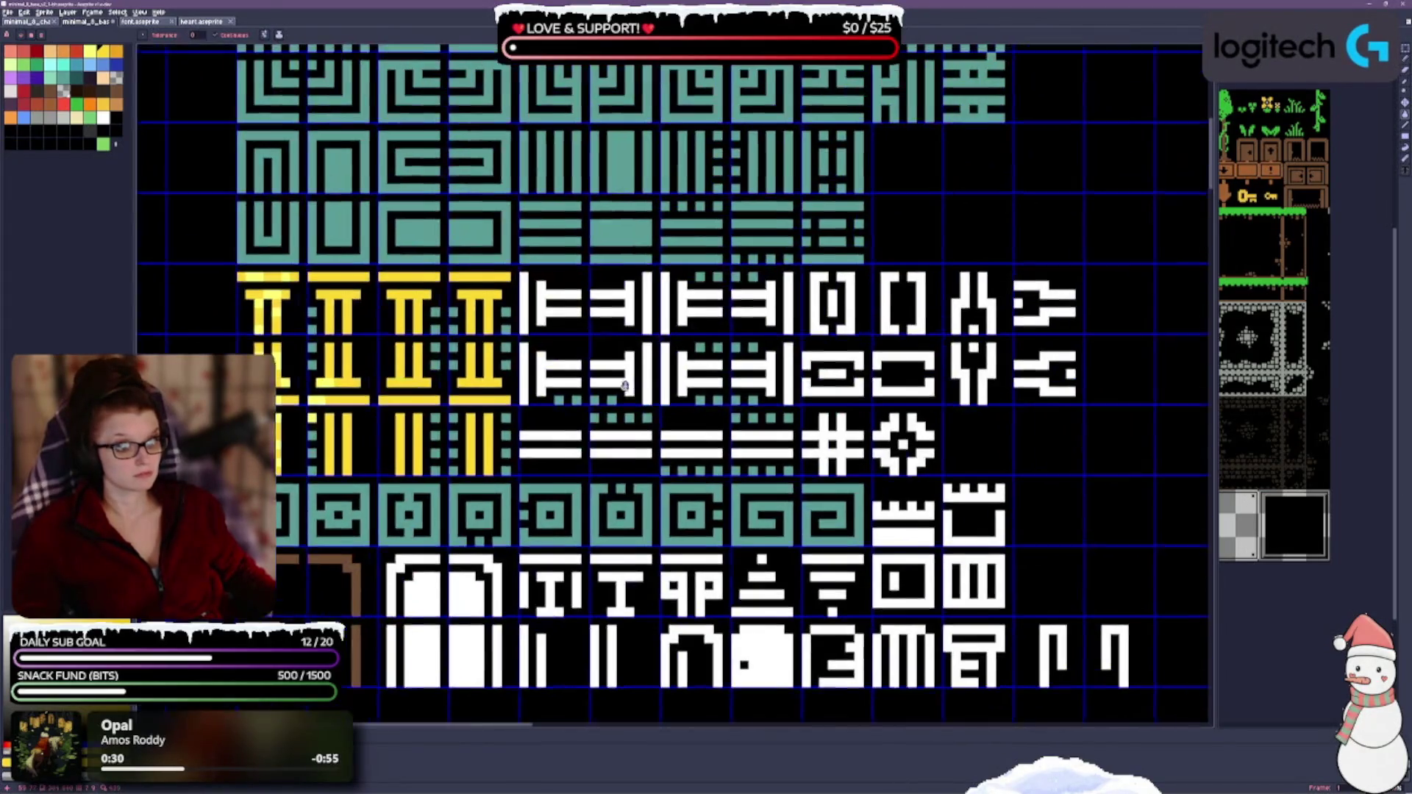
mouse_move(515, 285)
mouse_down()
mouse_move(596, 313)
mouse_move(618, 287)
mouse_up()
click(548, 320)
click(657, 313)
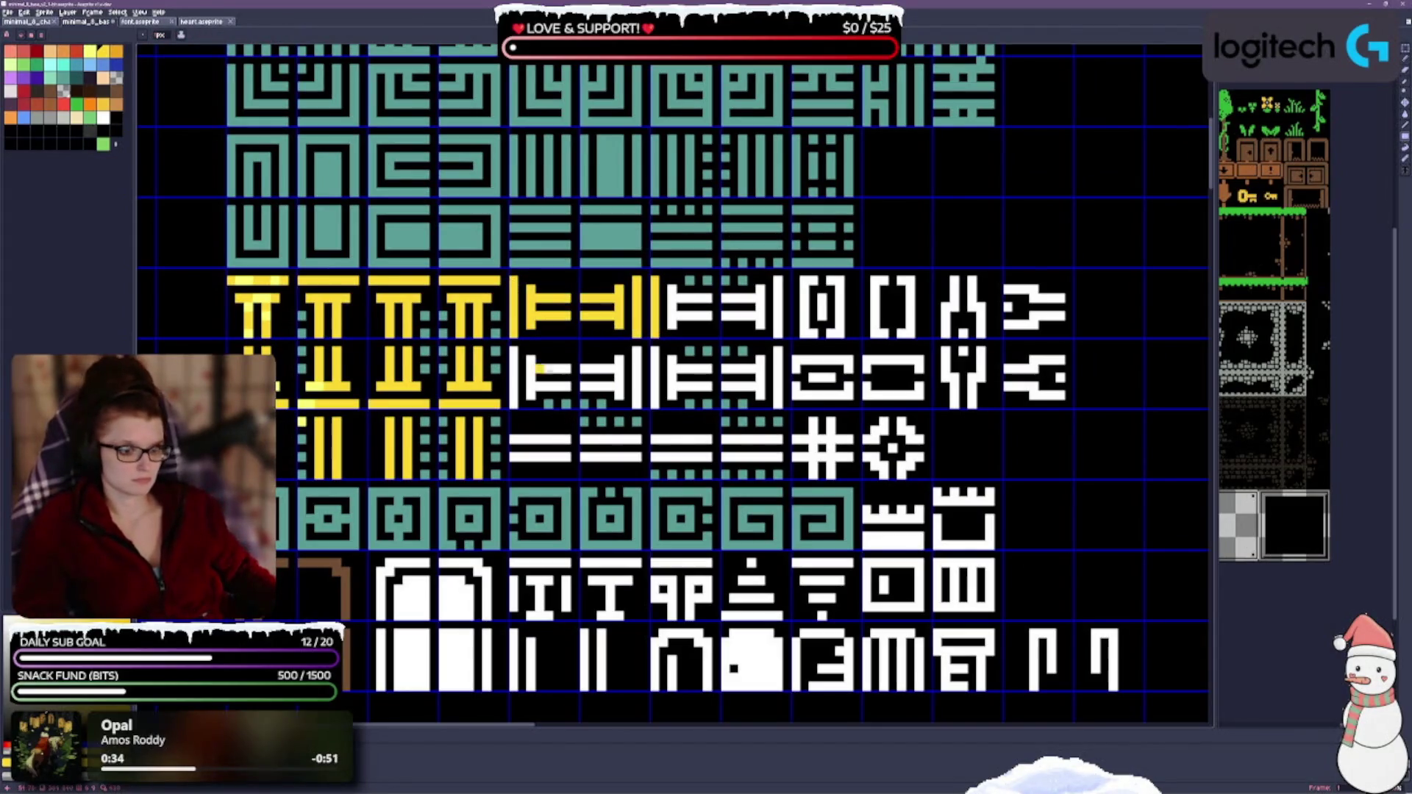
mouse_move(514, 356)
mouse_down()
mouse_move(517, 402)
mouse_move(572, 379)
mouse_move(782, 381)
mouse_up()
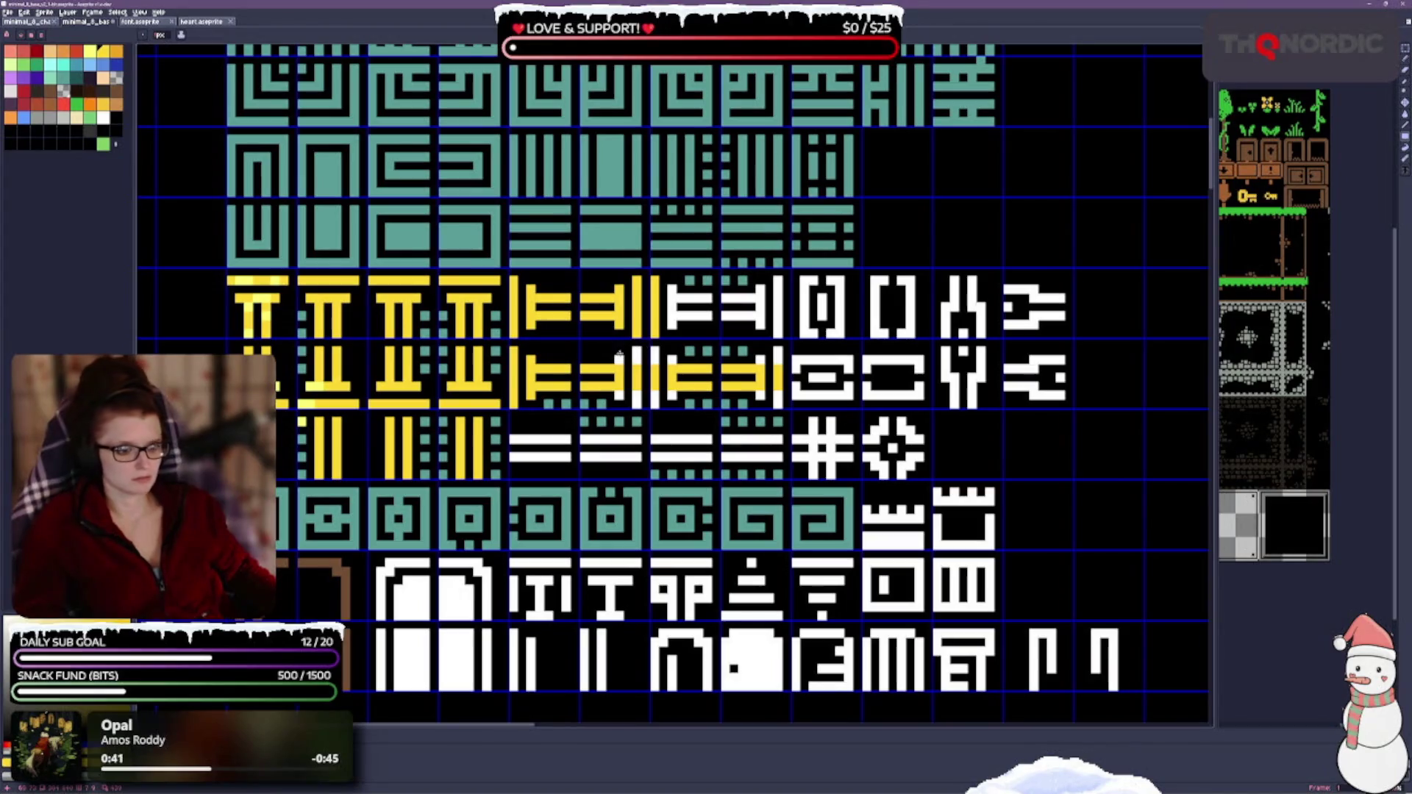
drag(641, 381, 655, 407)
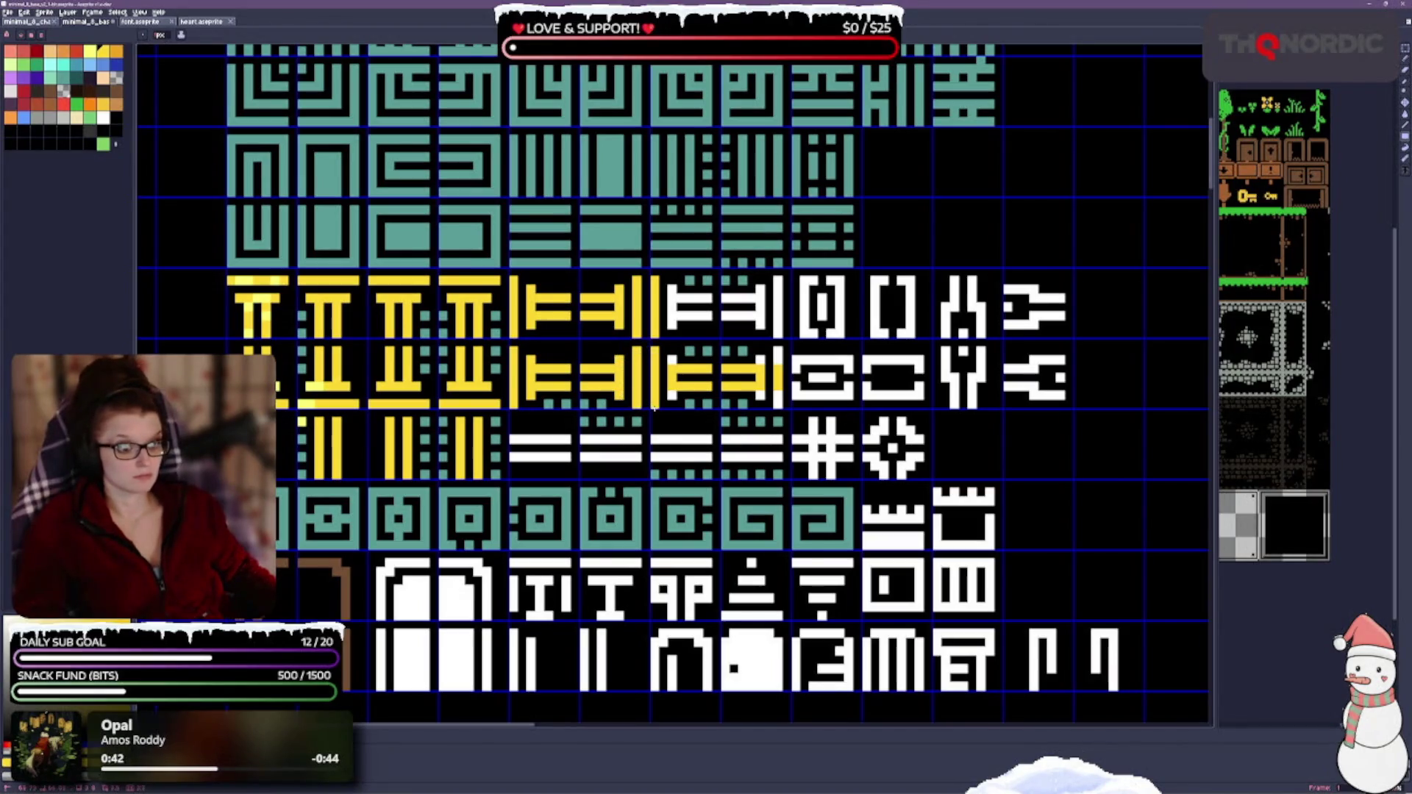
mouse_move(666, 290)
mouse_down()
mouse_move(685, 331)
mouse_move(759, 318)
mouse_move(715, 316)
mouse_move(777, 331)
mouse_move(777, 400)
mouse_up()
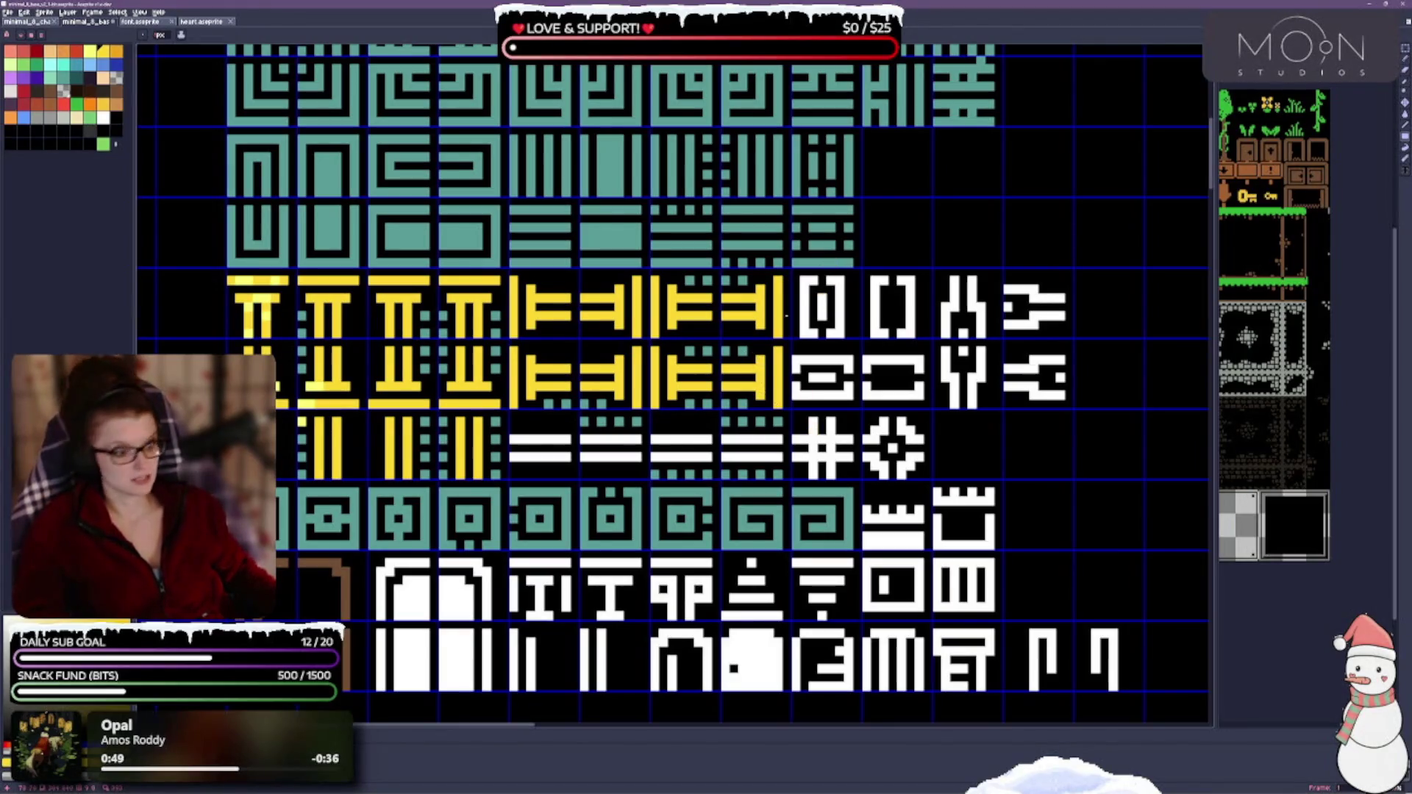
scroll(655, 486, down, 2)
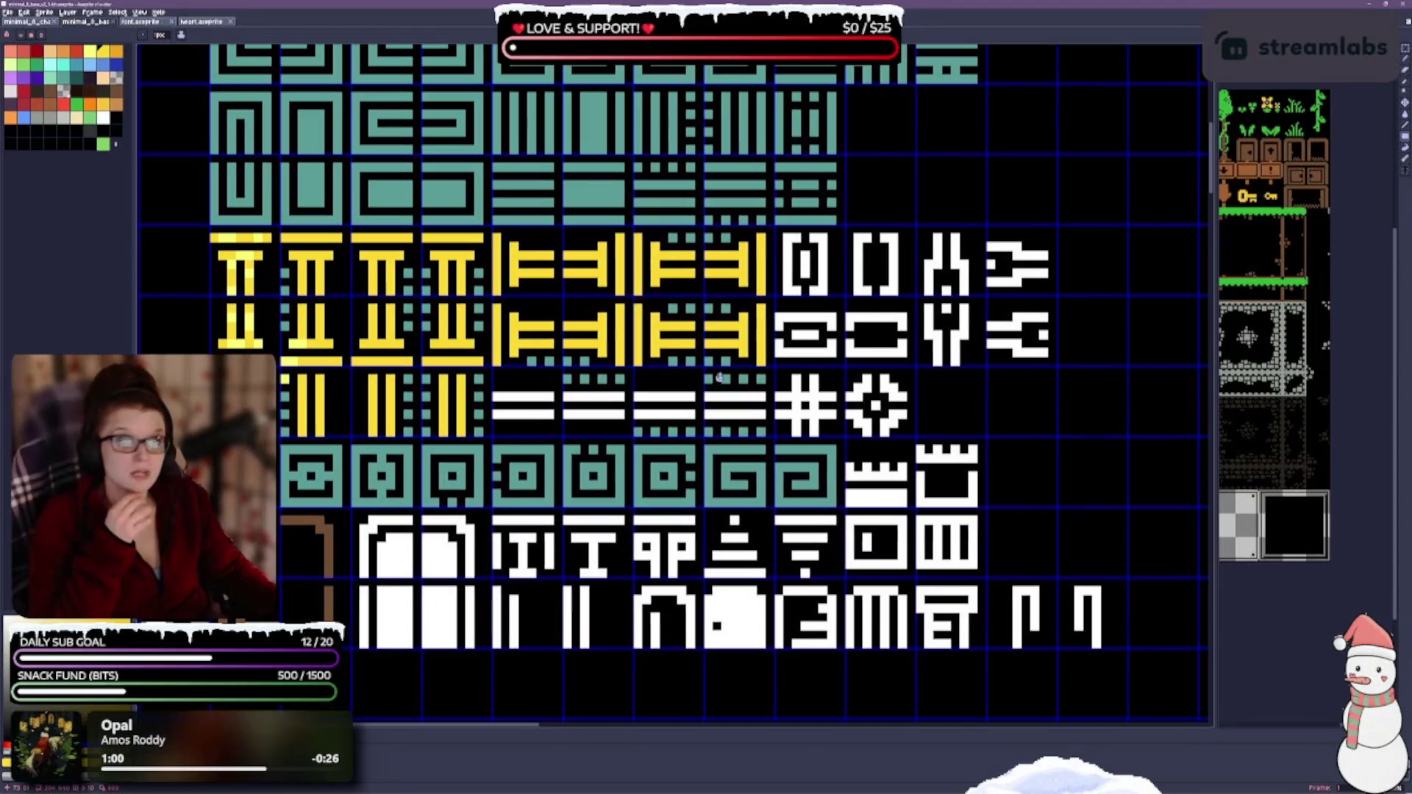
scroll(649, 432, right, 1)
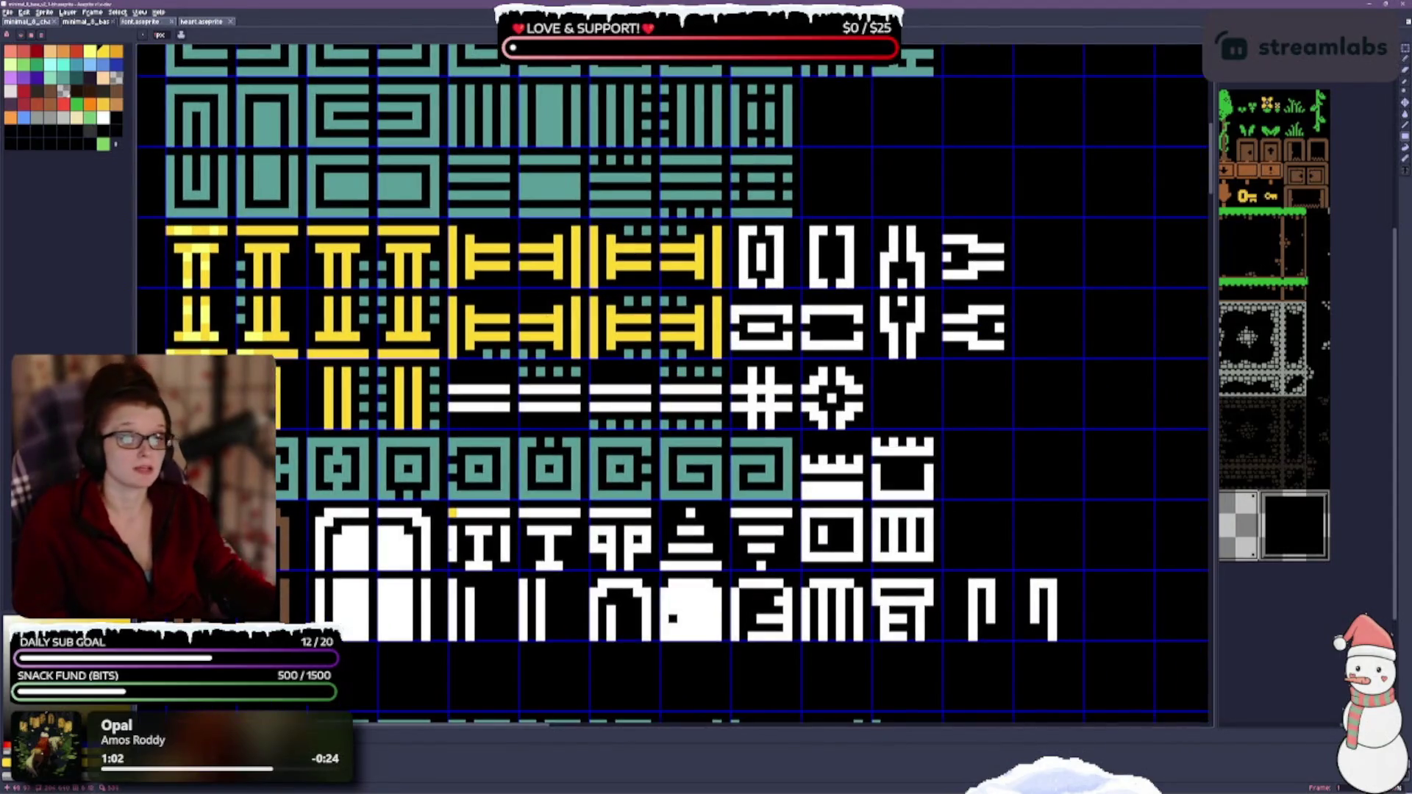
Step: Paint the flat beam tiles, the hash tile and the 9P, T and II glyph tiles yellow
mouse_move(463, 398)
mouse_down()
mouse_move(577, 407)
mouse_move(556, 418)
mouse_move(720, 391)
mouse_up()
drag(720, 408, 592, 409)
mouse_move(734, 372)
mouse_down()
mouse_move(752, 425)
mouse_move(779, 376)
mouse_up()
drag(596, 517, 648, 516)
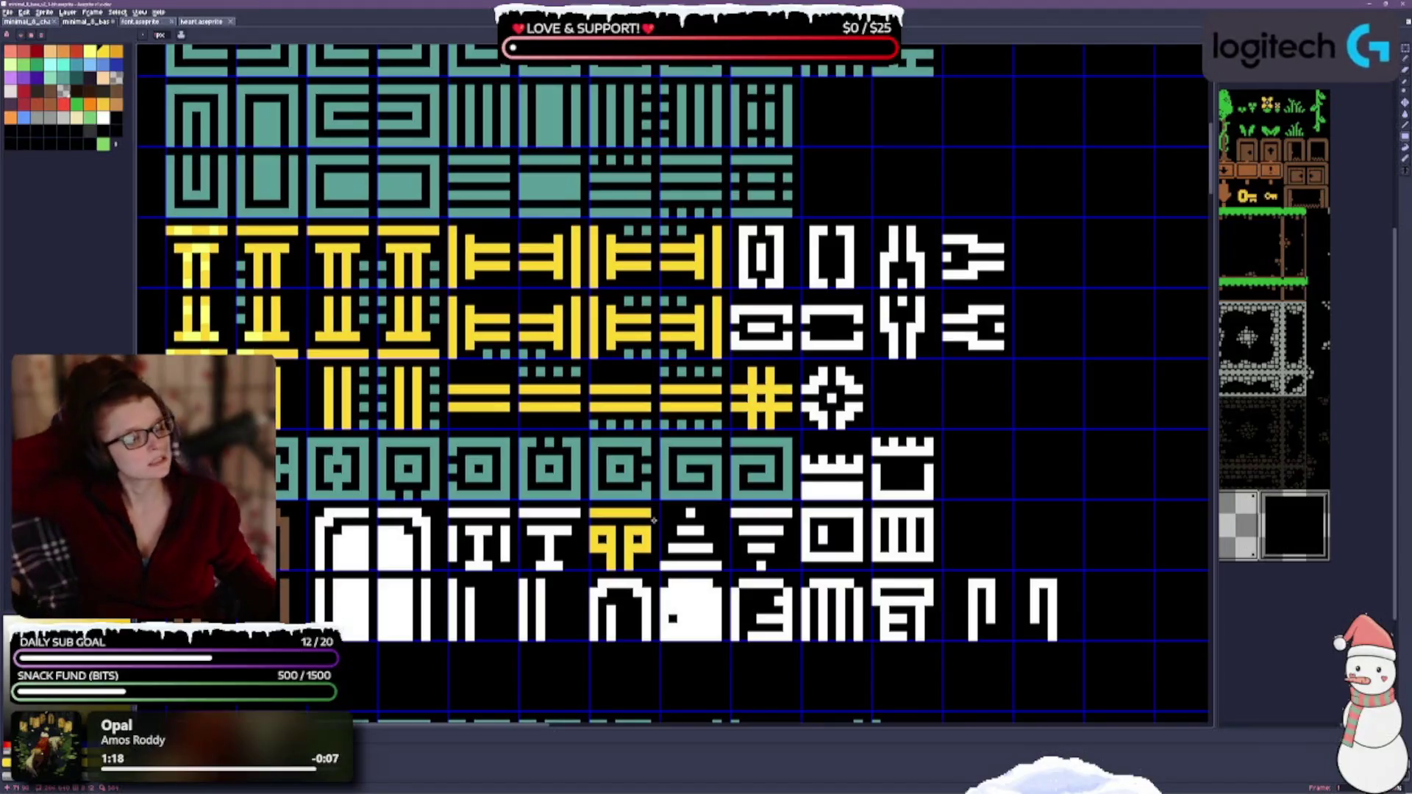
mouse_move(523, 513)
mouse_down()
mouse_move(574, 513)
mouse_move(549, 568)
mouse_up()
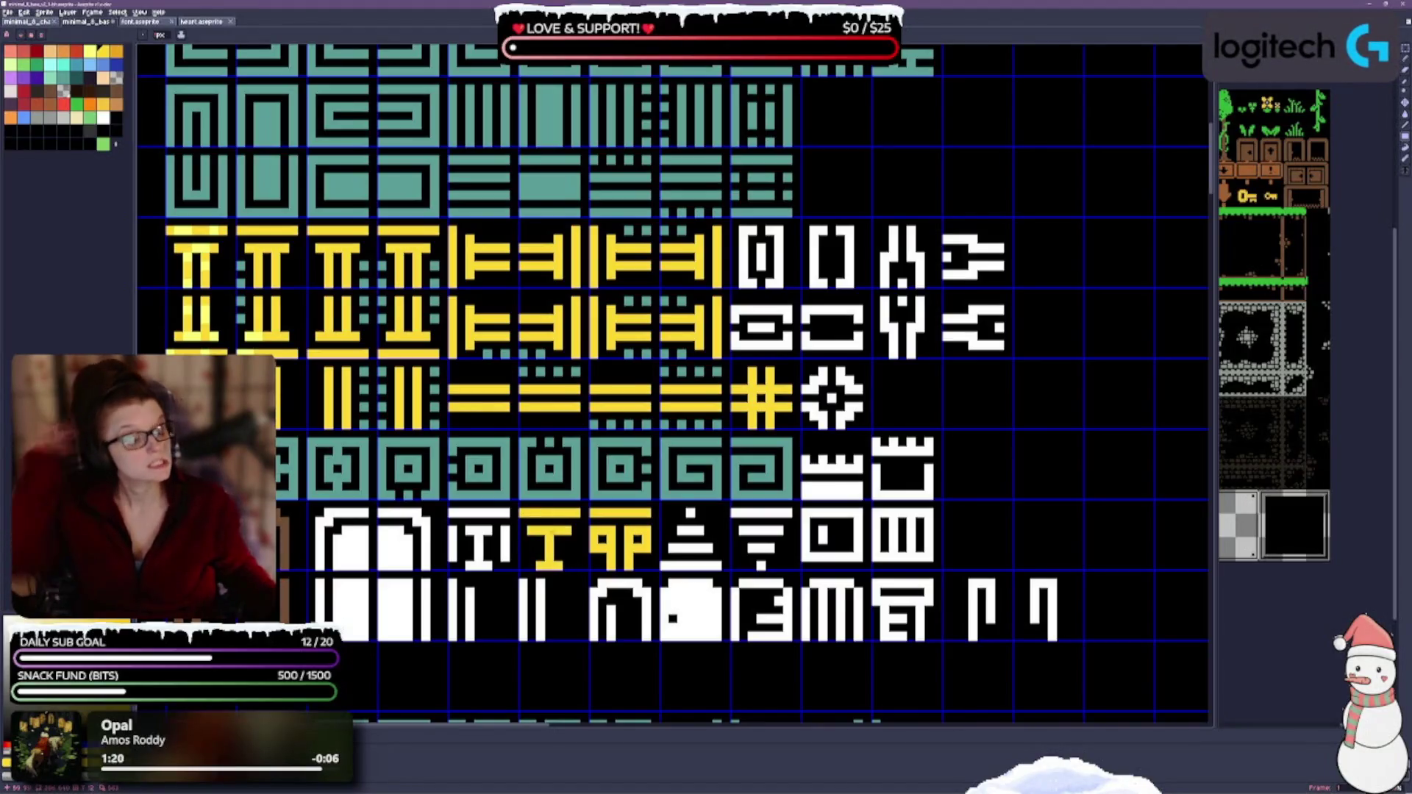
drag(461, 515, 455, 514)
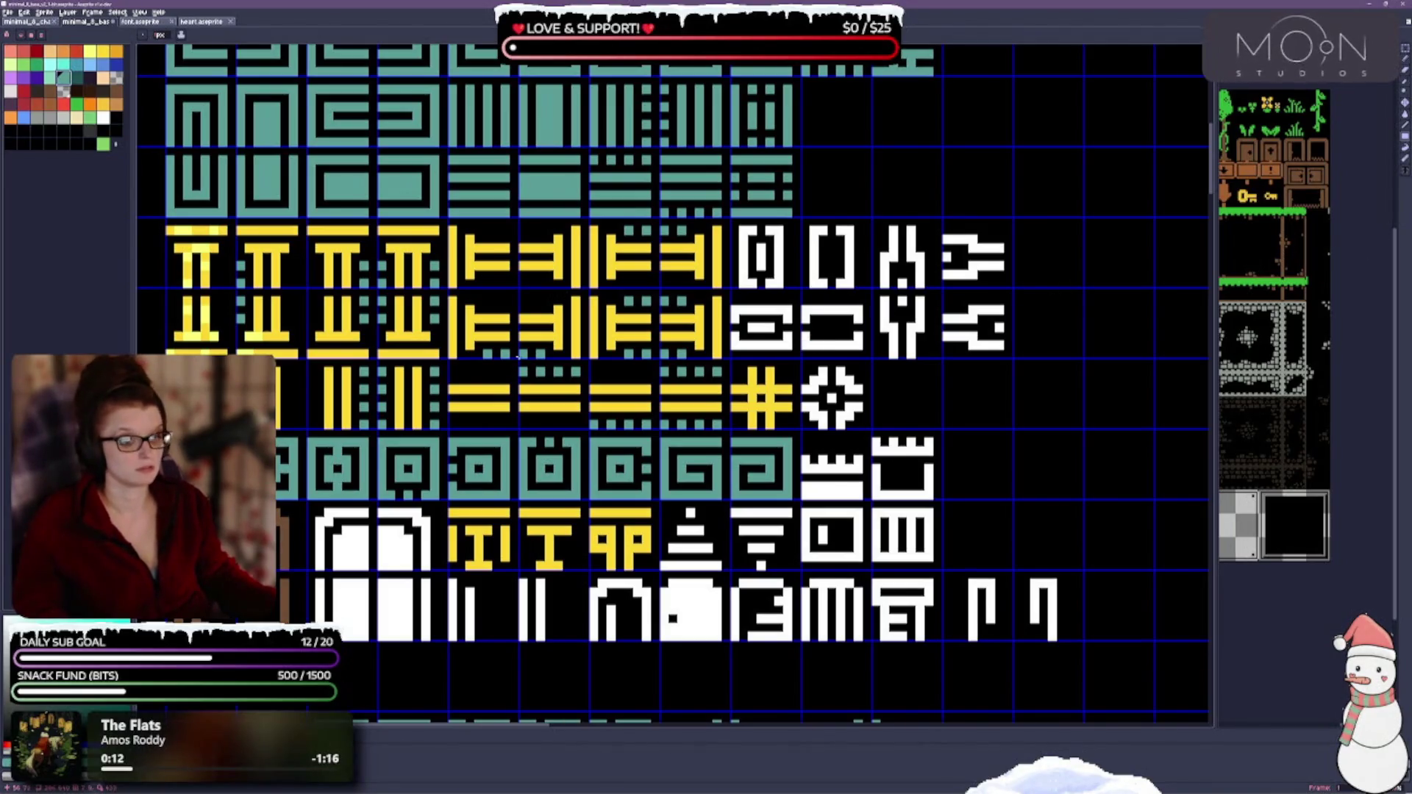
Step: Repaint the brown door frame outline white and save the tileset
drag(464, 451, 539, 349)
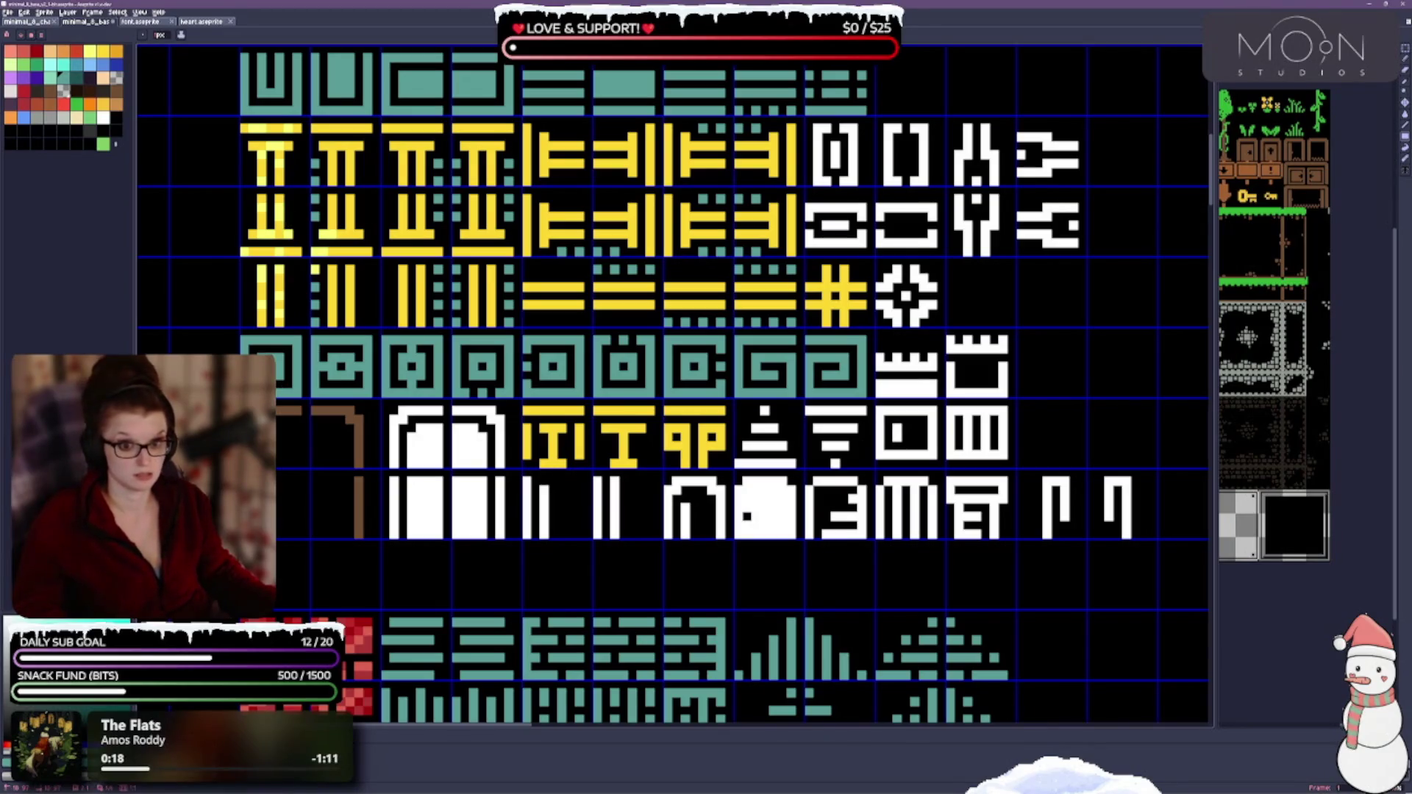
mouse_move(277, 414)
mouse_down()
mouse_move(362, 412)
mouse_move(362, 539)
mouse_up()
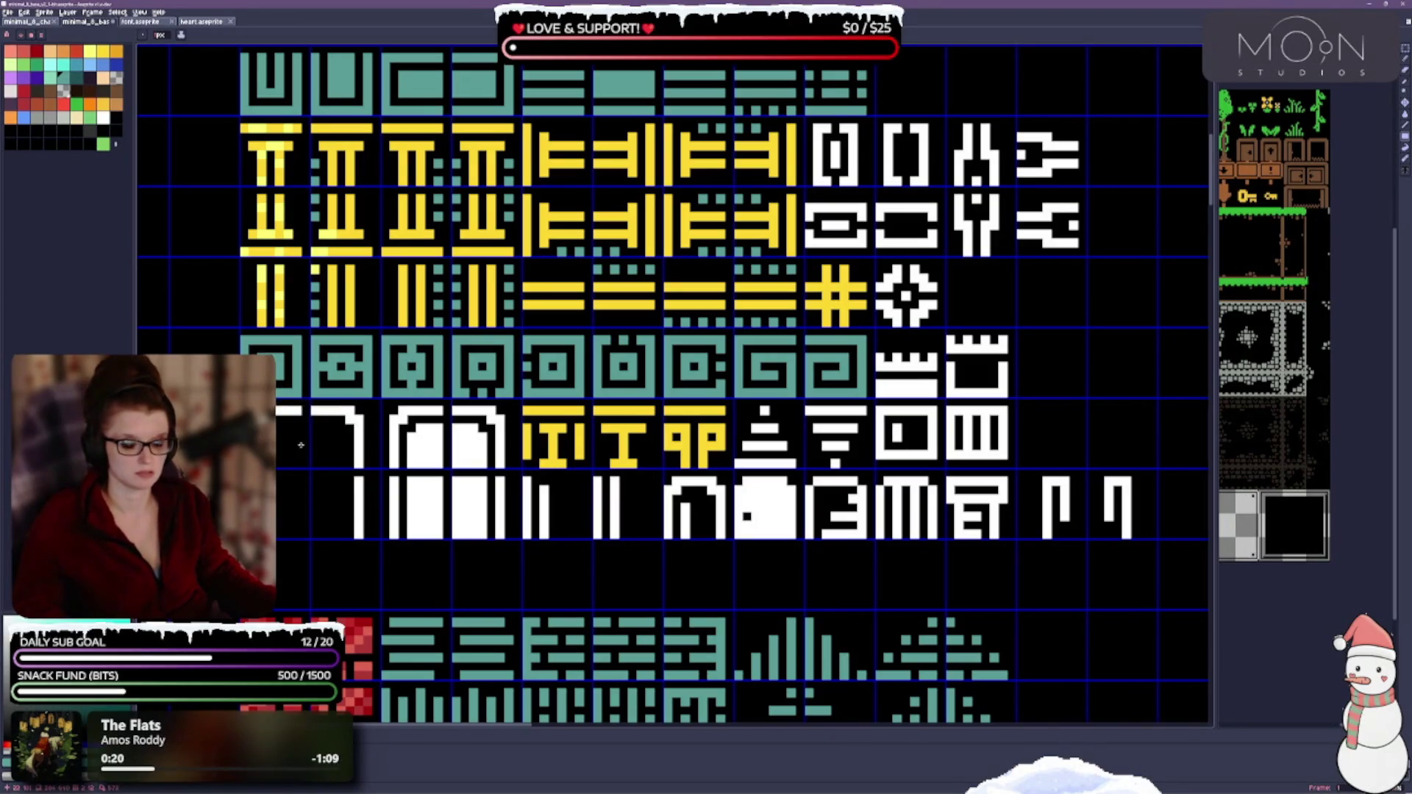
key(ctrl+s)
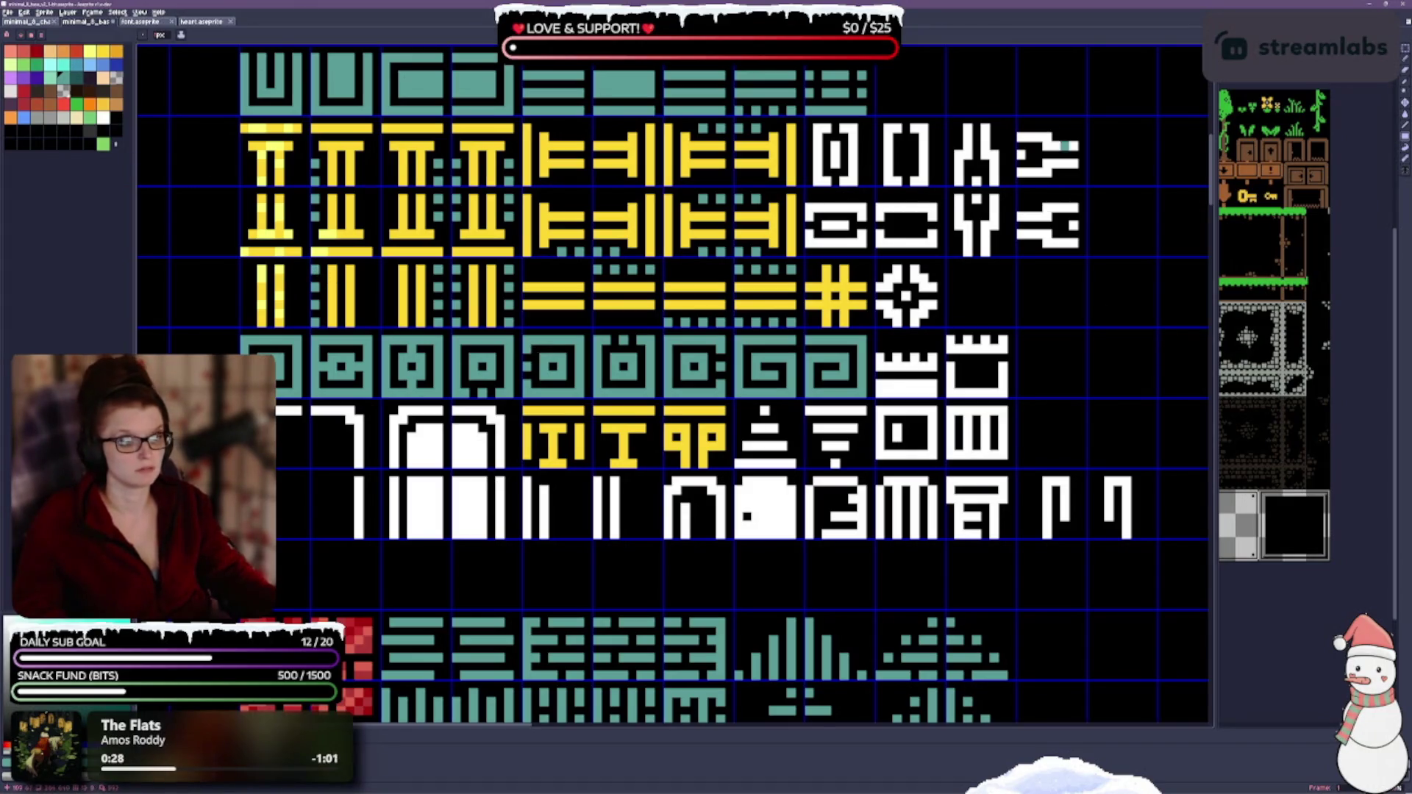
Step: Bucket-fill the triangle and inverted triangle tiles teal
drag(987, 227, 609, 352)
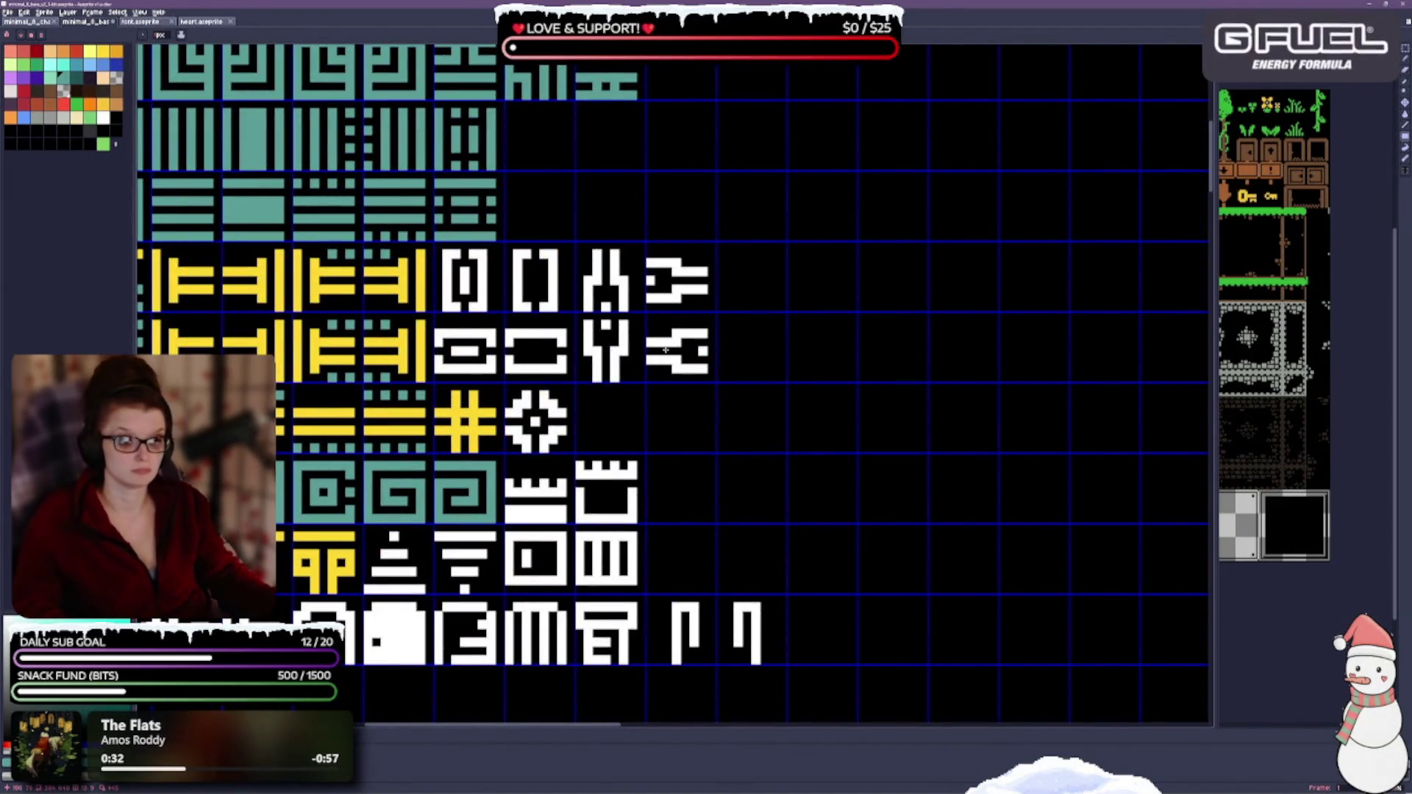
drag(552, 569, 547, 230)
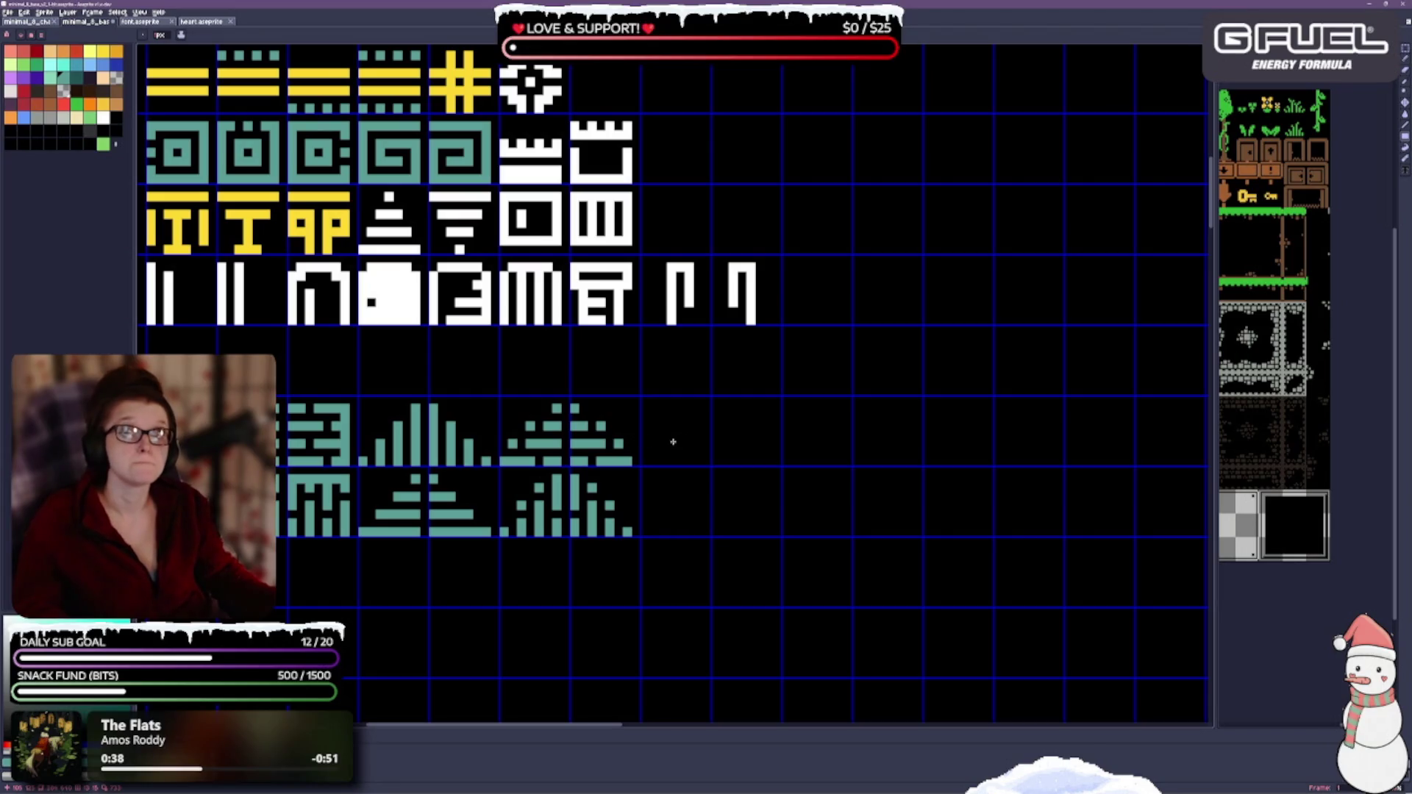
drag(370, 355, 473, 505)
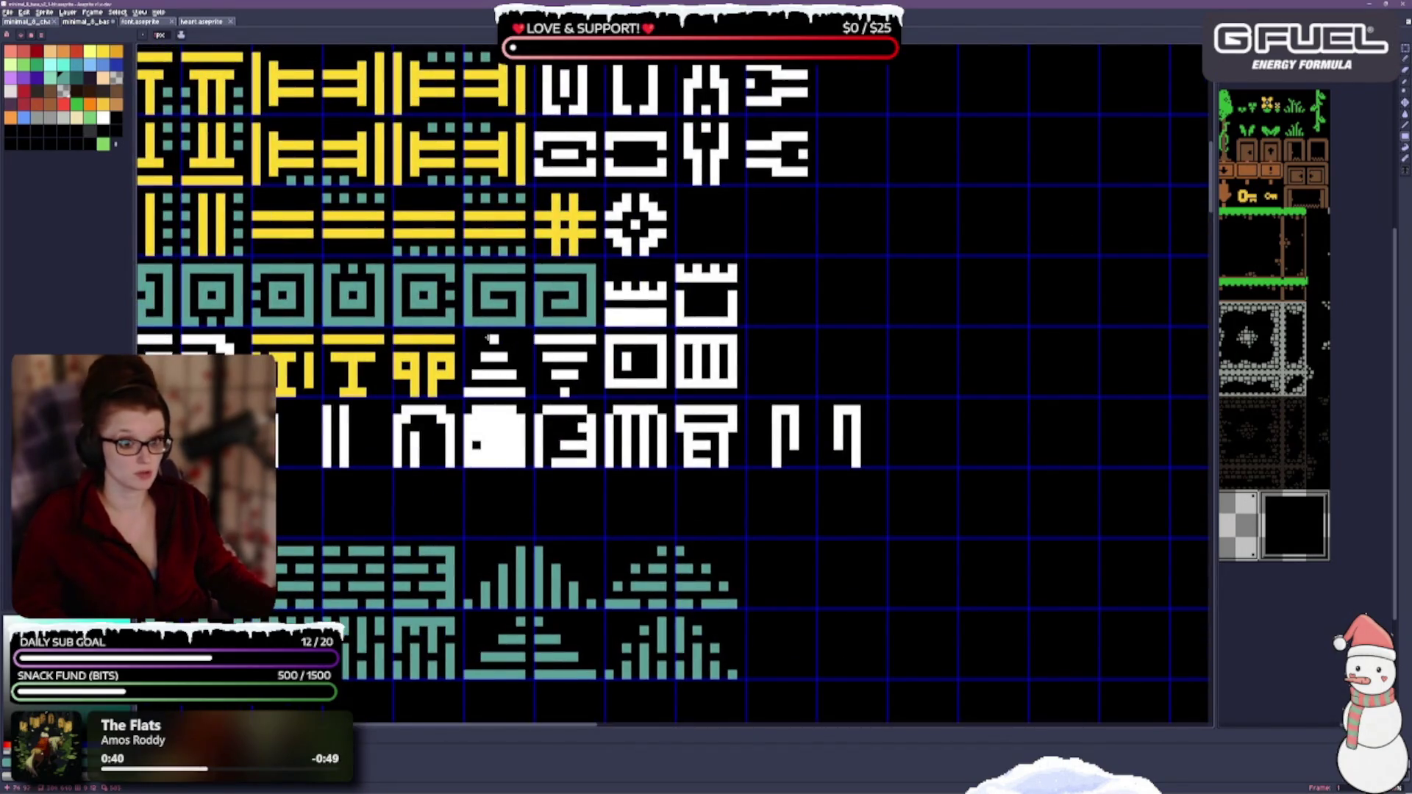
click(486, 392)
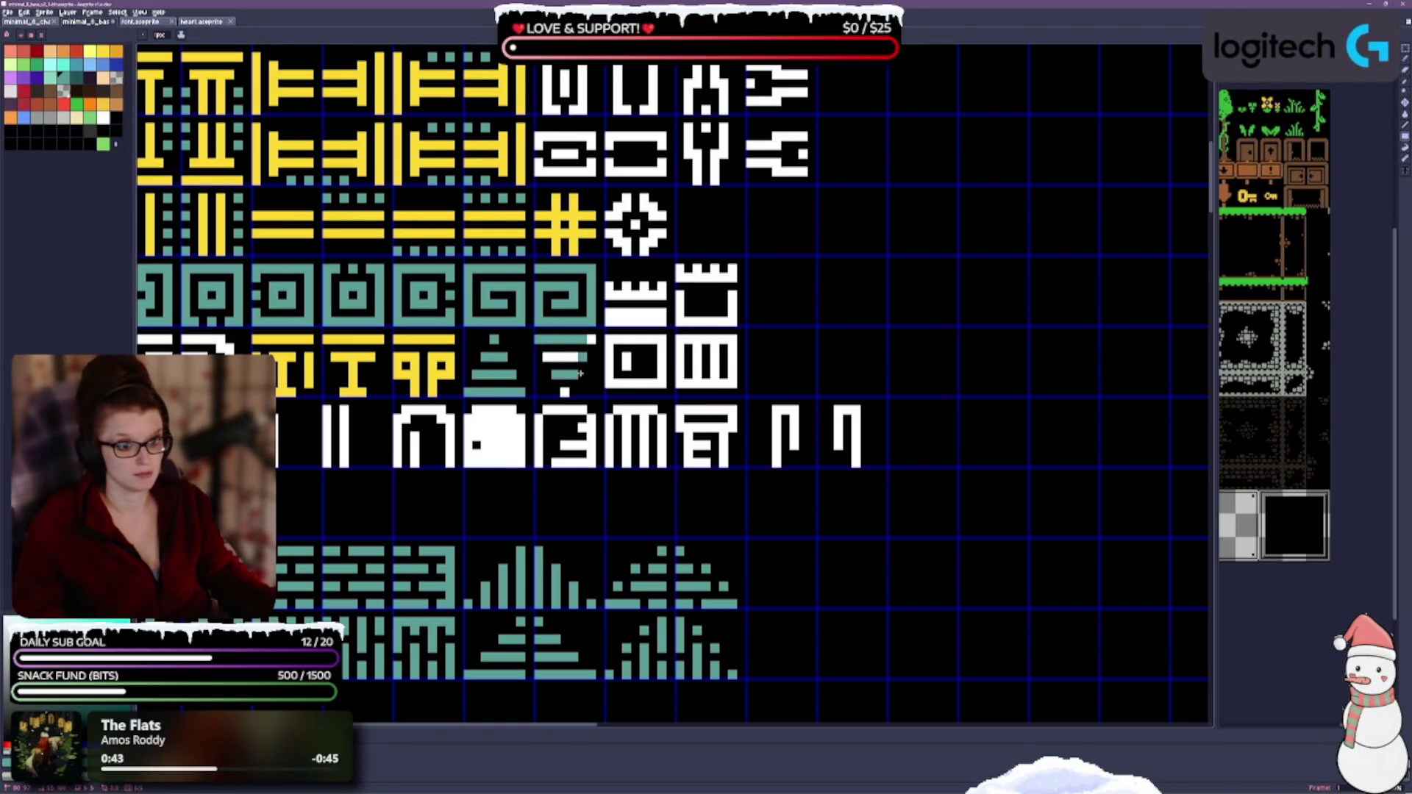
click(565, 389)
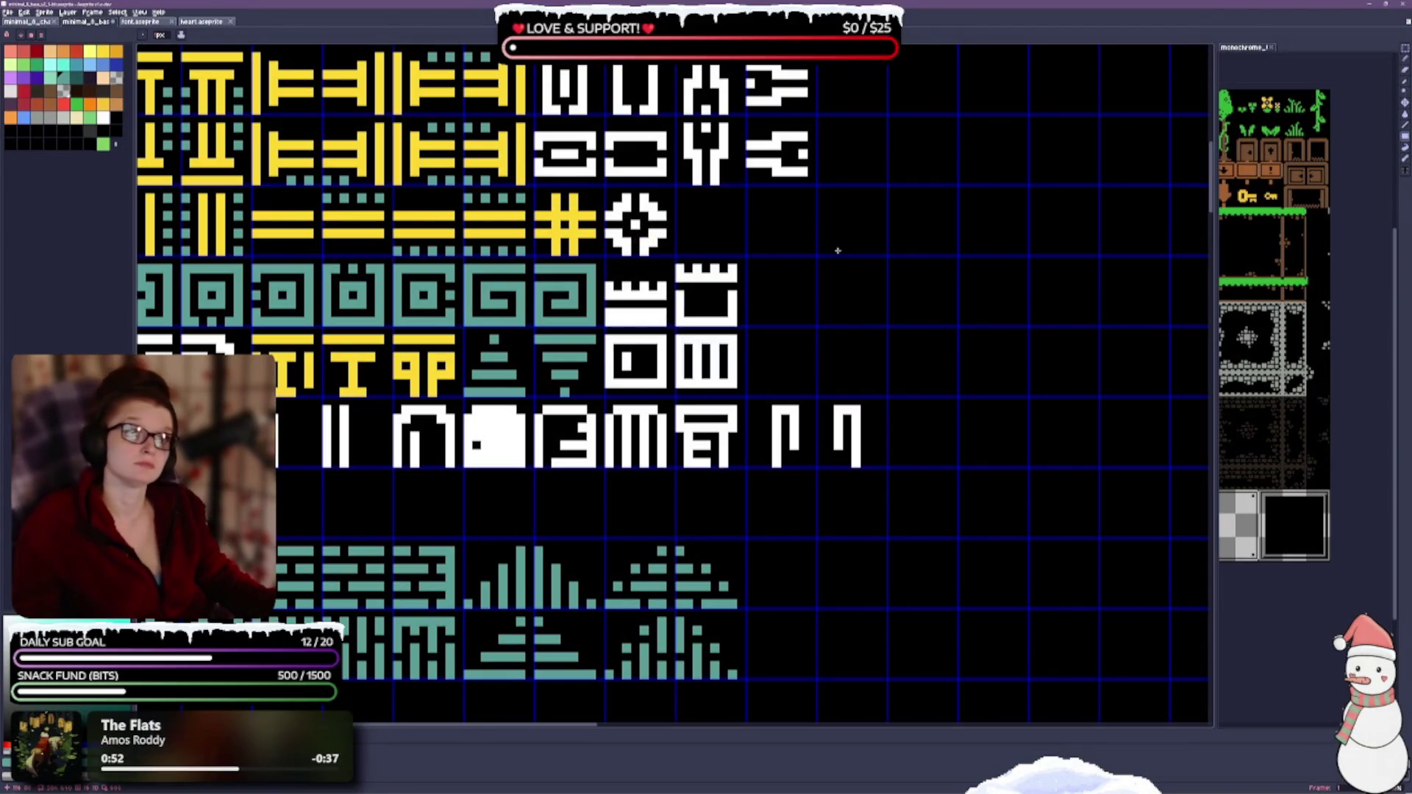
scroll(838, 252, up, 2)
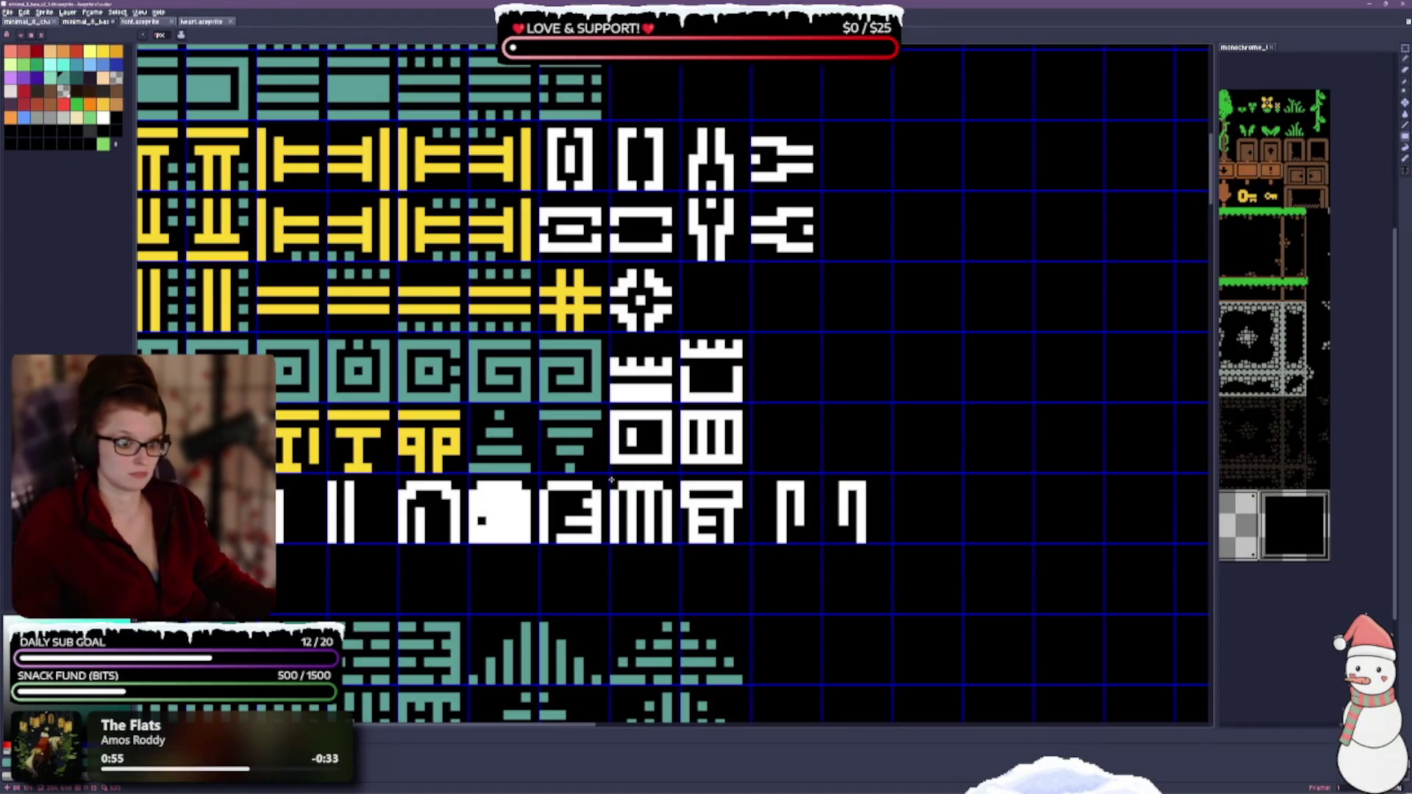
Step: Recolour the comb, arch, vertical bar and two-bar glyph tiles teal
click(646, 514)
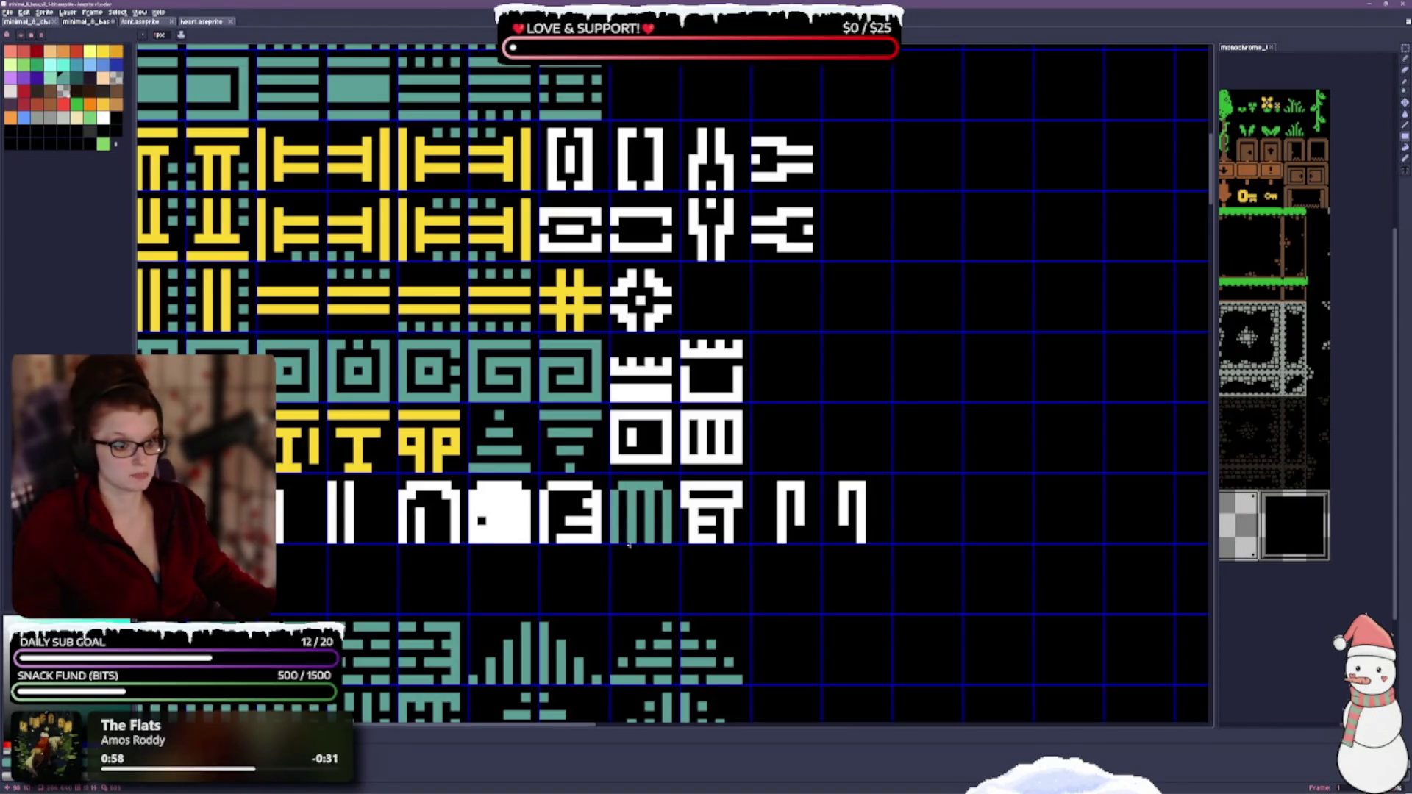
drag(505, 445, 970, 374)
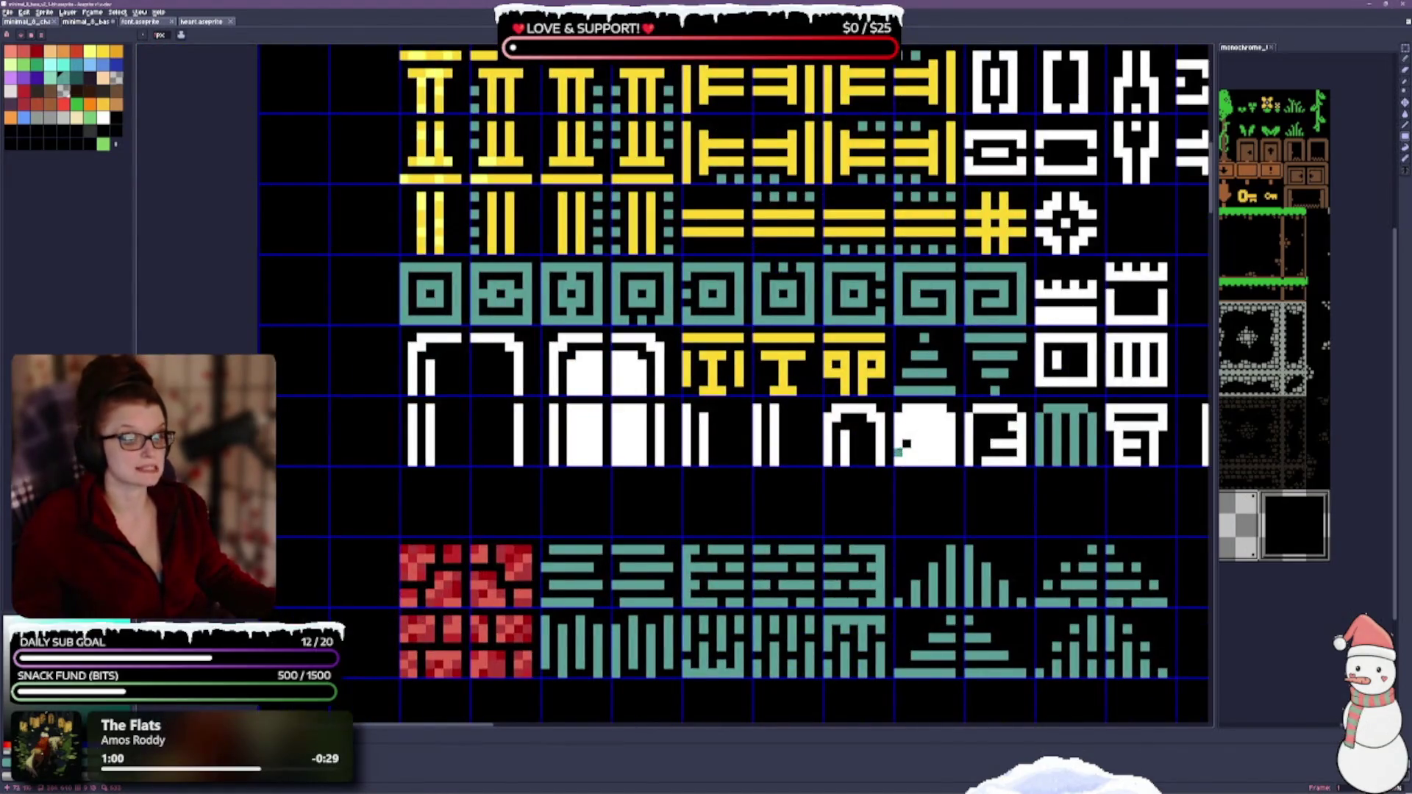
drag(868, 441, 686, 467)
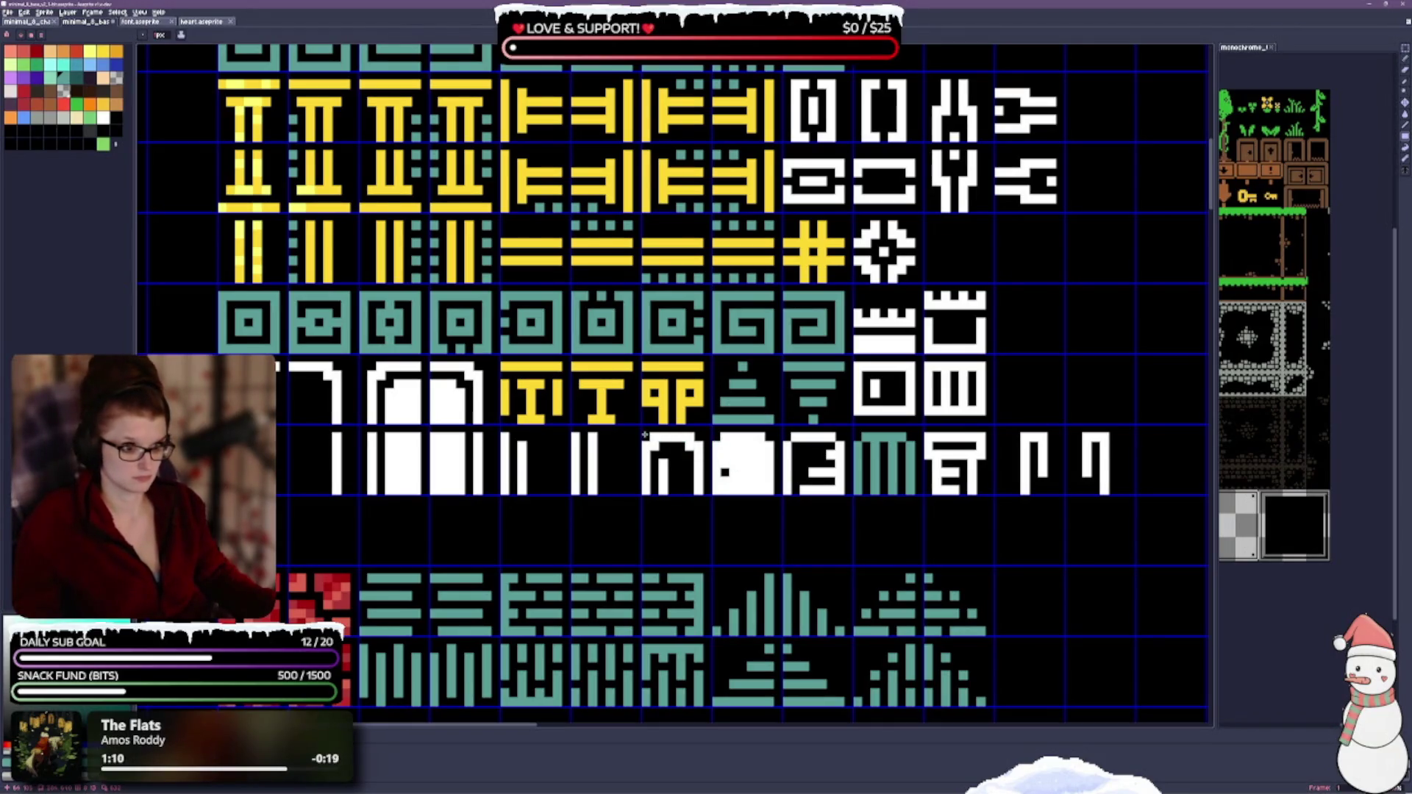
drag(646, 436, 671, 495)
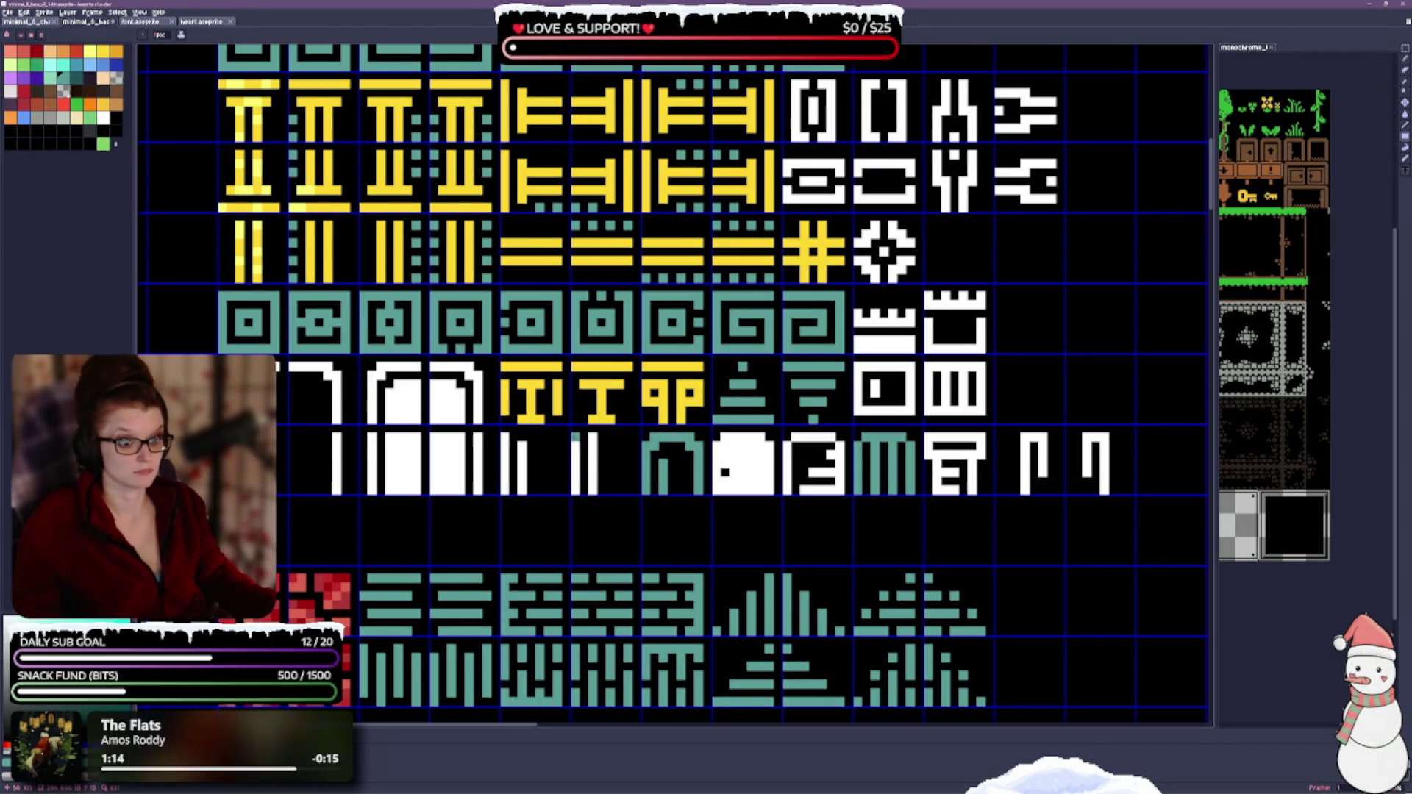
drag(572, 435, 596, 494)
drag(506, 442, 523, 497)
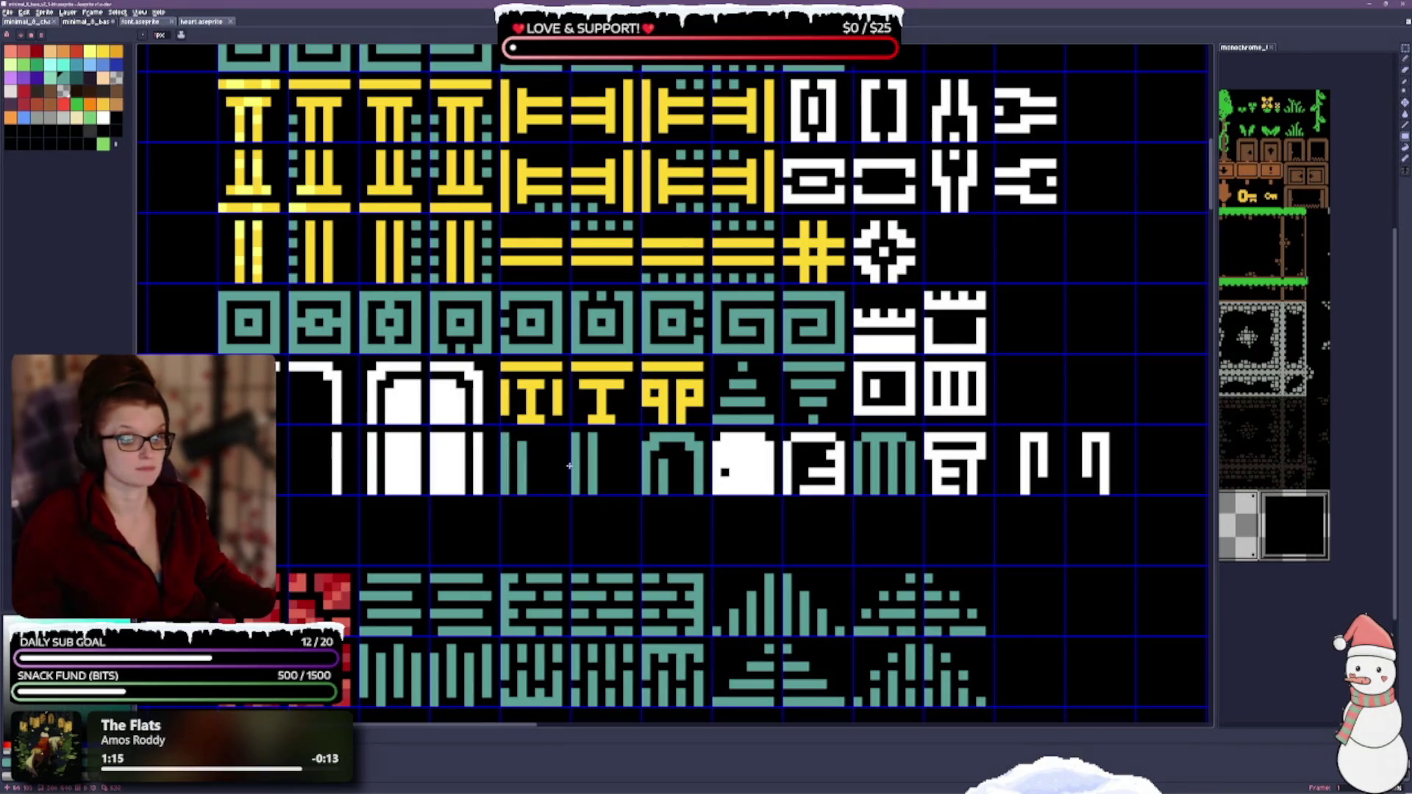
Step: Recolour the 3-shaped glyph and the next glyph tile in the bottom row teal
drag(669, 458, 455, 434)
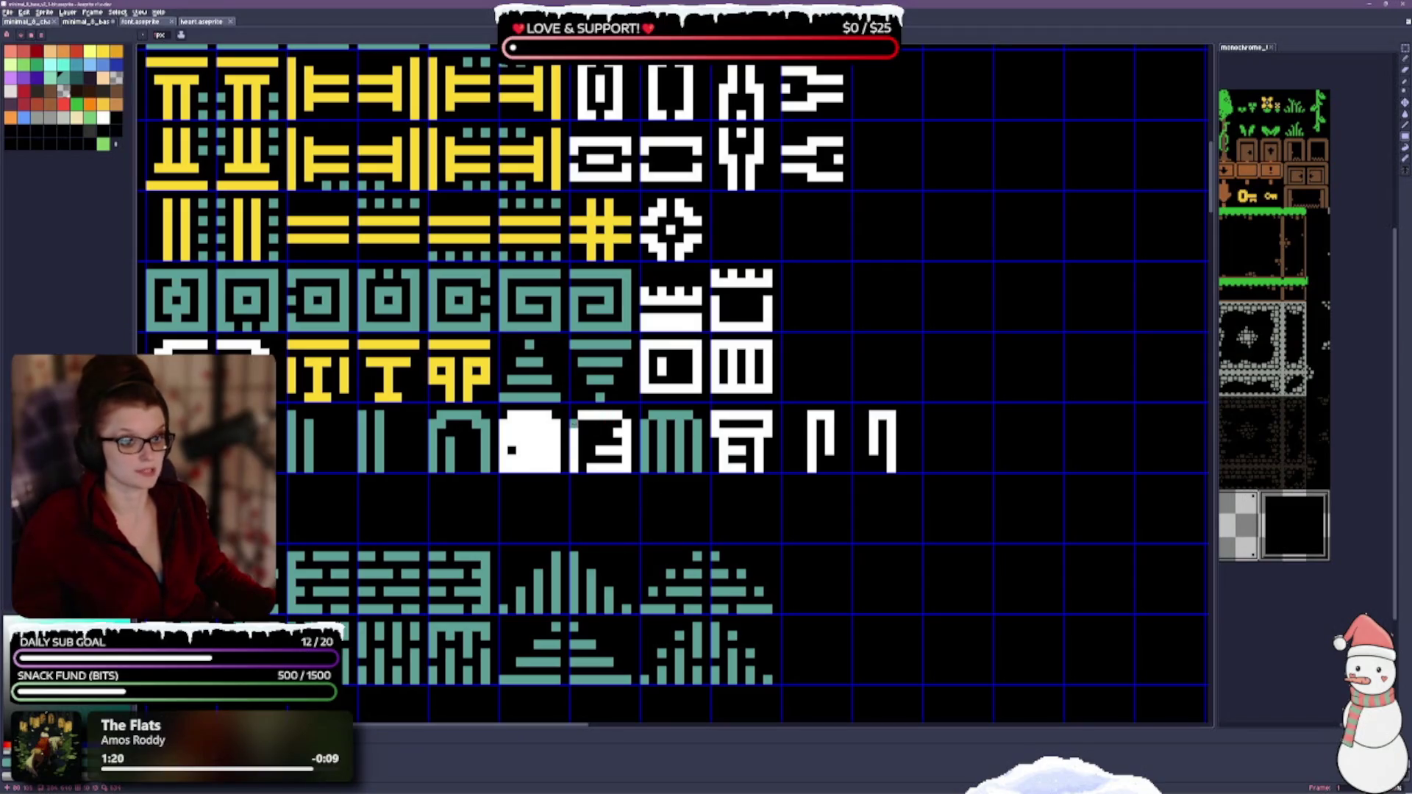
drag(575, 421, 638, 444)
click(724, 416)
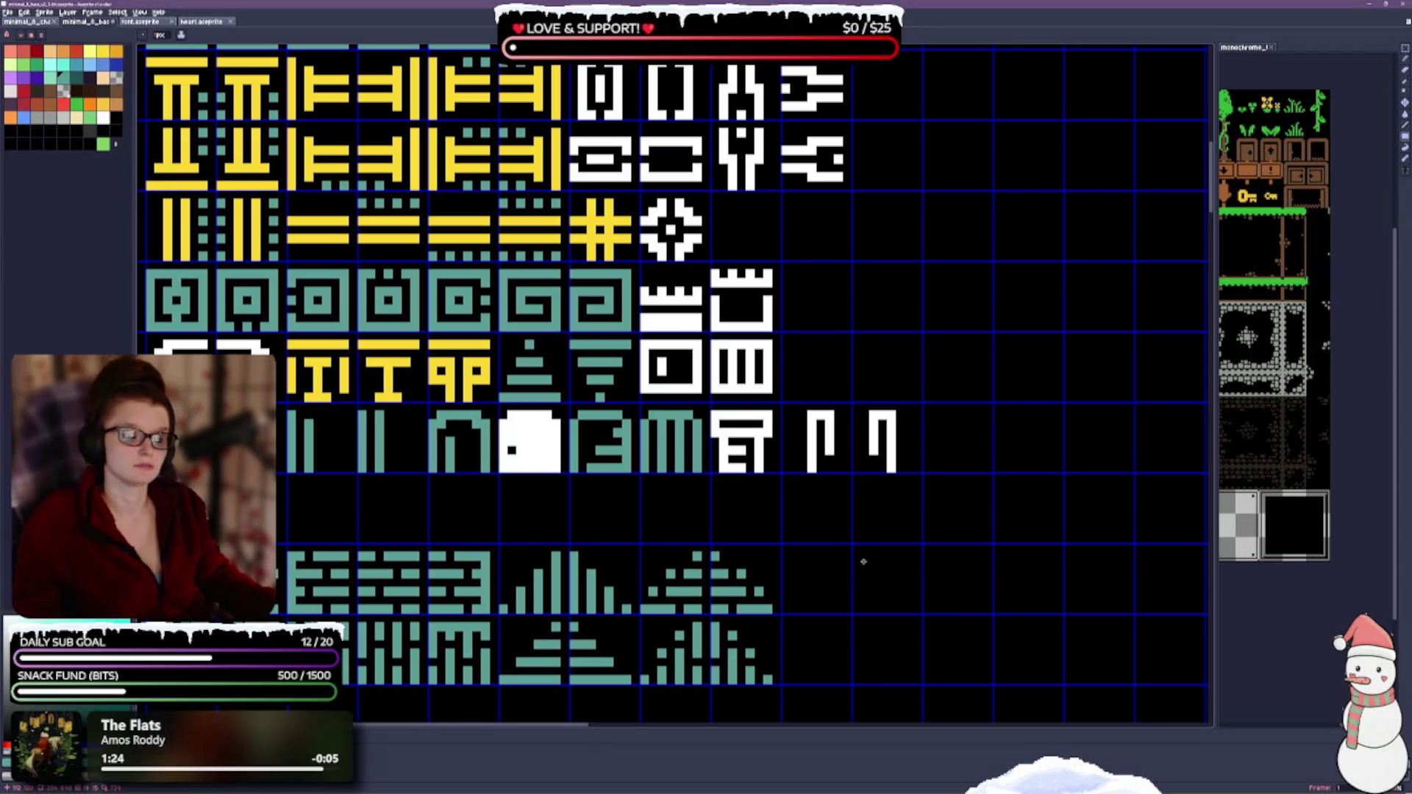
drag(715, 405, 789, 477)
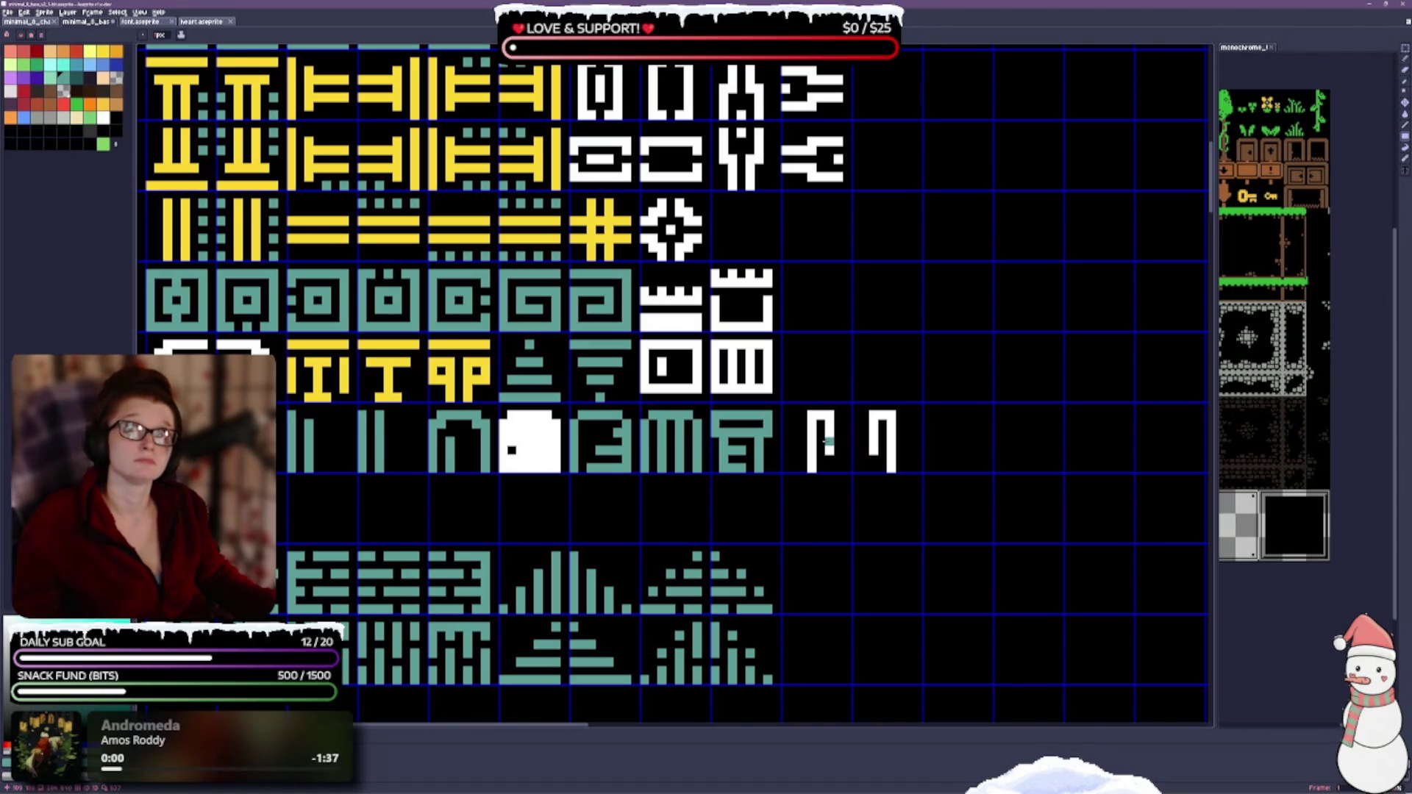
scroll(1044, 401, down, 2)
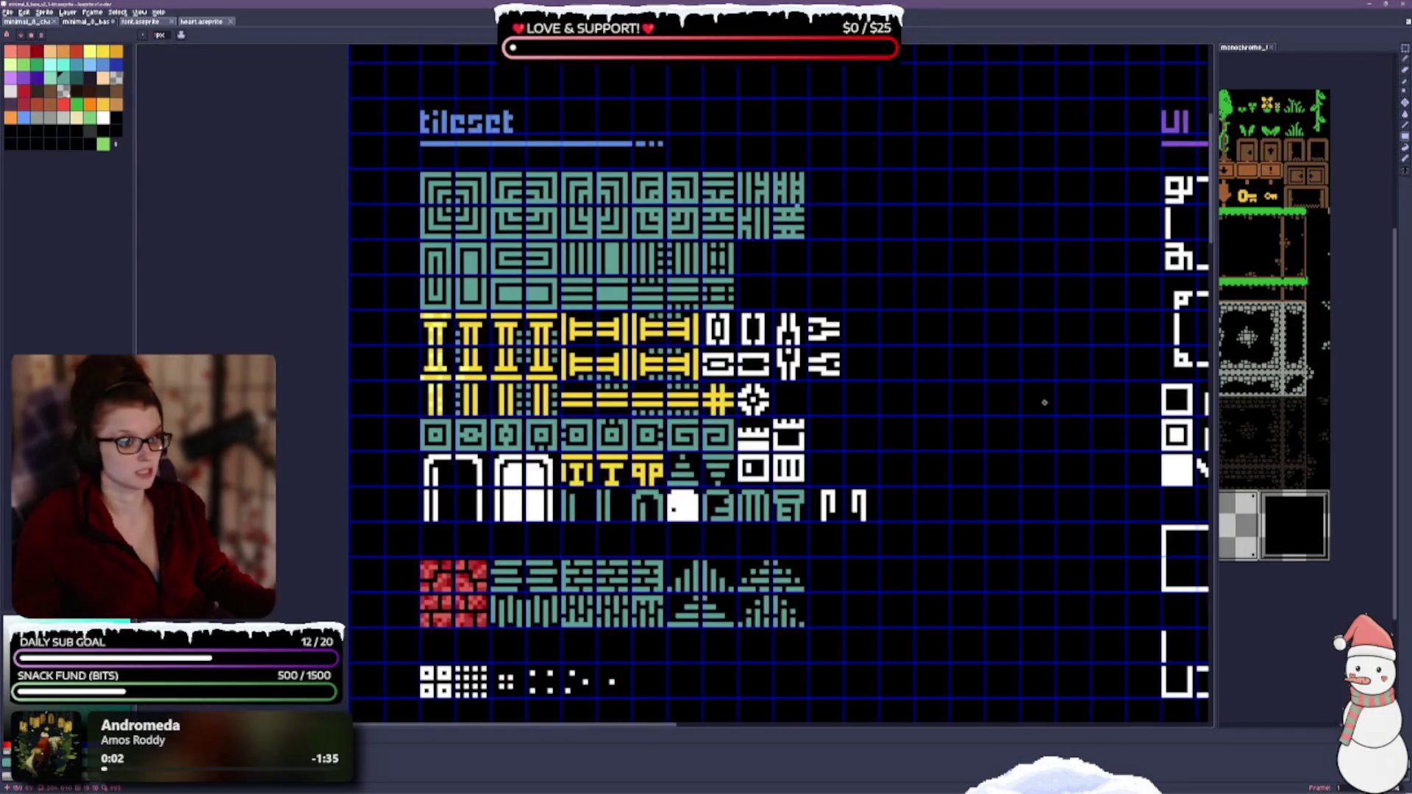
Step: Save, recolour the white bracket and glyph tiles in the yellow rows to yellow, and save again
key(ctrl+s)
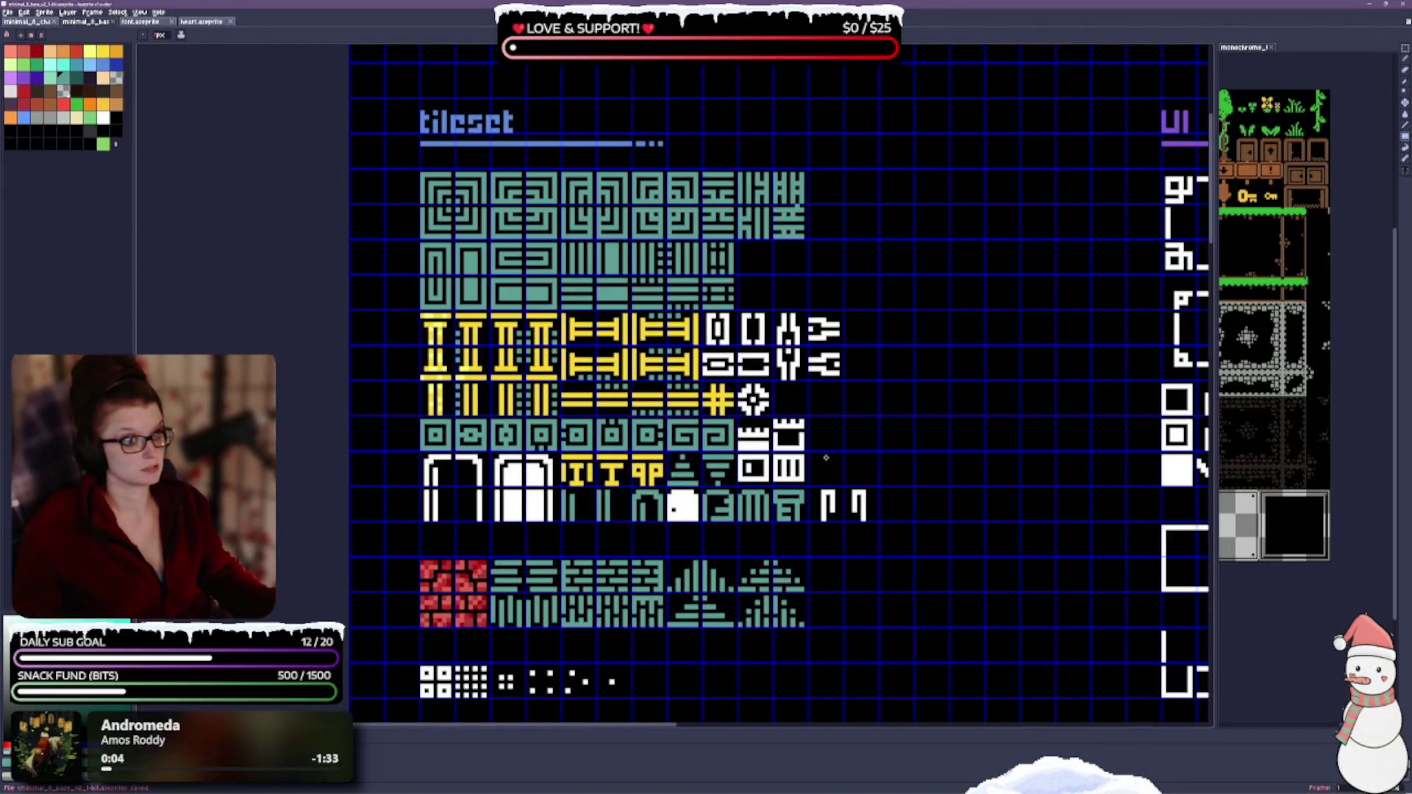
scroll(794, 409, up, 2)
scroll(800, 419, down, 1)
scroll(810, 442, down, 1)
scroll(814, 474, up, 1)
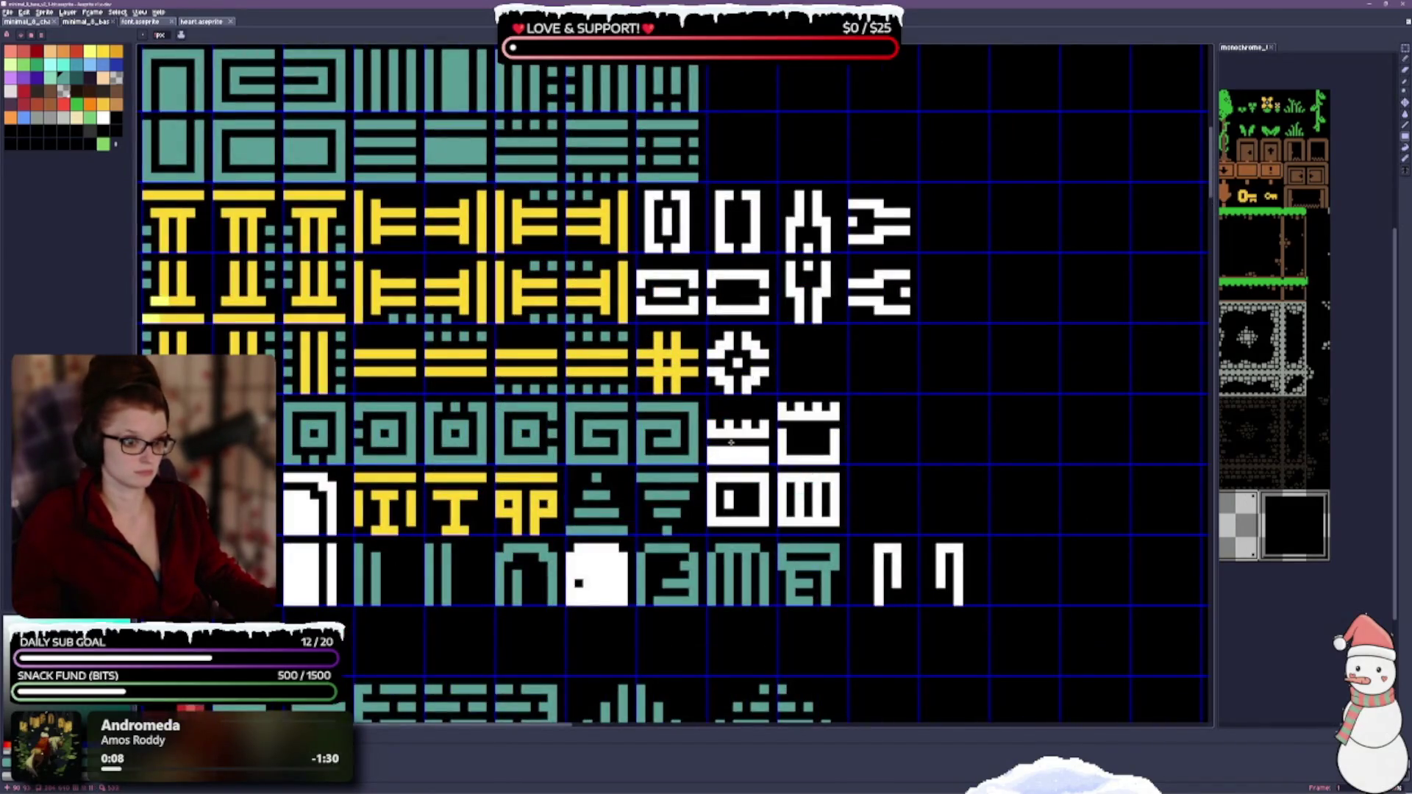
drag(773, 442, 832, 389)
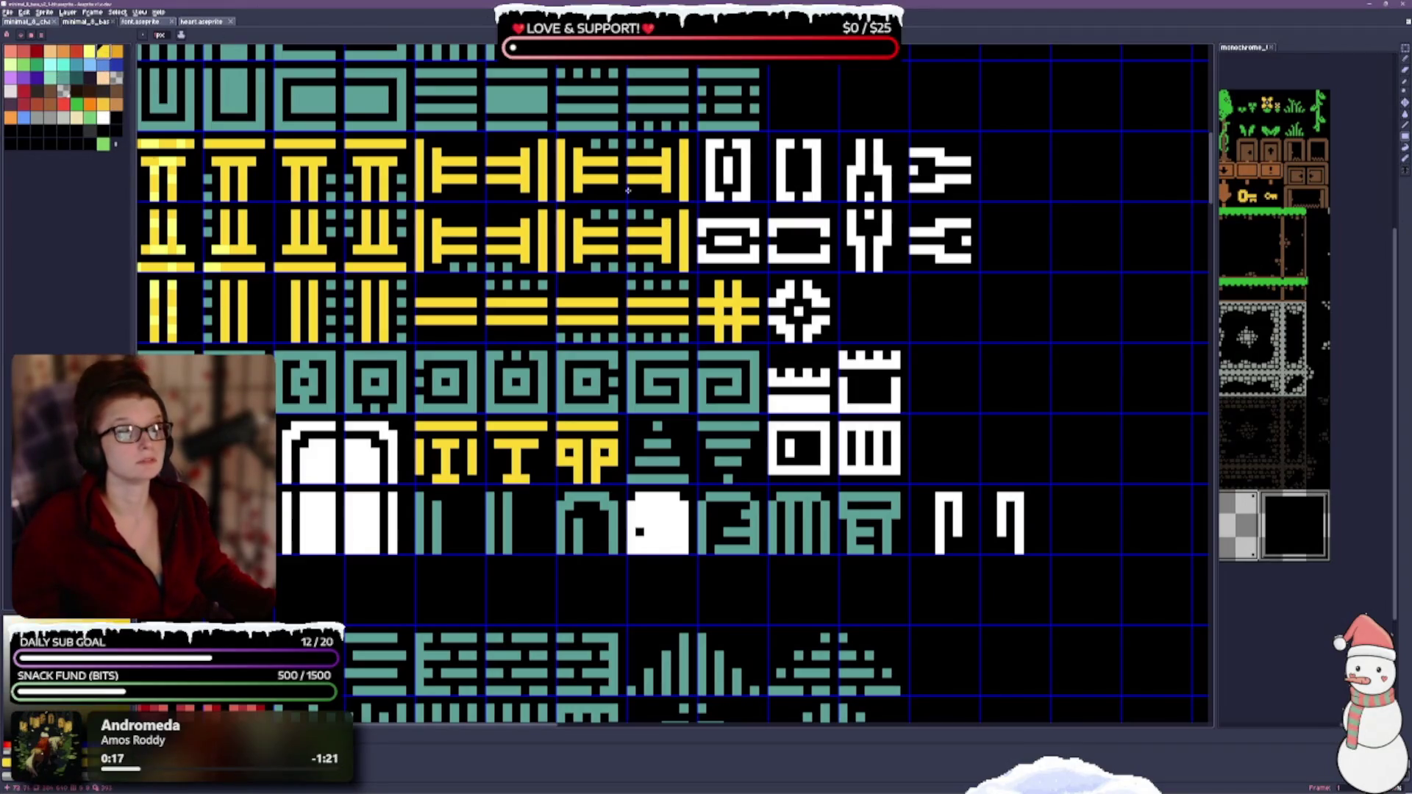
drag(747, 259, 687, 297)
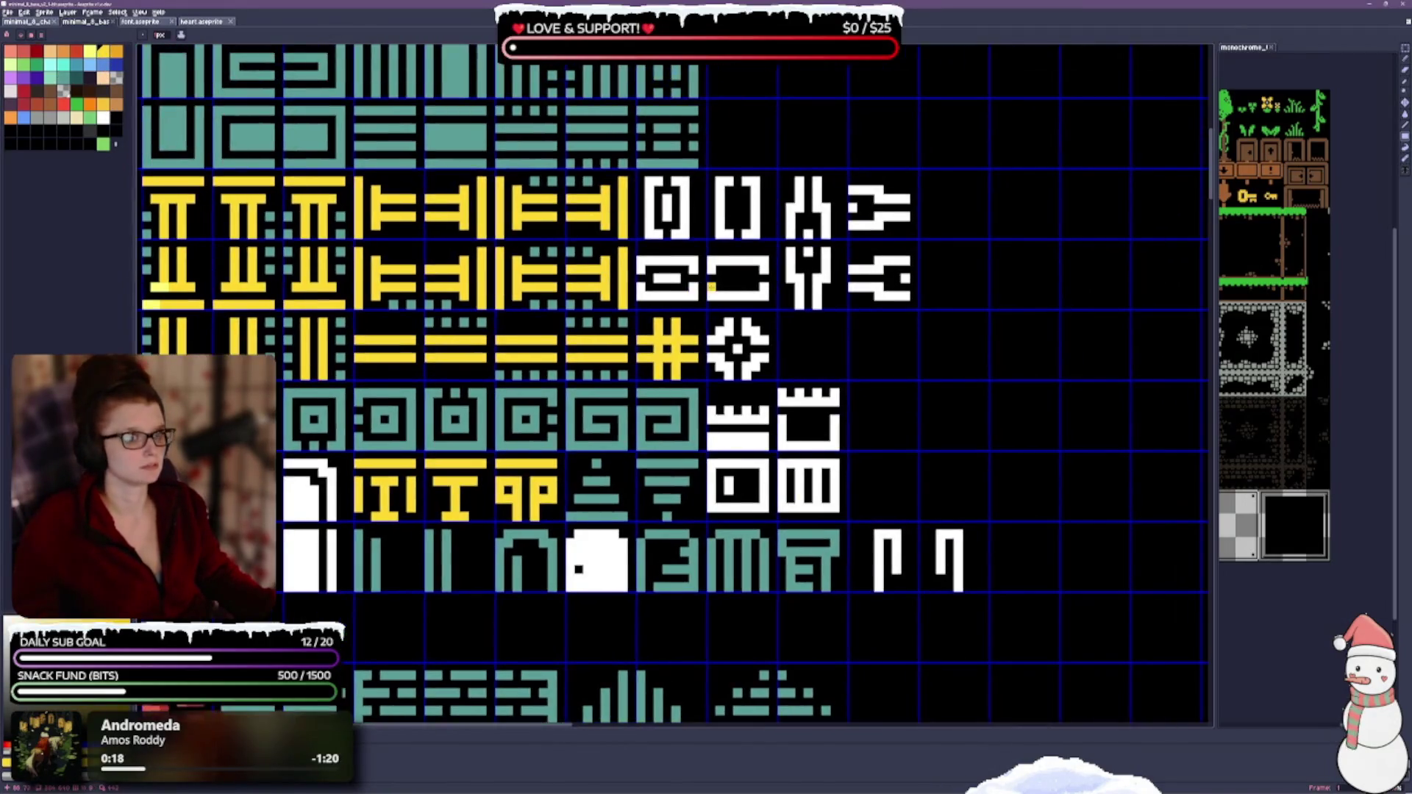
mouse_move(672, 187)
mouse_down()
mouse_move(751, 298)
mouse_move(719, 216)
mouse_up()
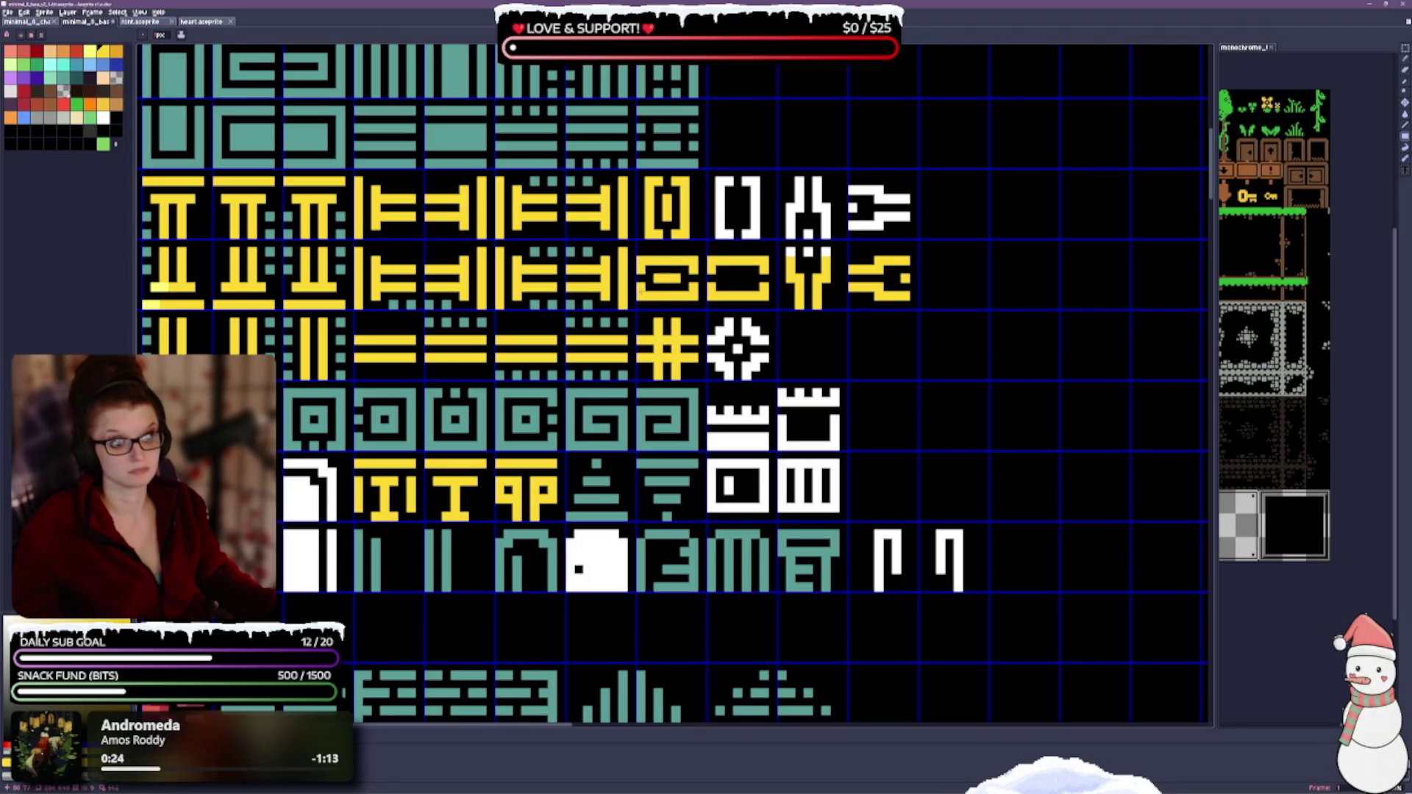
drag(708, 173, 963, 234)
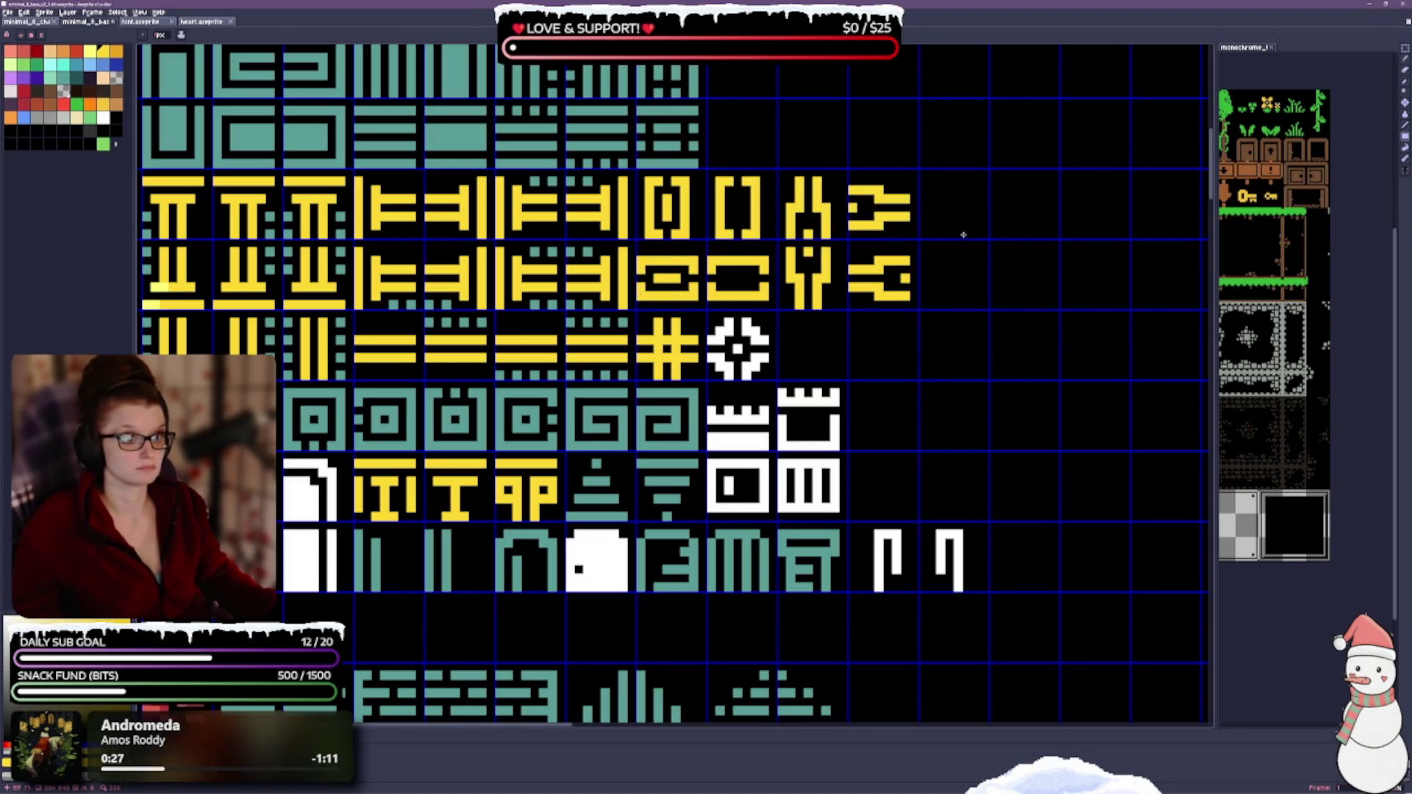
key(ctrl+s)
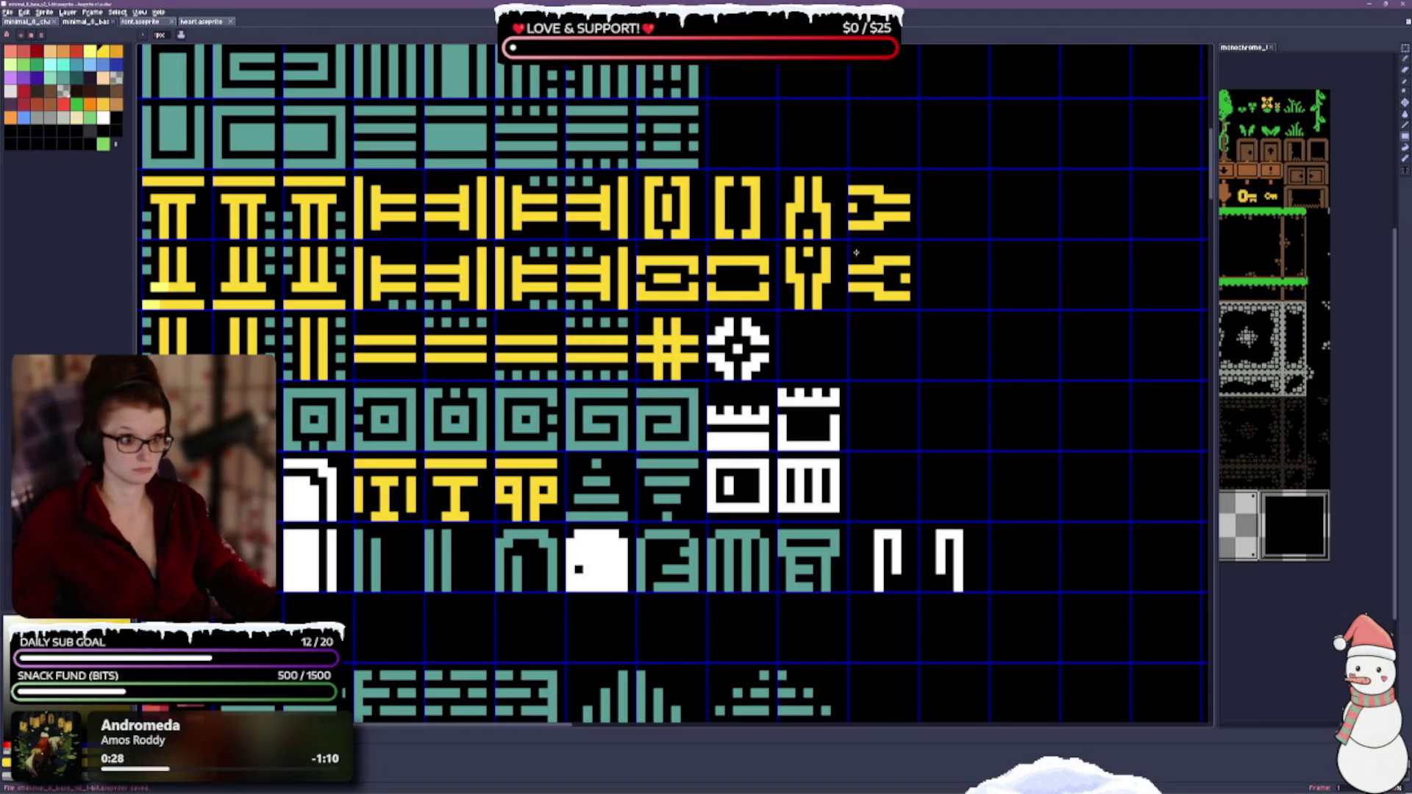
scroll(751, 310, up, 1)
scroll(706, 309, down, 1)
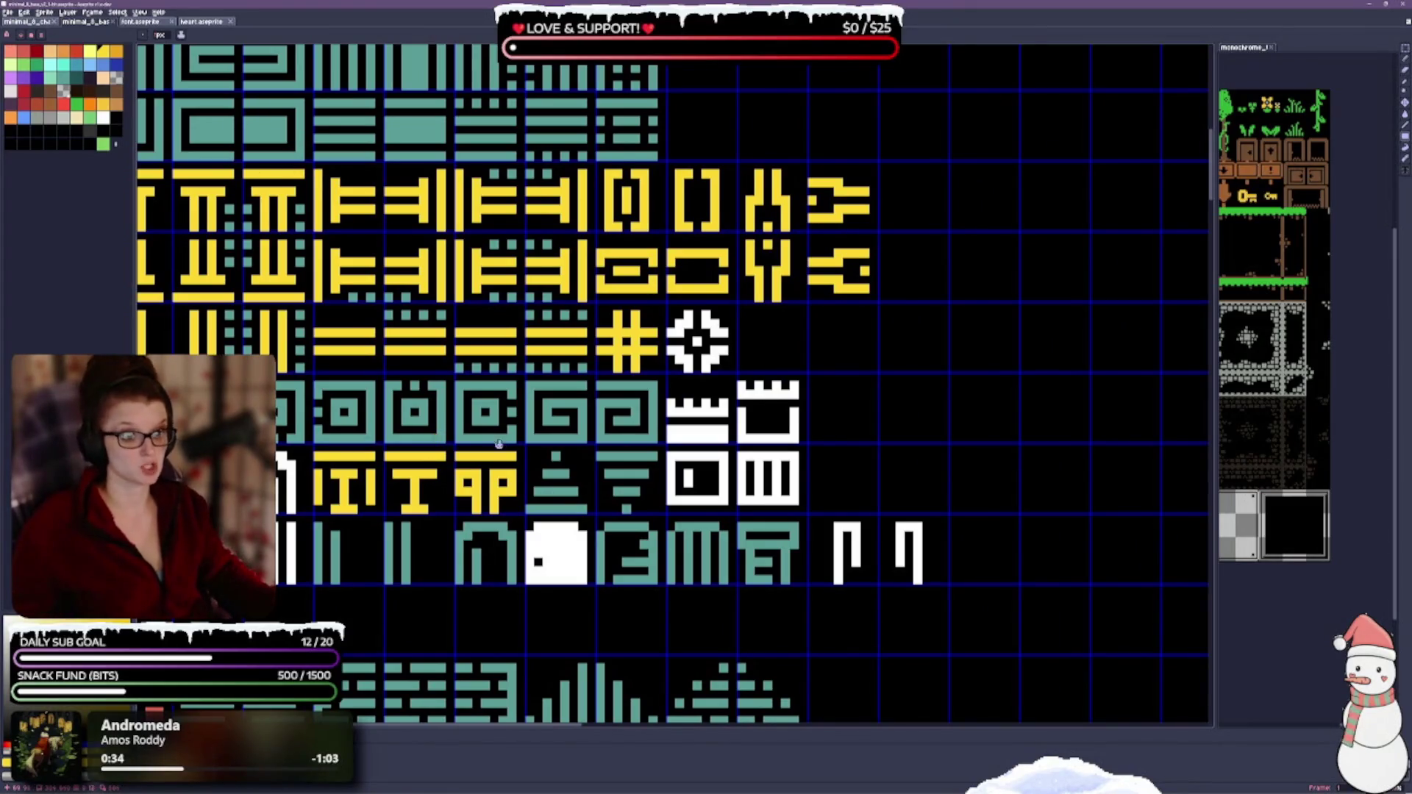
drag(486, 331, 702, 353)
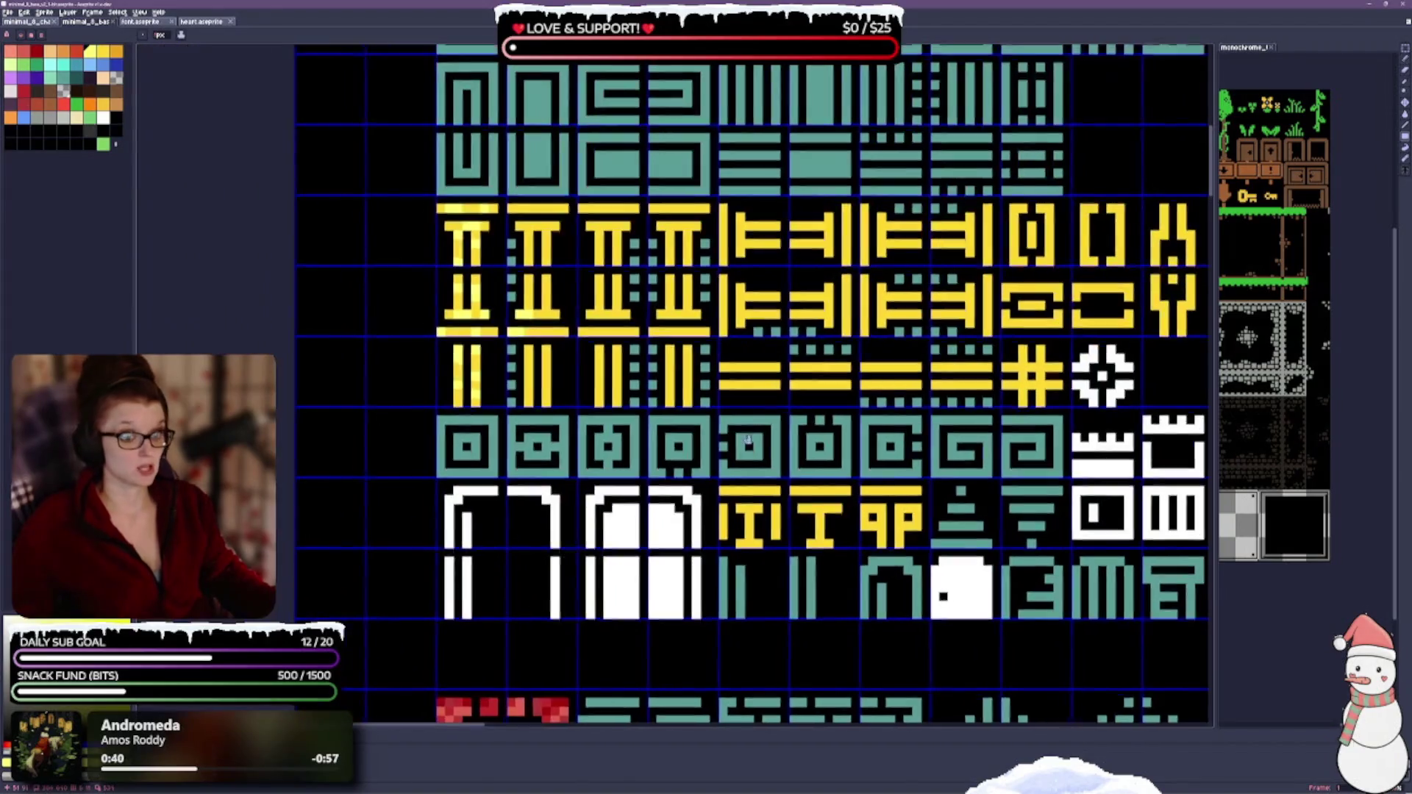
drag(629, 441, 819, 459)
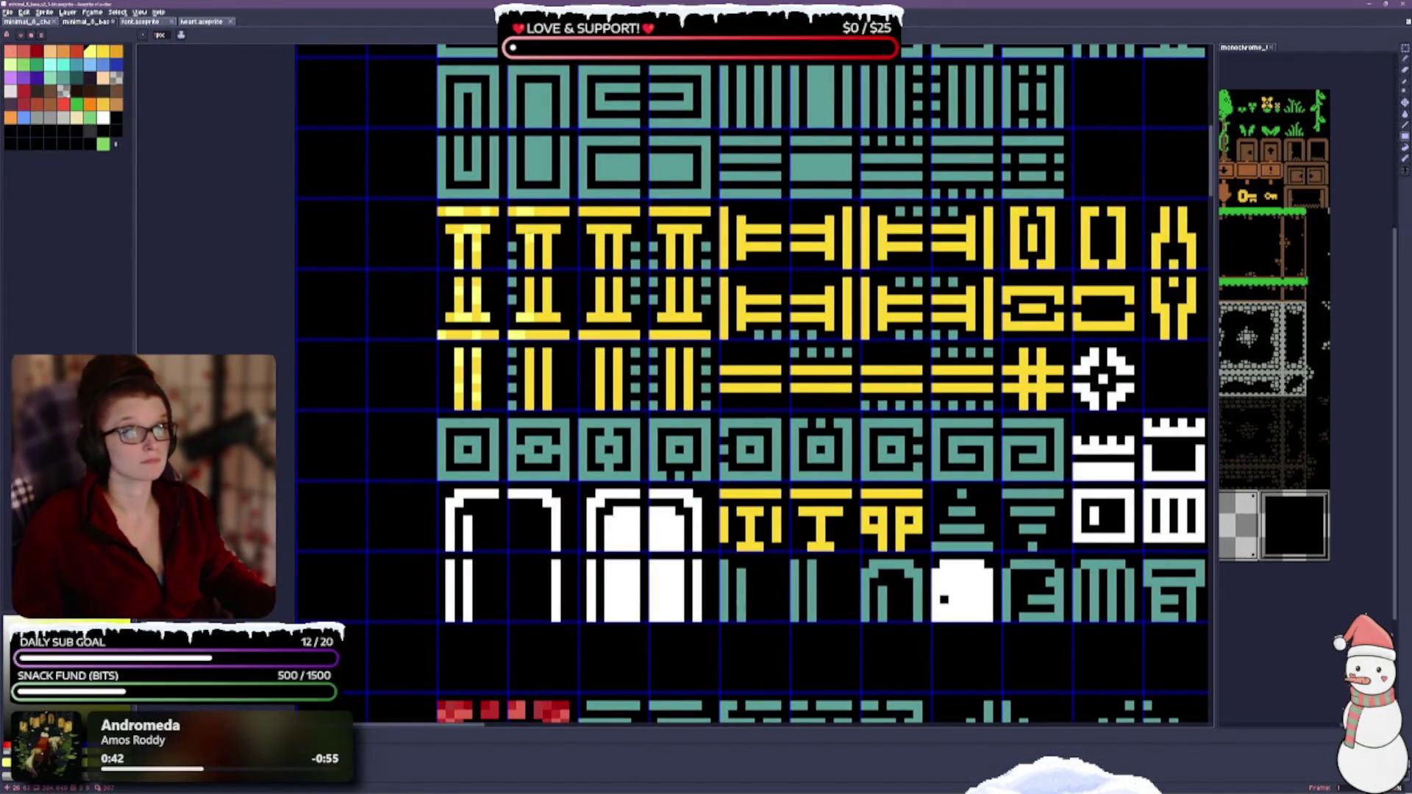
drag(531, 279, 531, 309)
drag(548, 278, 547, 314)
click(624, 301)
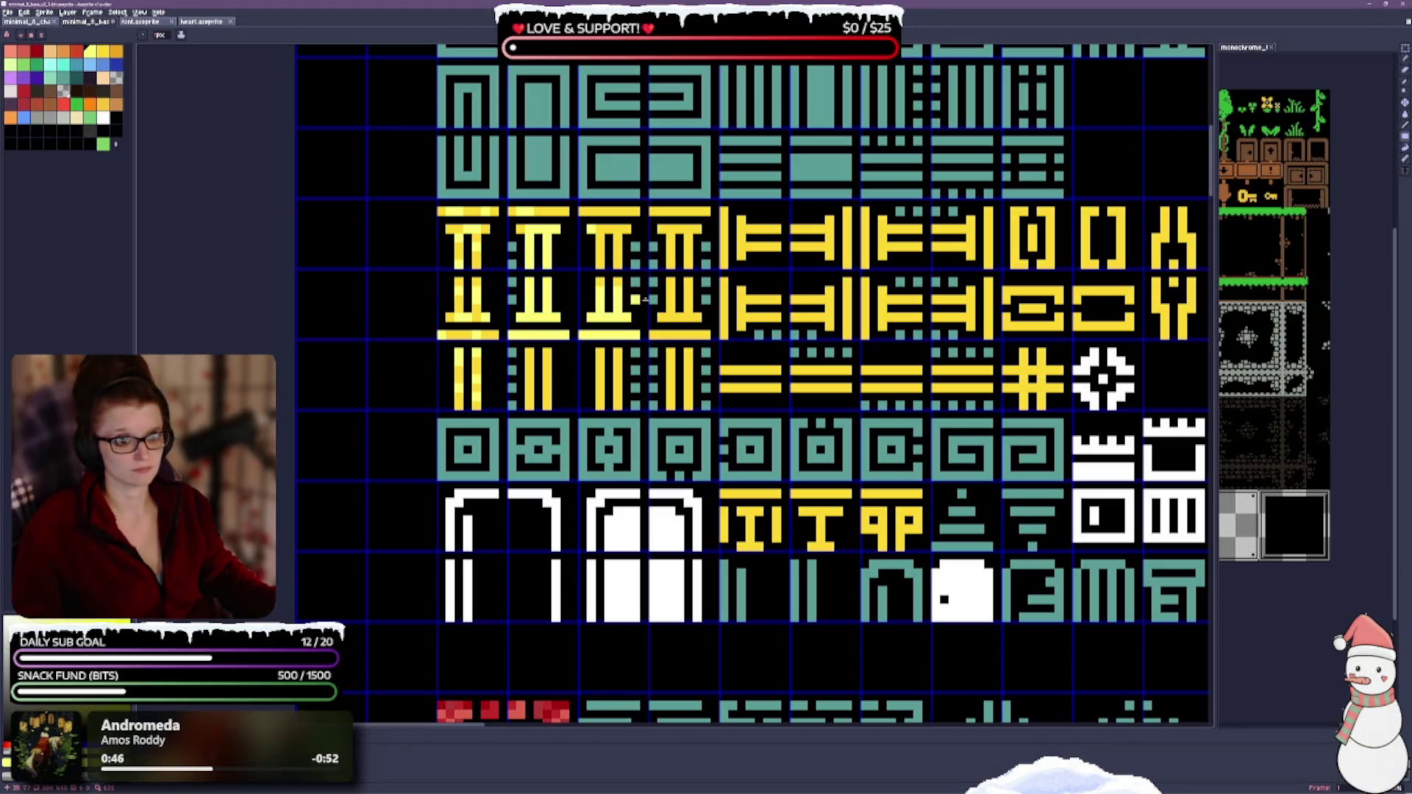
click(601, 254)
click(610, 212)
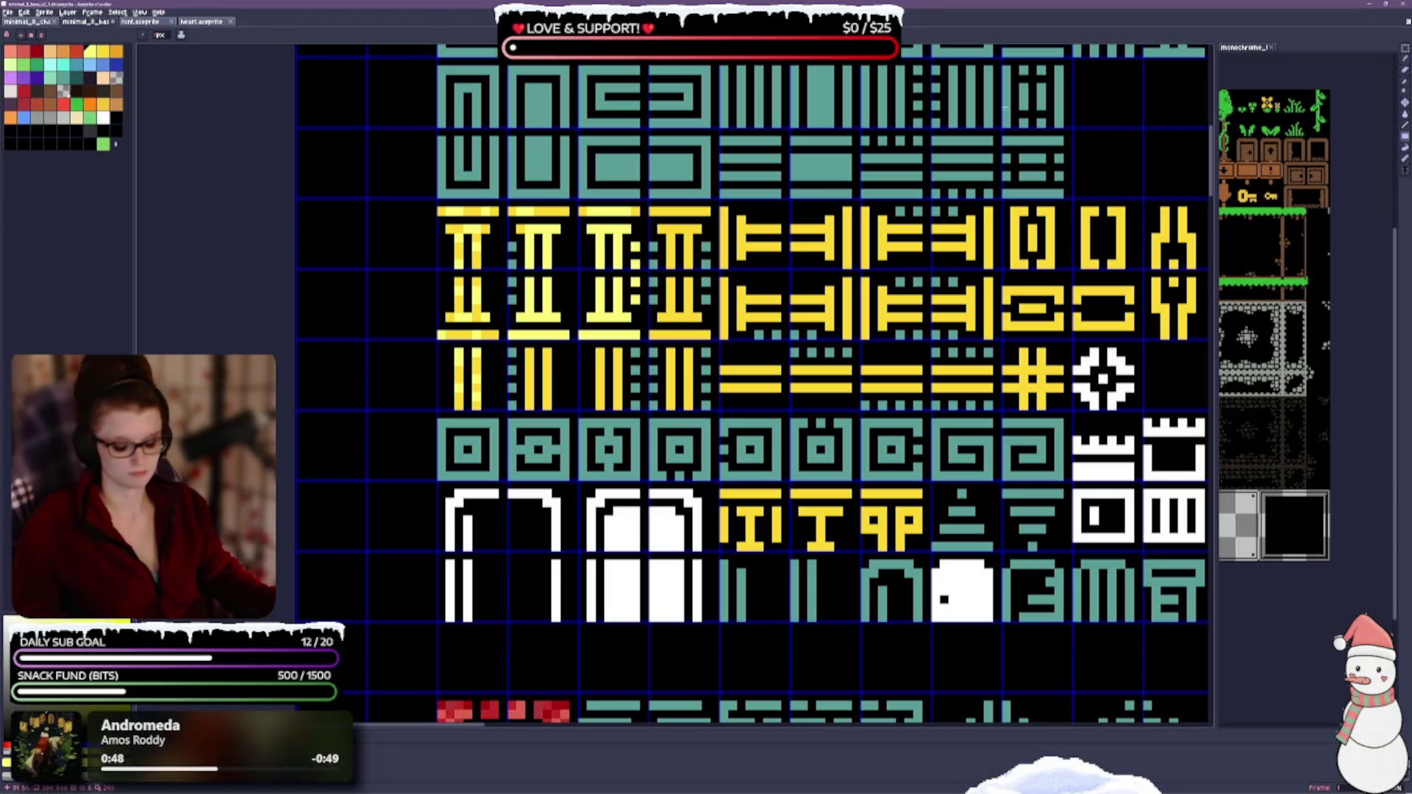
key(ctrl+z)
key(ctrl+z)
key(ctrl+z)
key(ctrl+z)
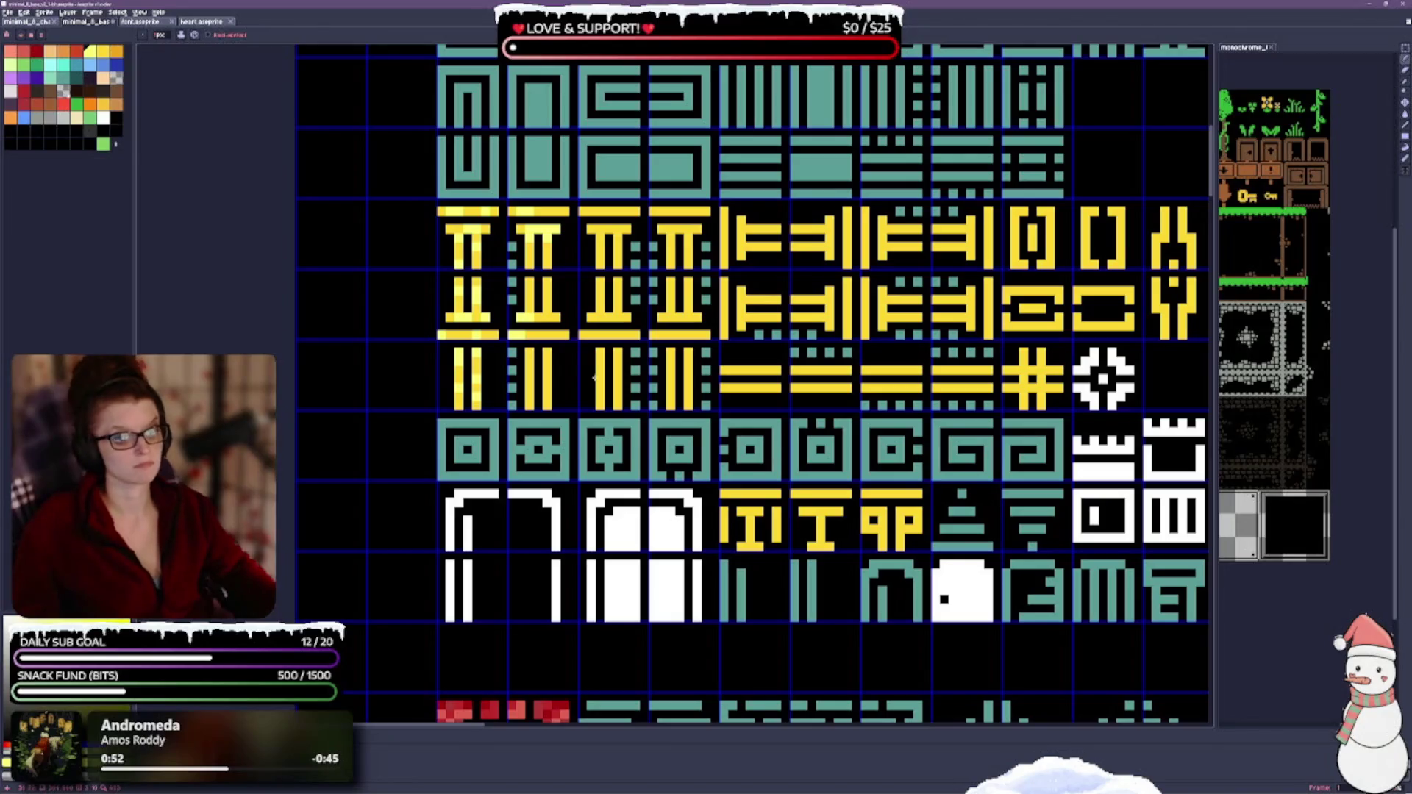
scroll(622, 292, up, 2)
drag(518, 456, 524, 508)
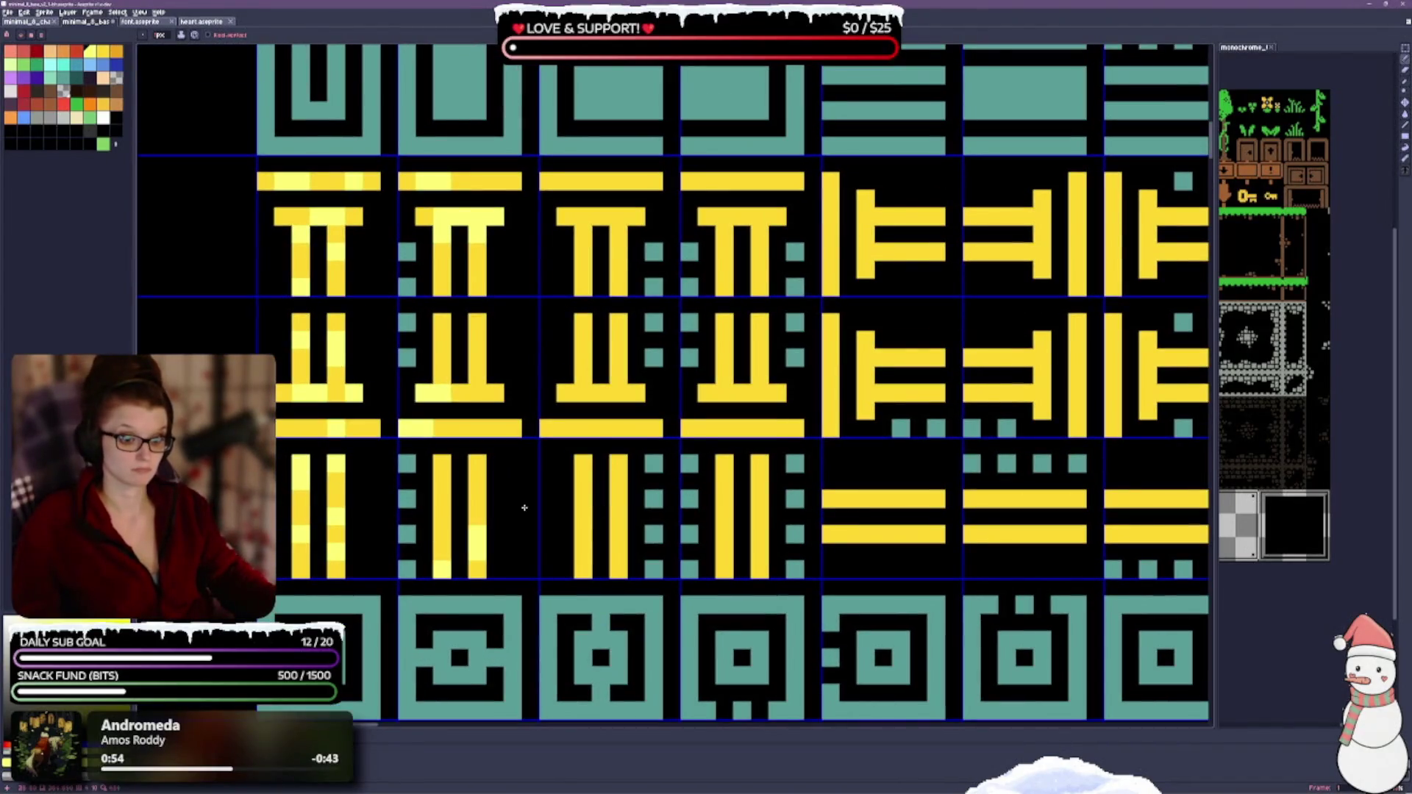
Step: Add lighter-yellow highlight pixels along the second pillar's right bar and third pillar's left bar
click(478, 483)
click(478, 429)
drag(478, 394, 478, 322)
click(478, 289)
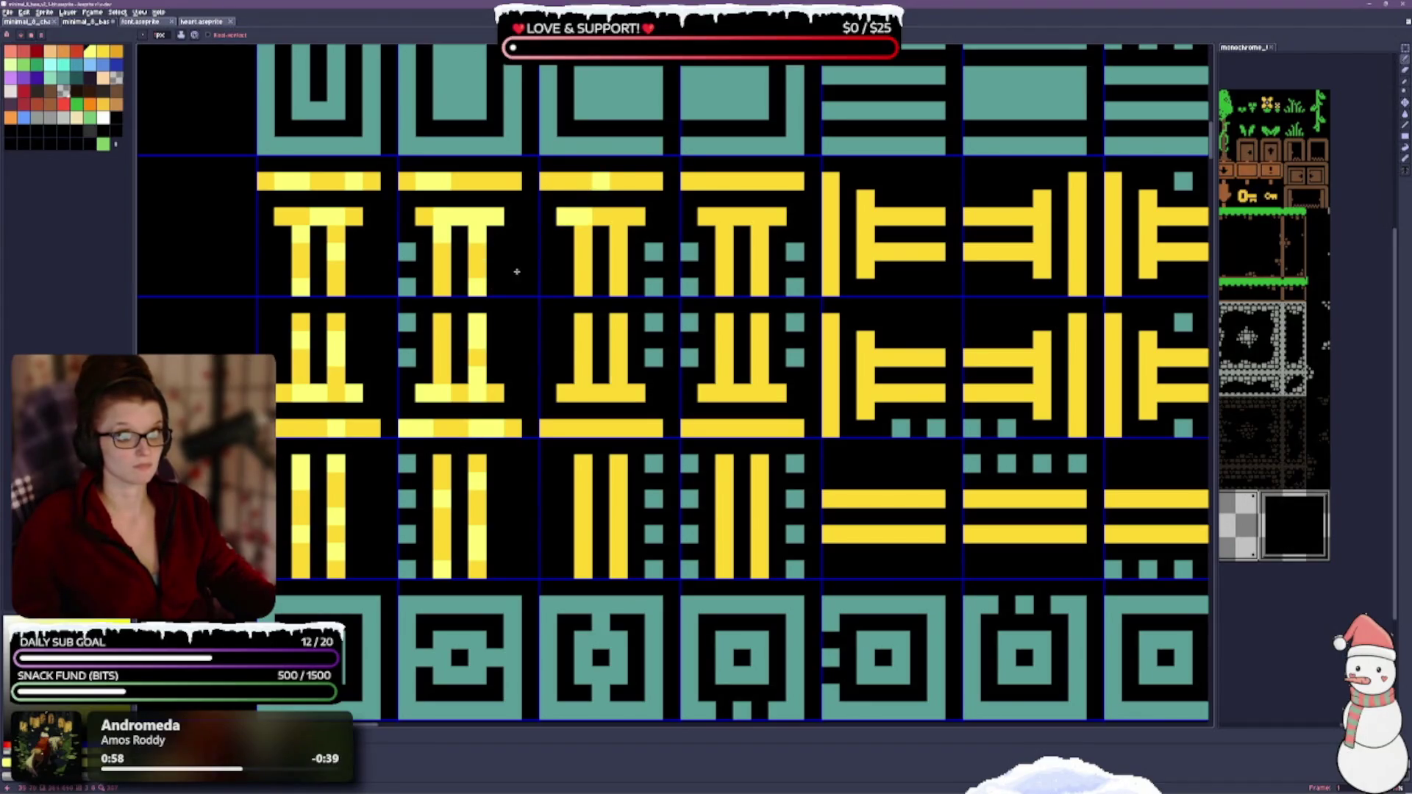
click(585, 269)
click(584, 324)
click(584, 373)
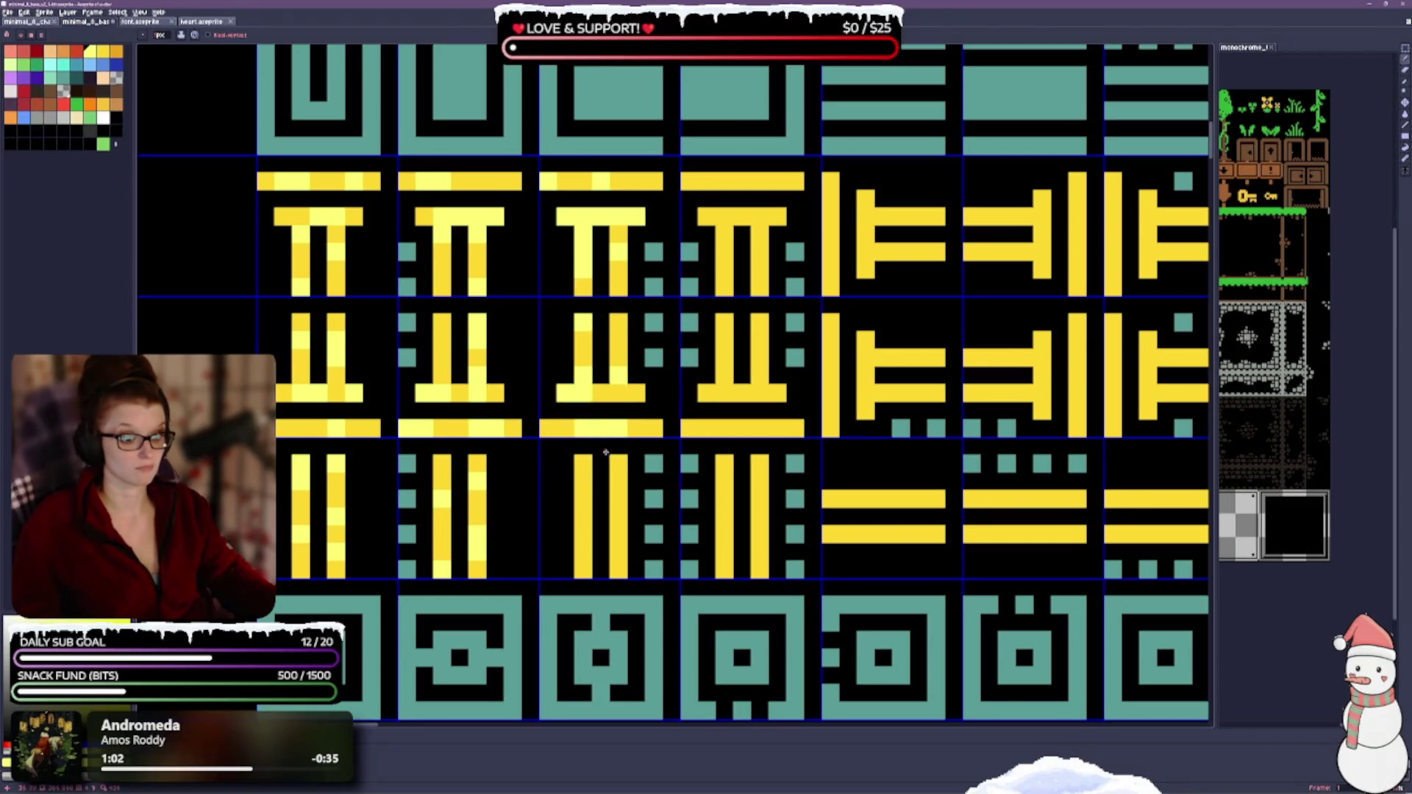
scroll(573, 445, down, 2)
scroll(551, 480, left, 3)
scroll(810, 427, right, 5)
scroll(811, 428, up, 2)
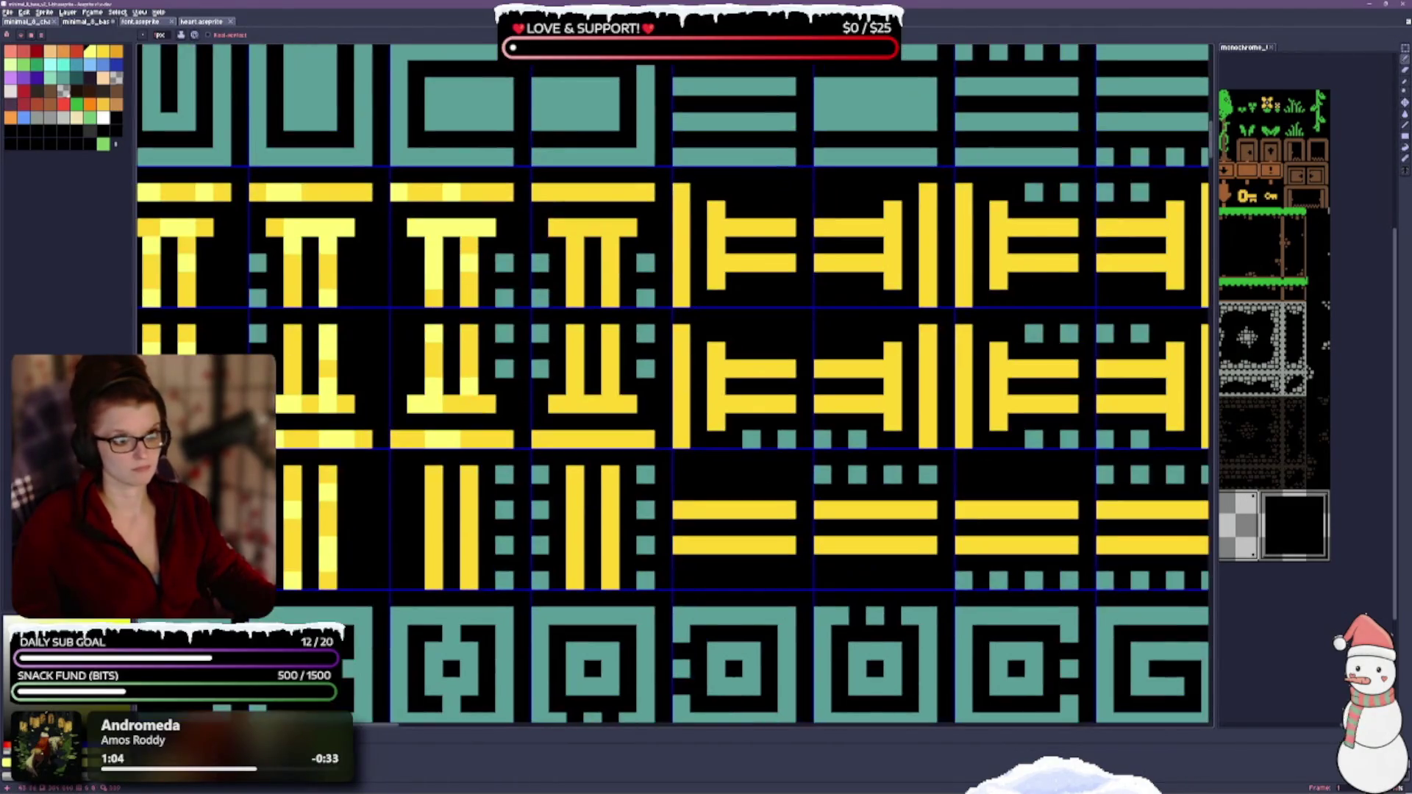
Step: Highlight the fourth tile's crossbar, top bar, legs and vertical bars in lighter yellow
drag(556, 229, 592, 228)
drag(628, 193, 647, 193)
drag(610, 264, 610, 283)
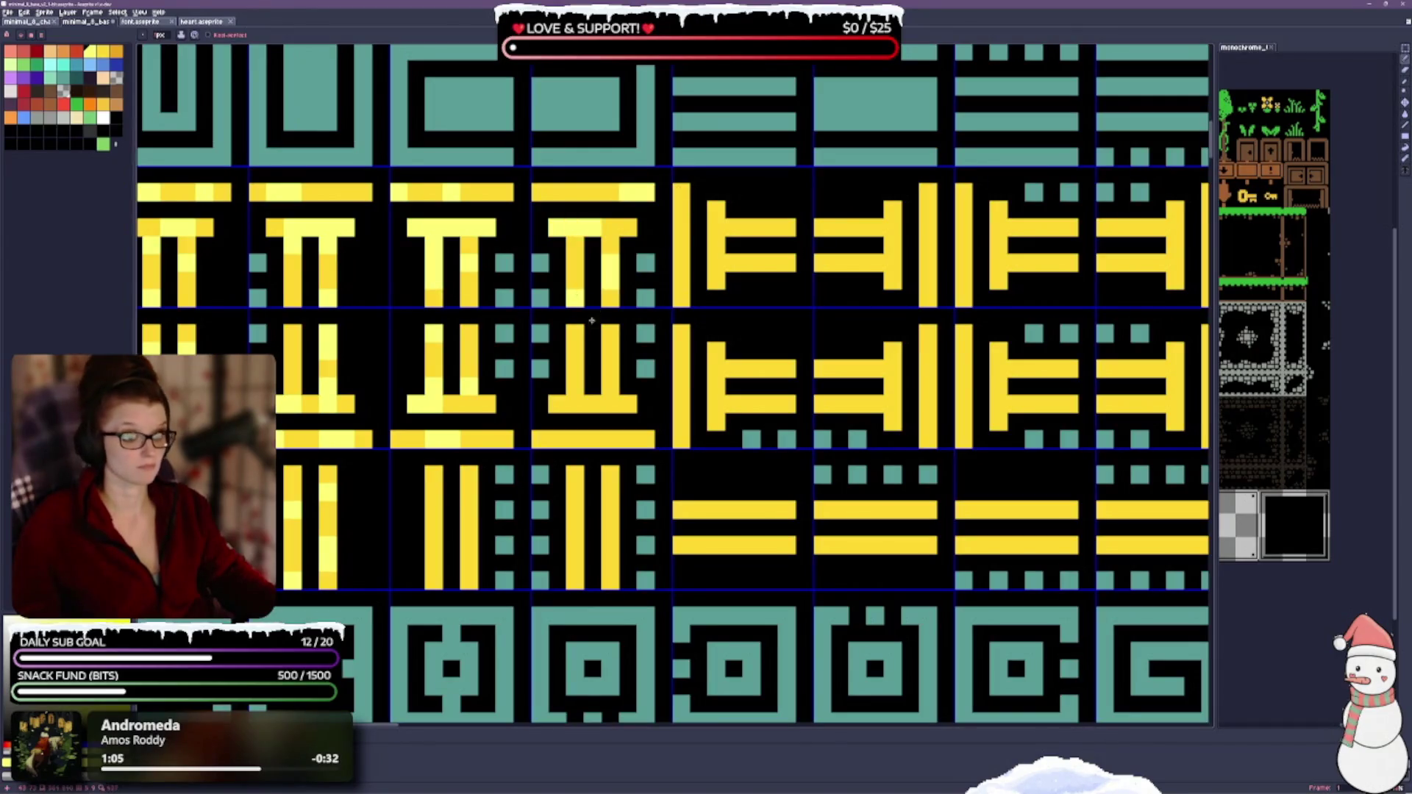
click(575, 370)
drag(575, 397, 610, 397)
drag(548, 441, 639, 441)
scroll(715, 369, down, 3)
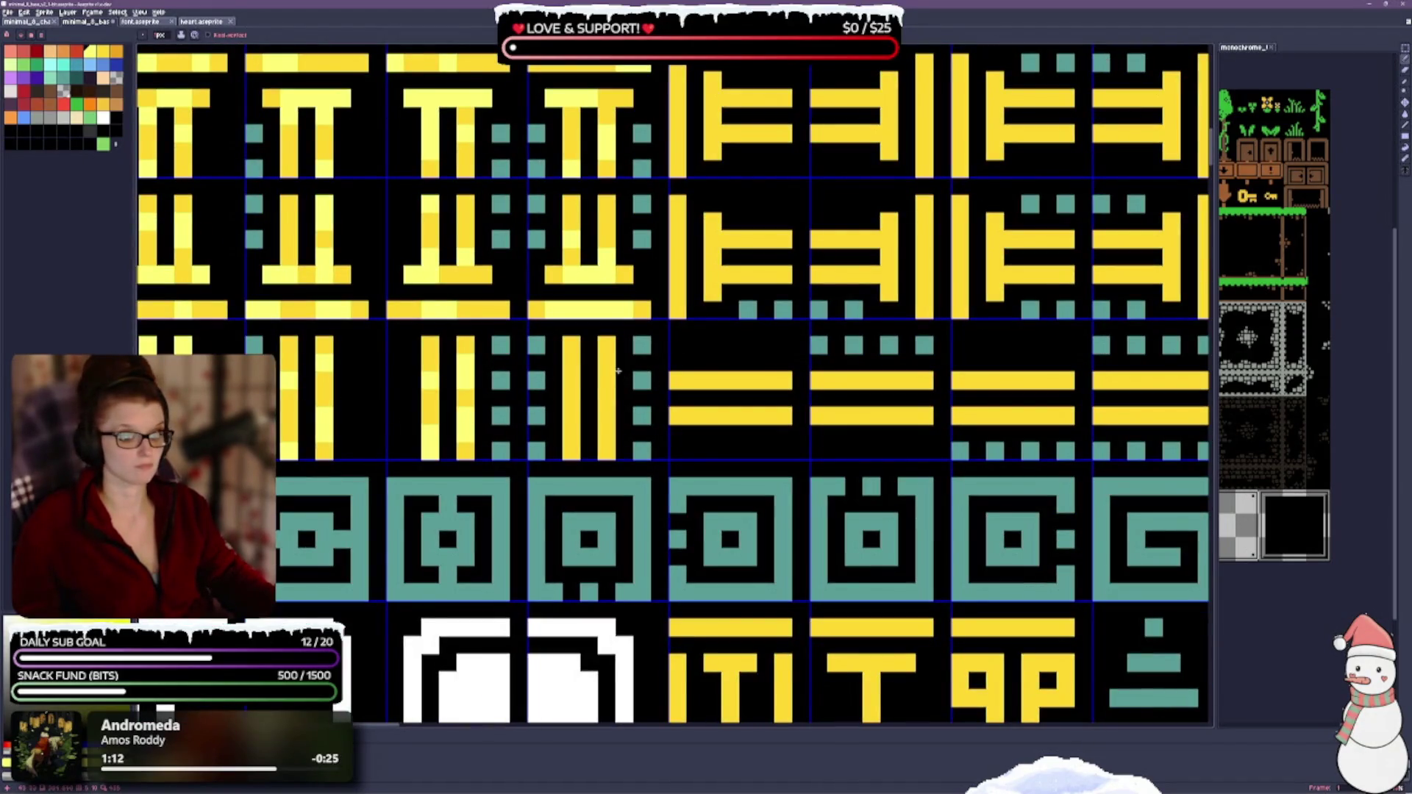
drag(576, 368, 657, 375)
scroll(630, 414, down, 2)
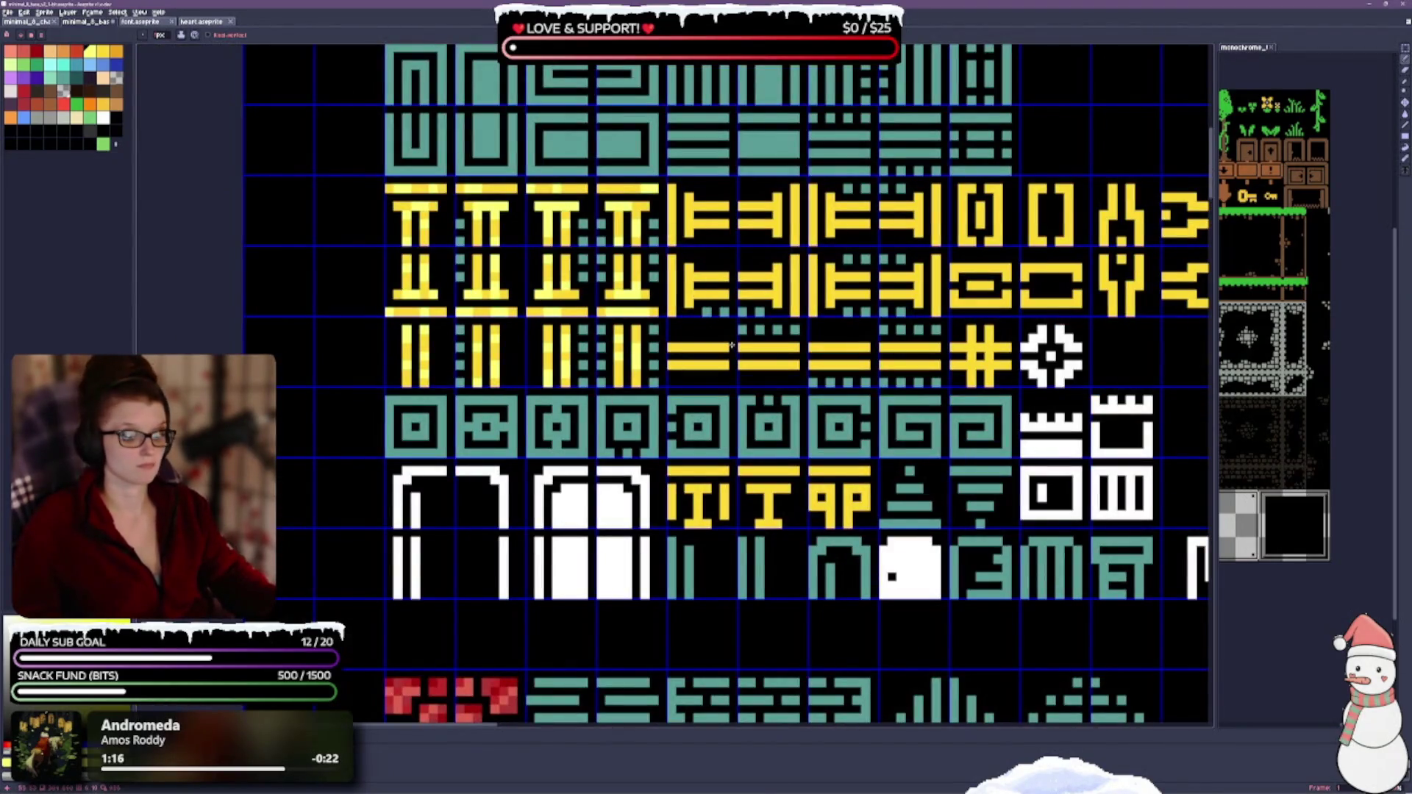
scroll(824, 324, up, 1)
scroll(824, 323, up, 1)
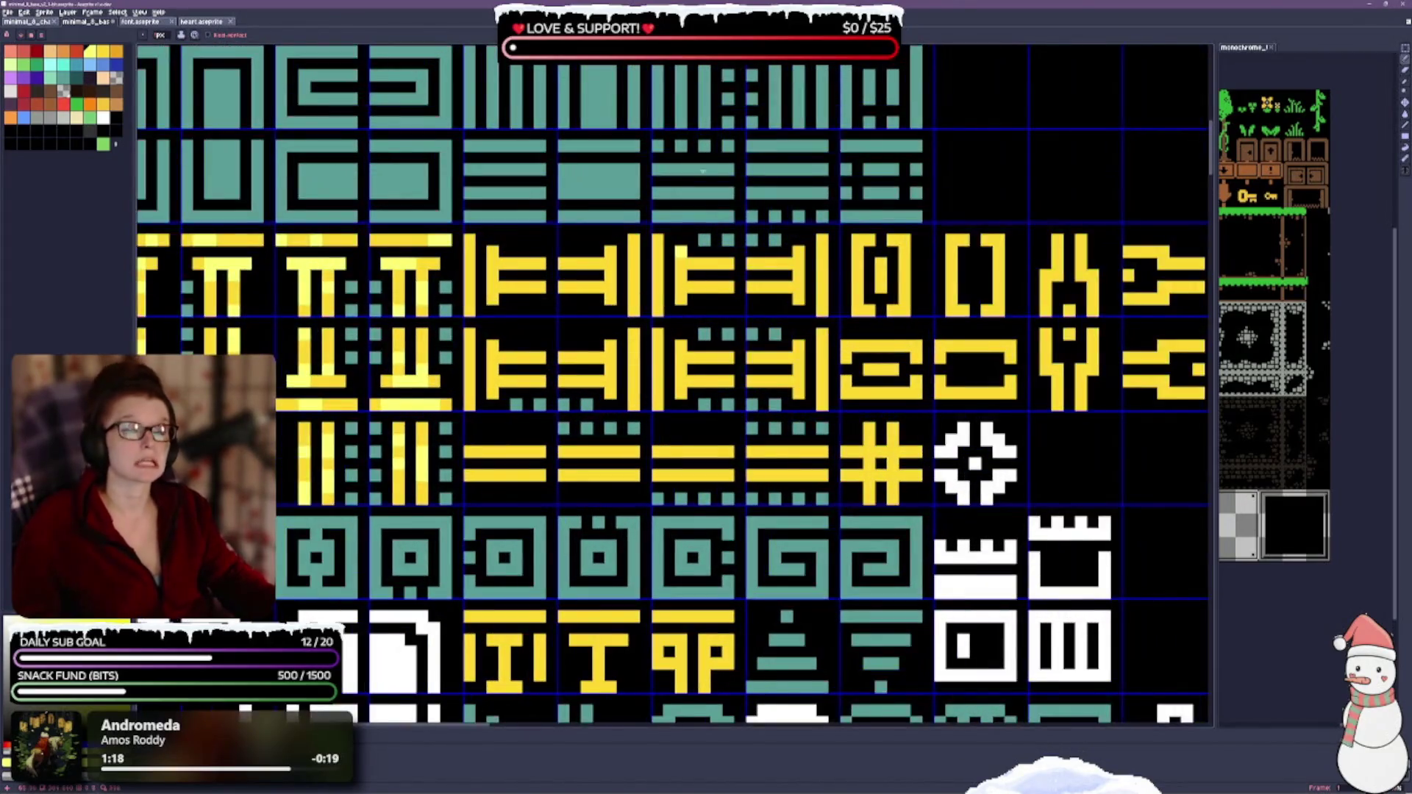
scroll(432, 321, down, 1)
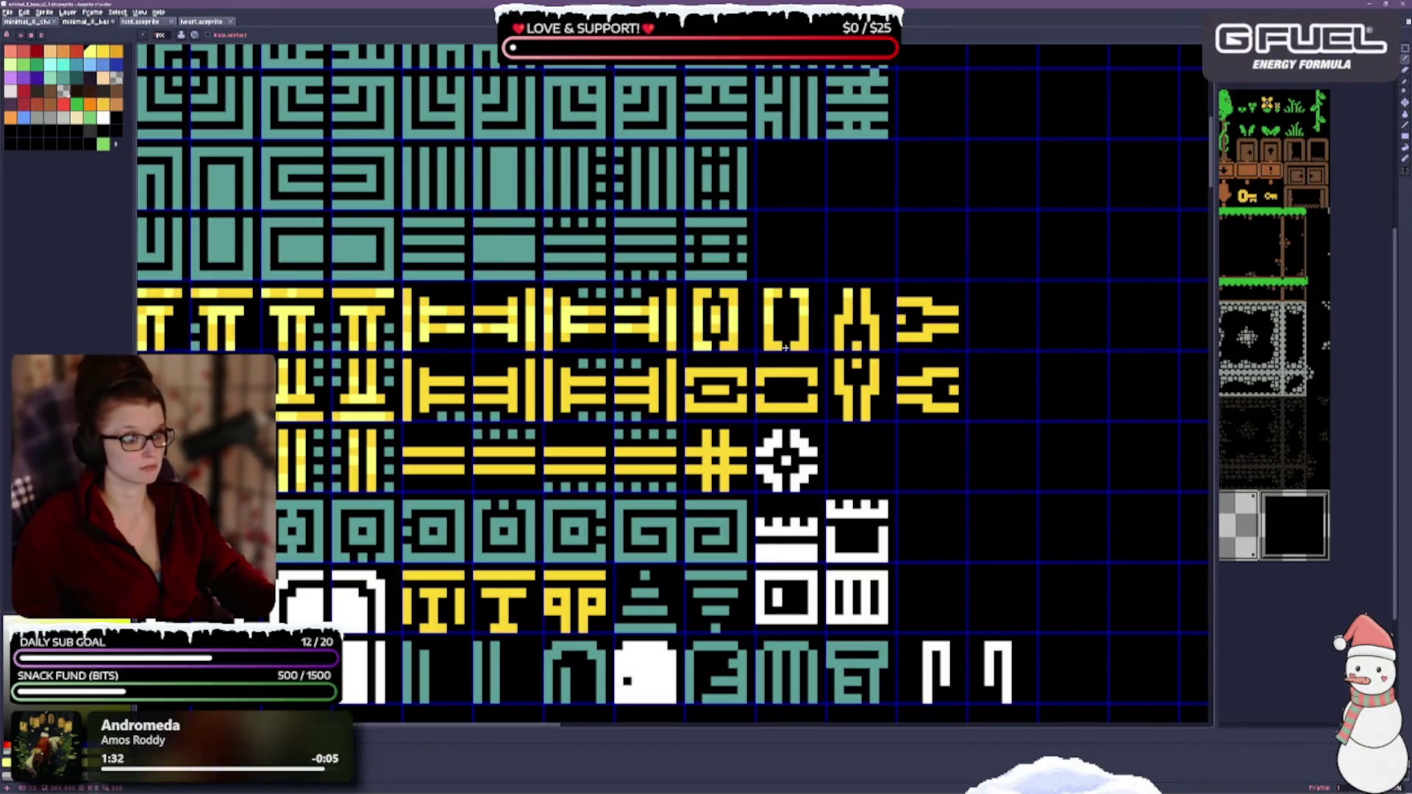
scroll(809, 371, up, 1)
Step: Streak lighter-yellow highlights across the beam row and the I, T and 9P glyph tiles
mouse_move(672, 414)
mouse_down()
mouse_move(991, 410)
mouse_move(996, 446)
mouse_up()
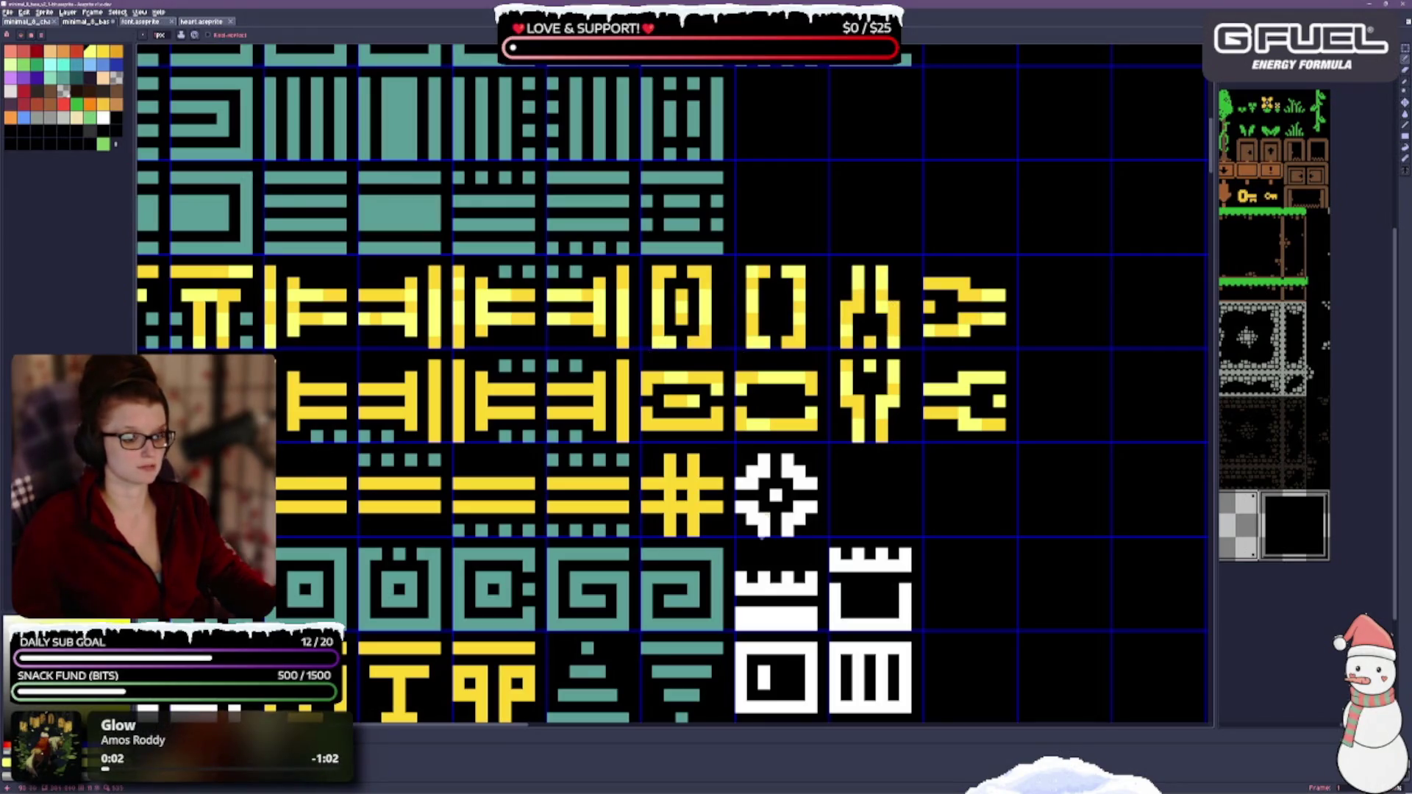
scroll(417, 344, down, 2)
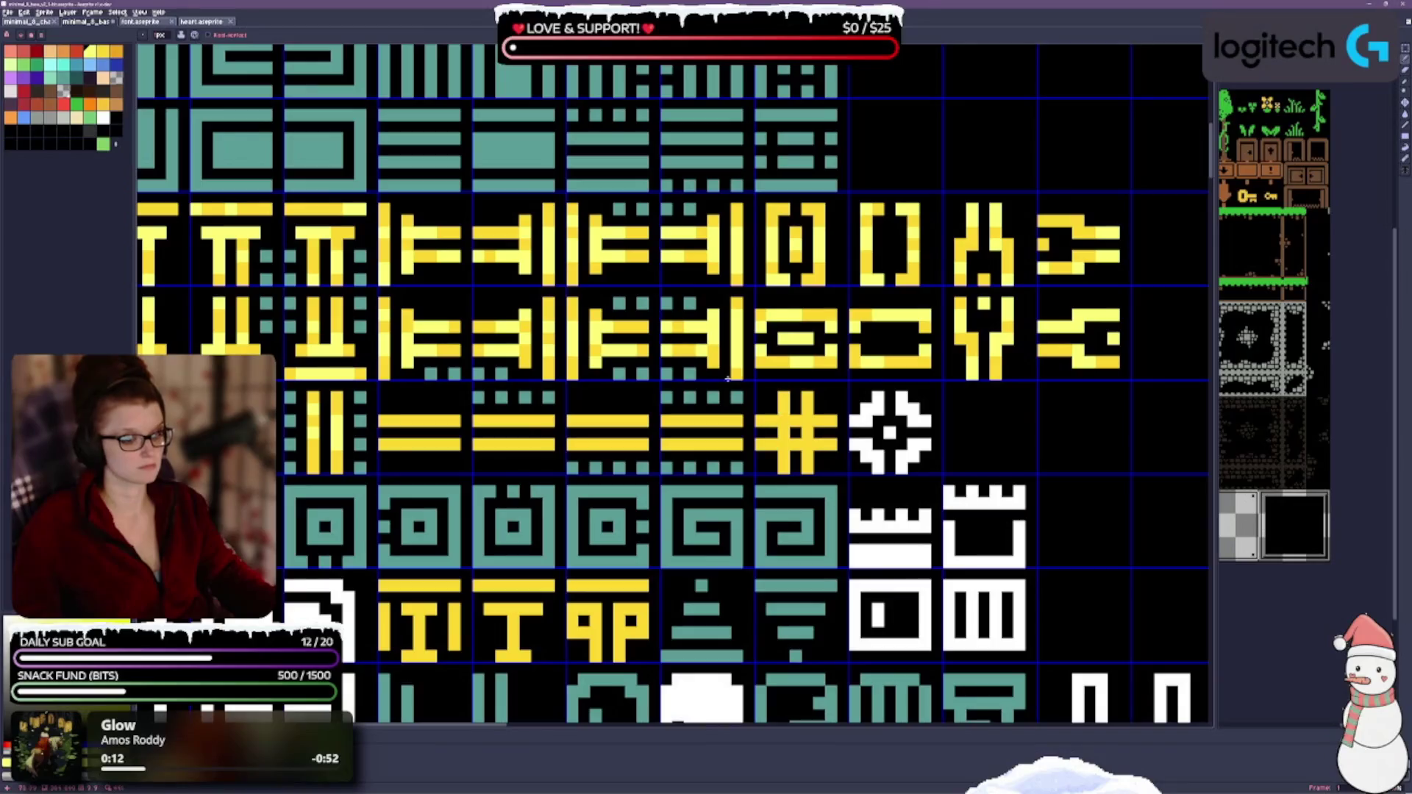
drag(376, 436, 817, 441)
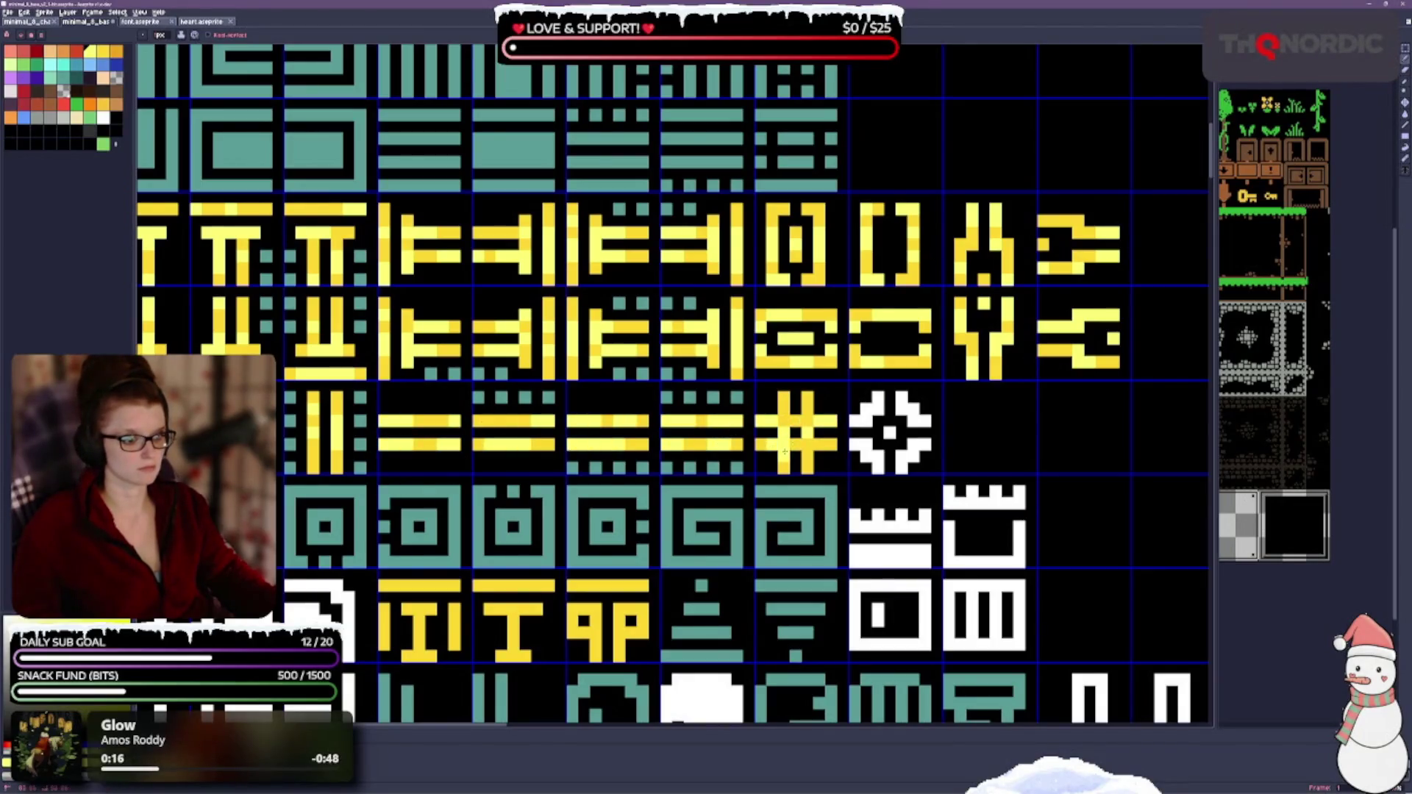
drag(549, 538, 589, 384)
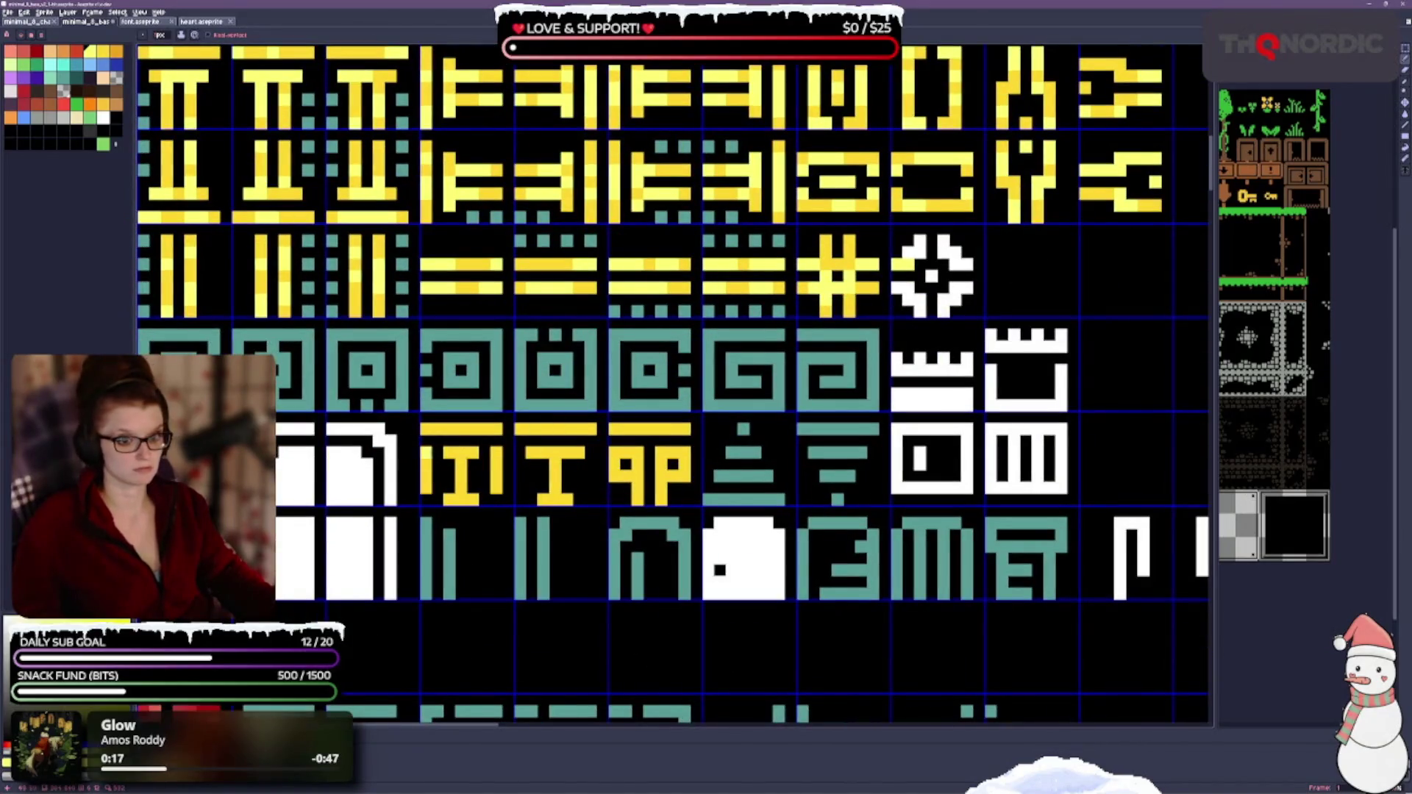
mouse_move(440, 450)
mouse_down()
mouse_move(706, 465)
mouse_move(659, 412)
mouse_up()
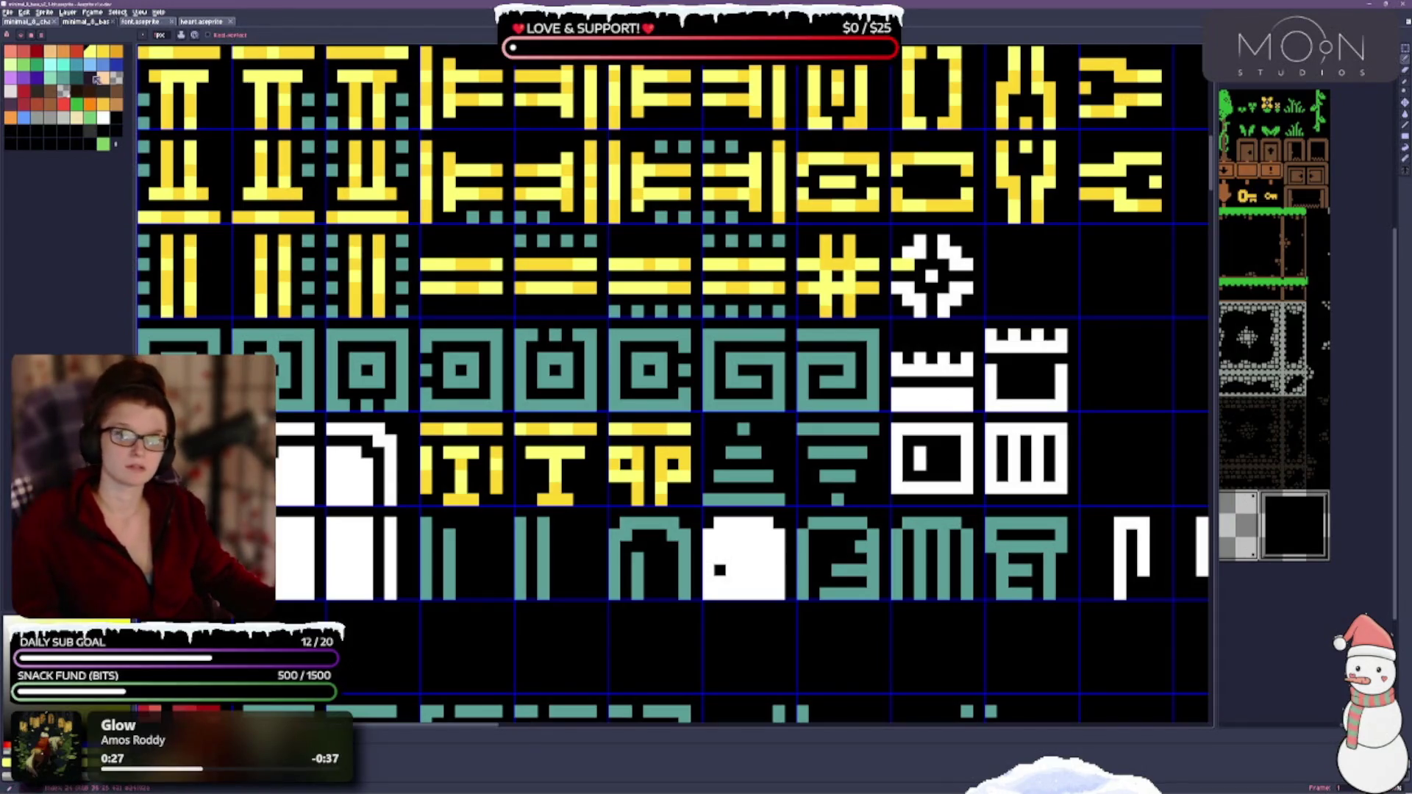
scroll(343, 256, down, 1)
scroll(343, 256, down, 1)
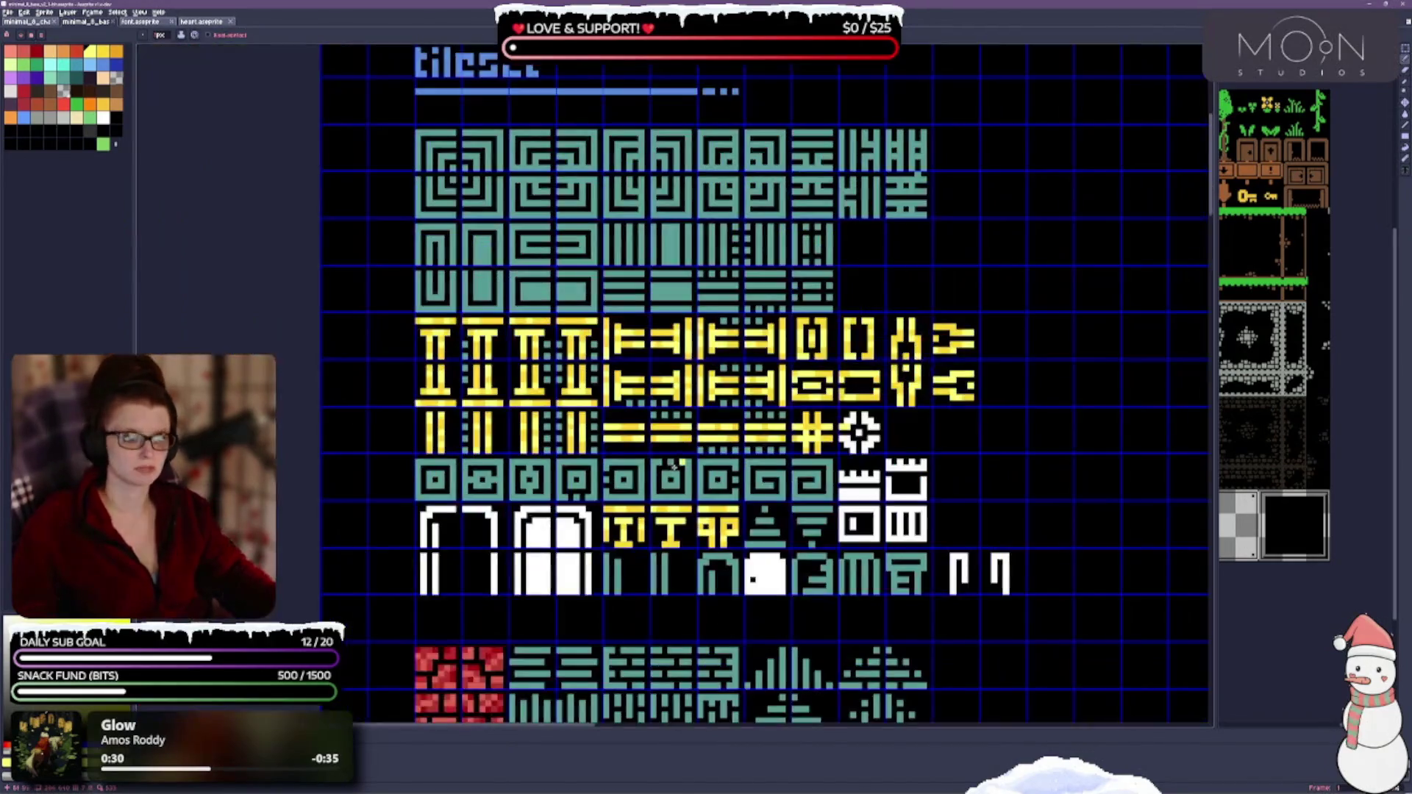
scroll(599, 380, up, 1)
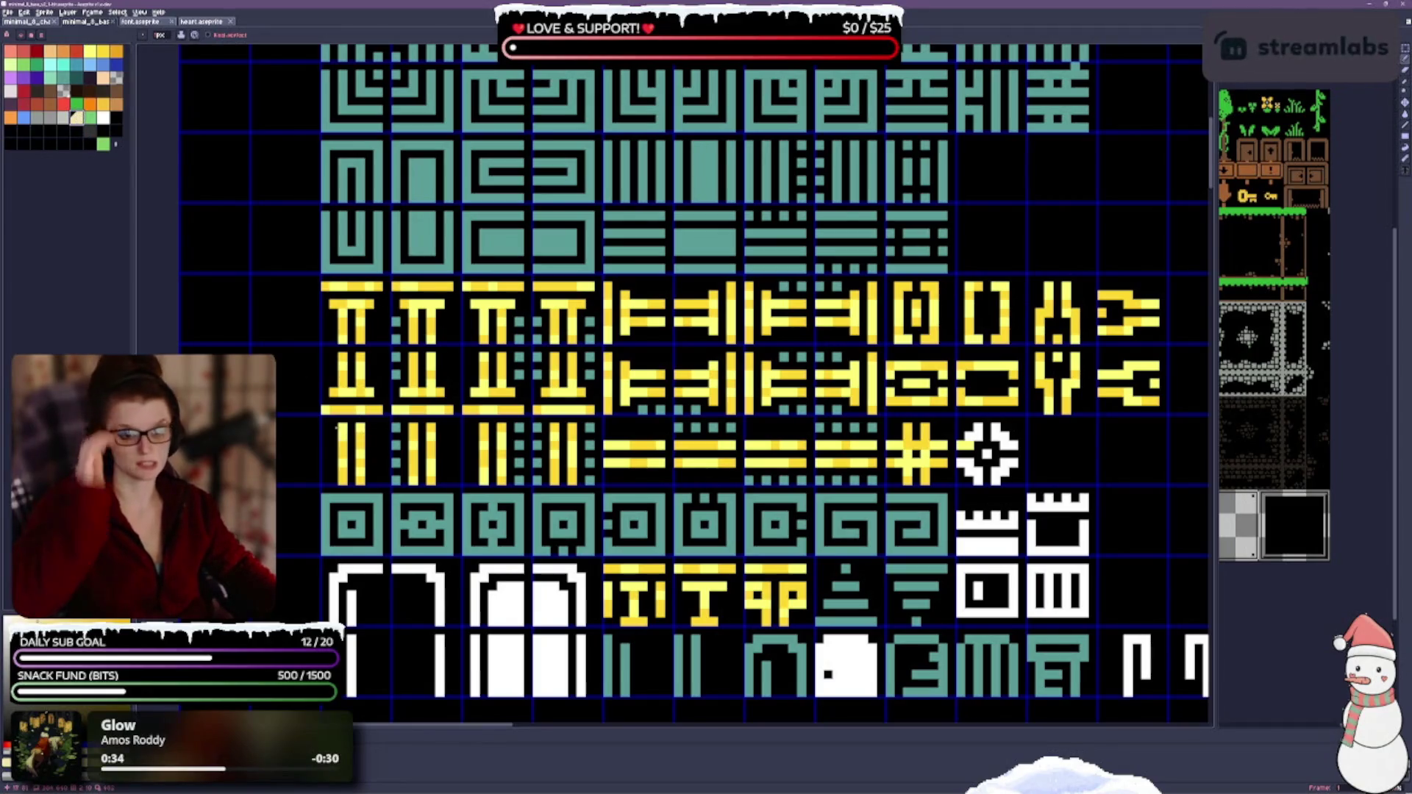
scroll(441, 357, up, 1)
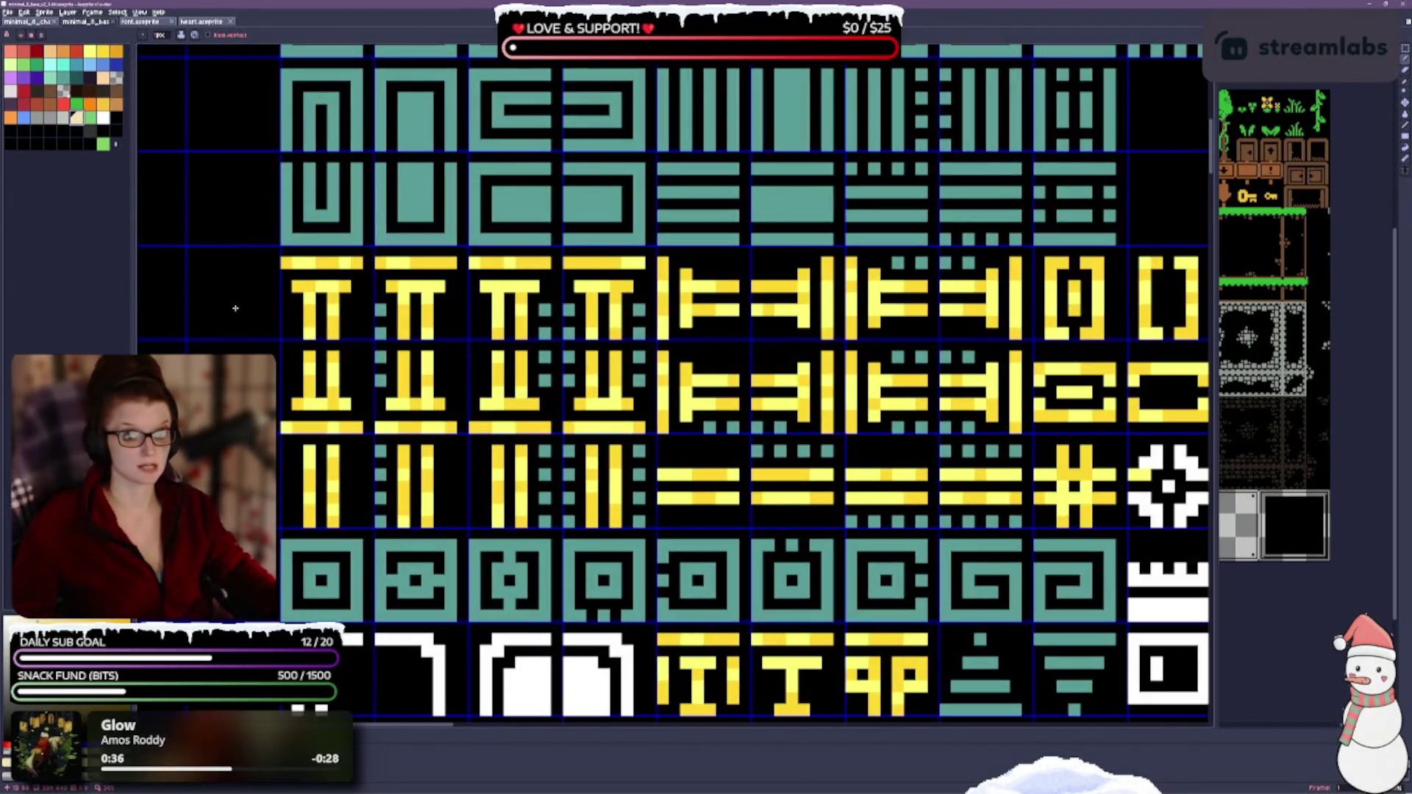
Step: Add pale cream accent pixels to the first and second pillars and save the tileset
click(303, 287)
click(351, 263)
drag(493, 317, 411, 186)
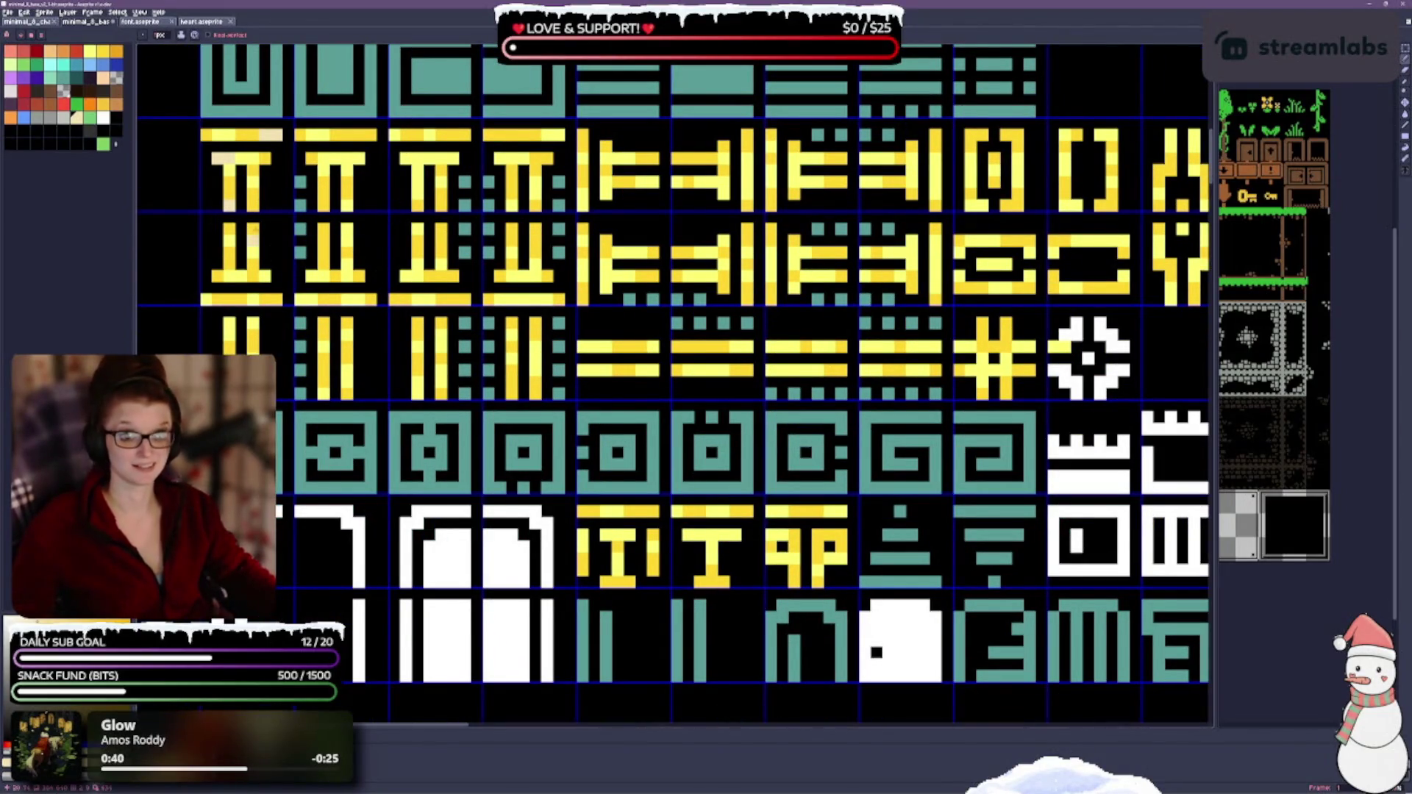
click(301, 228)
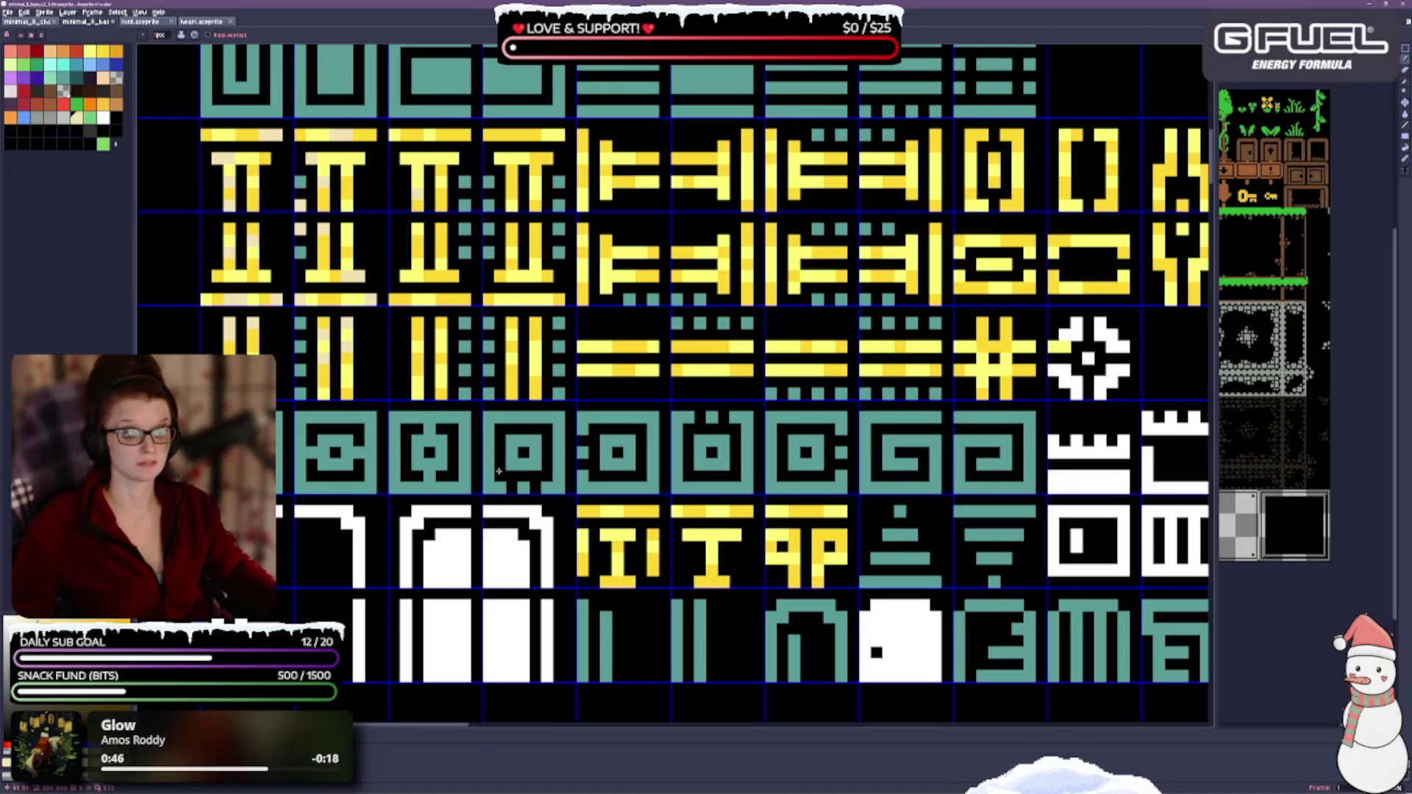
scroll(521, 328, down, 1)
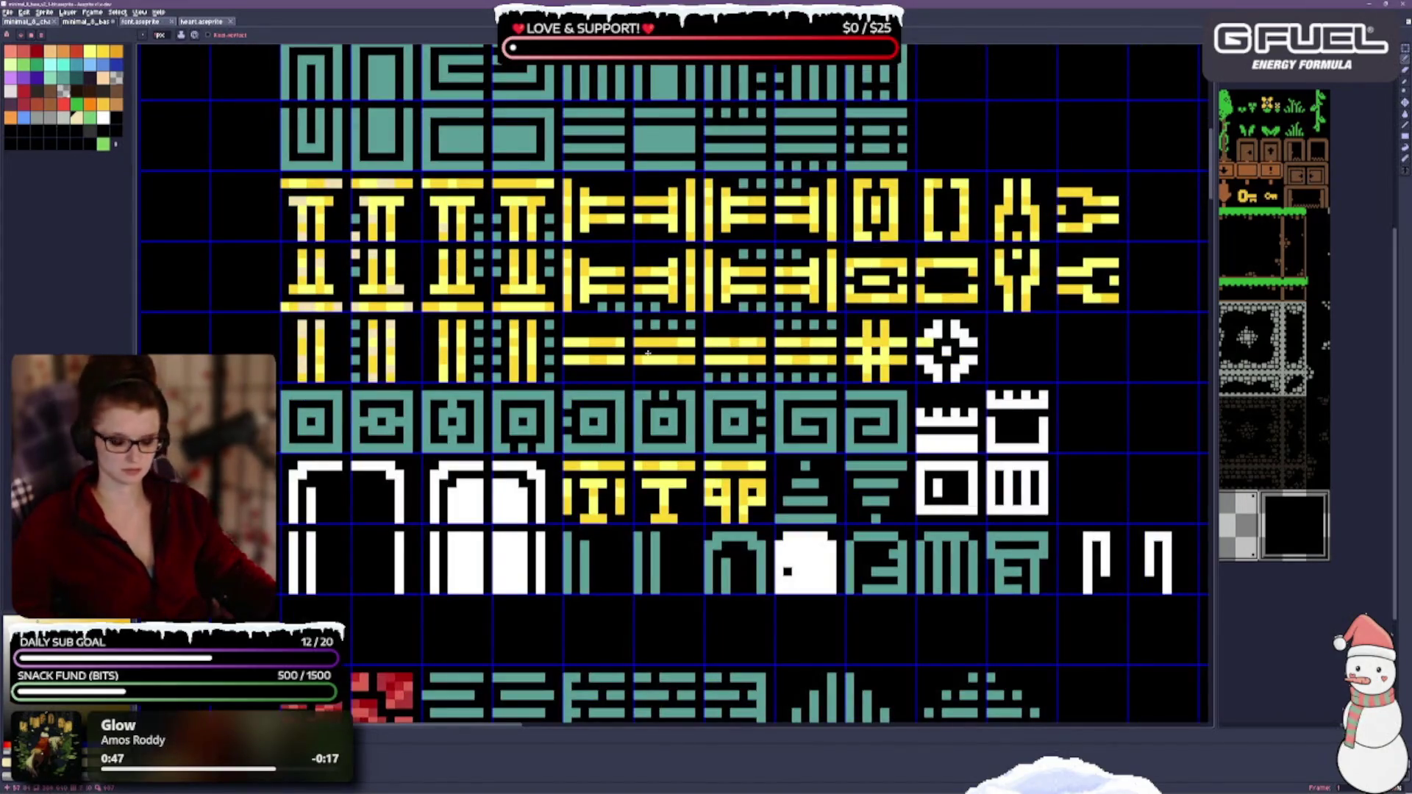
scroll(648, 355, down, 1)
drag(448, 331, 496, 384)
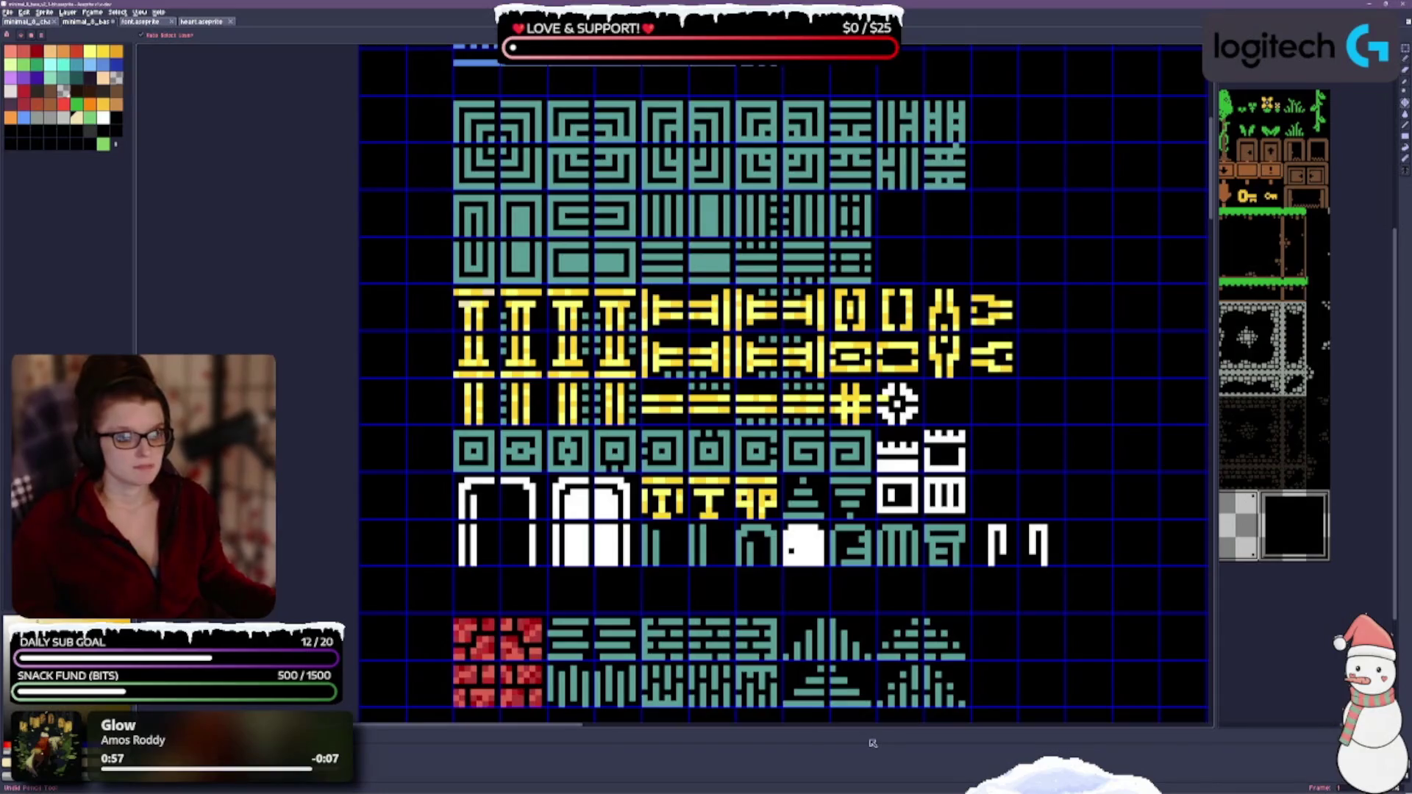
key(ctrl+s)
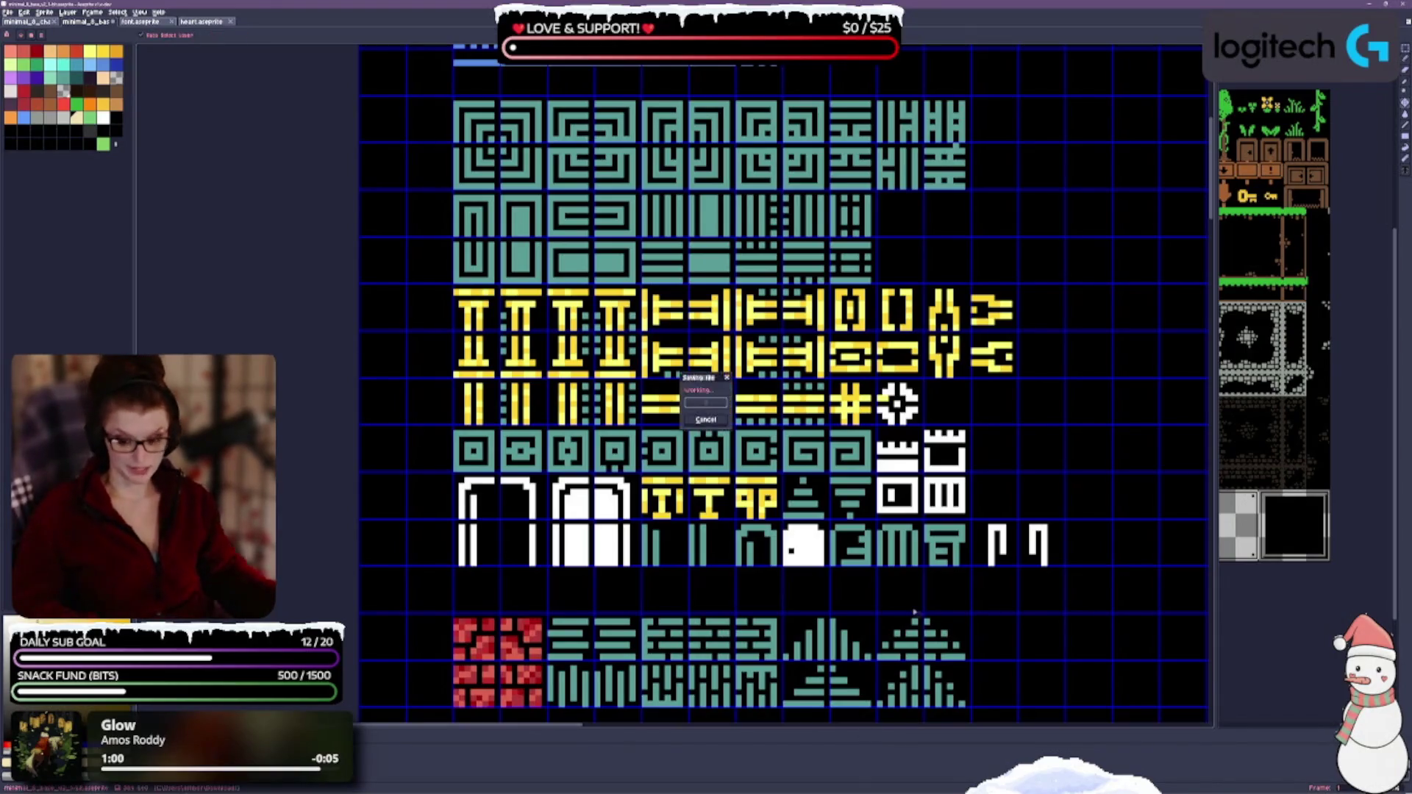
scroll(541, 423, up, 1)
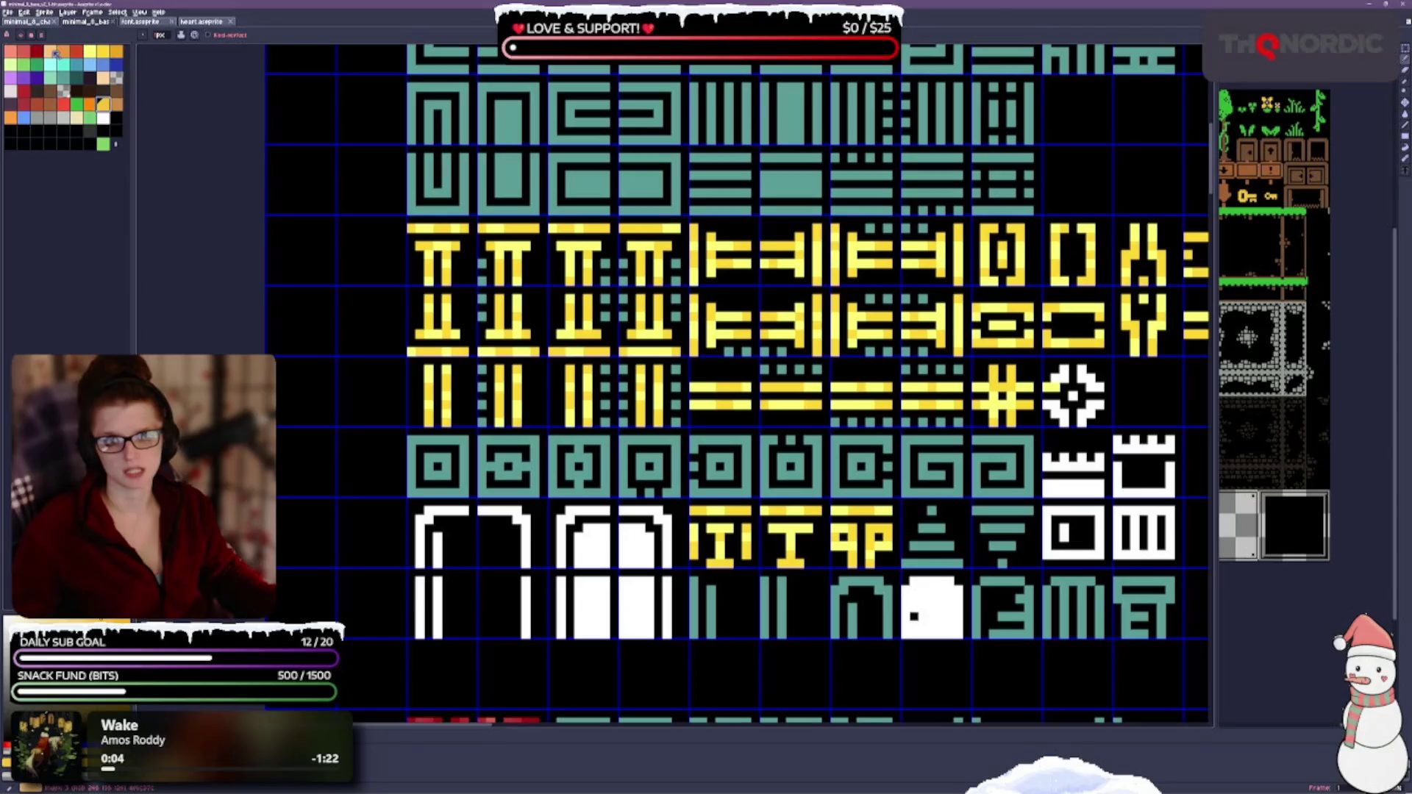
scroll(469, 250, up, 1)
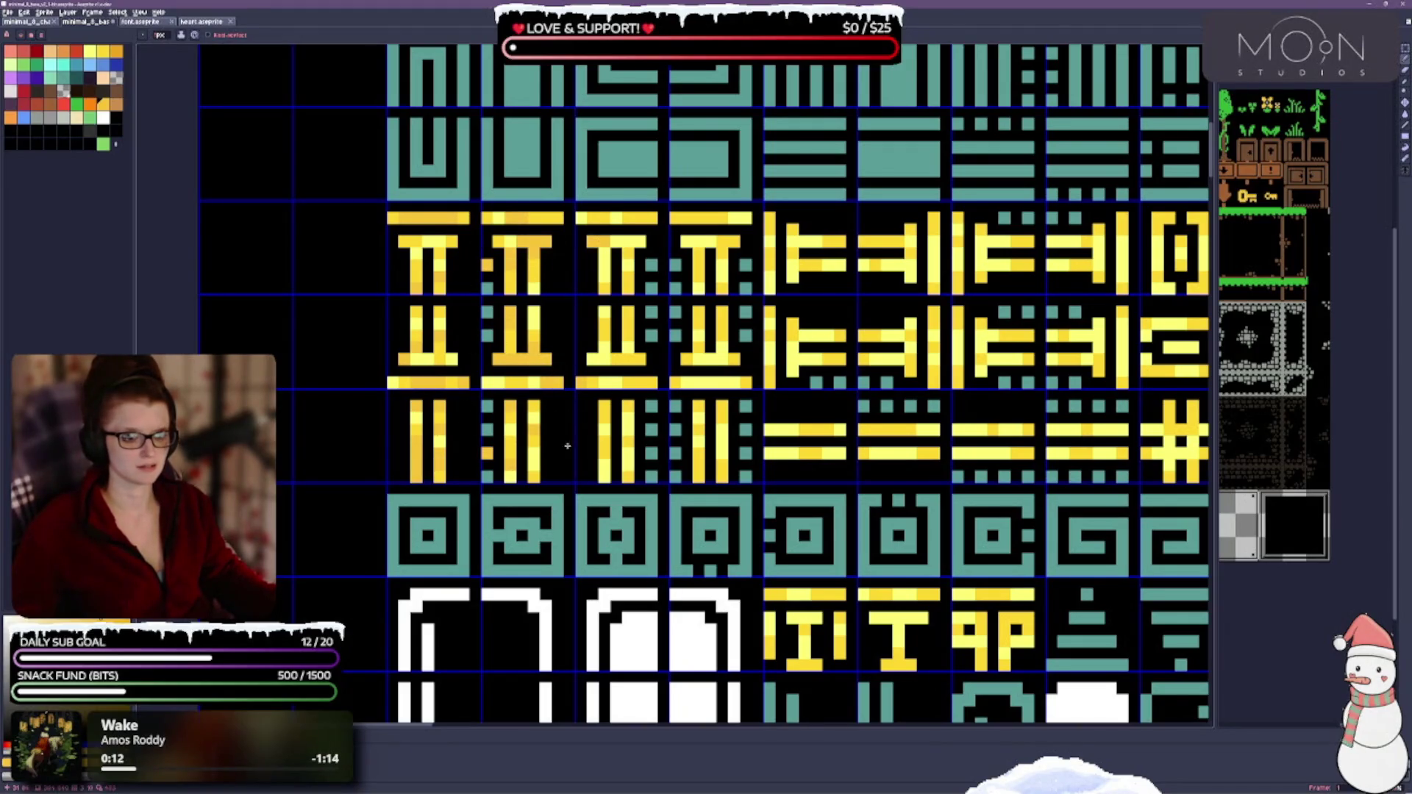
scroll(592, 409, right, 3)
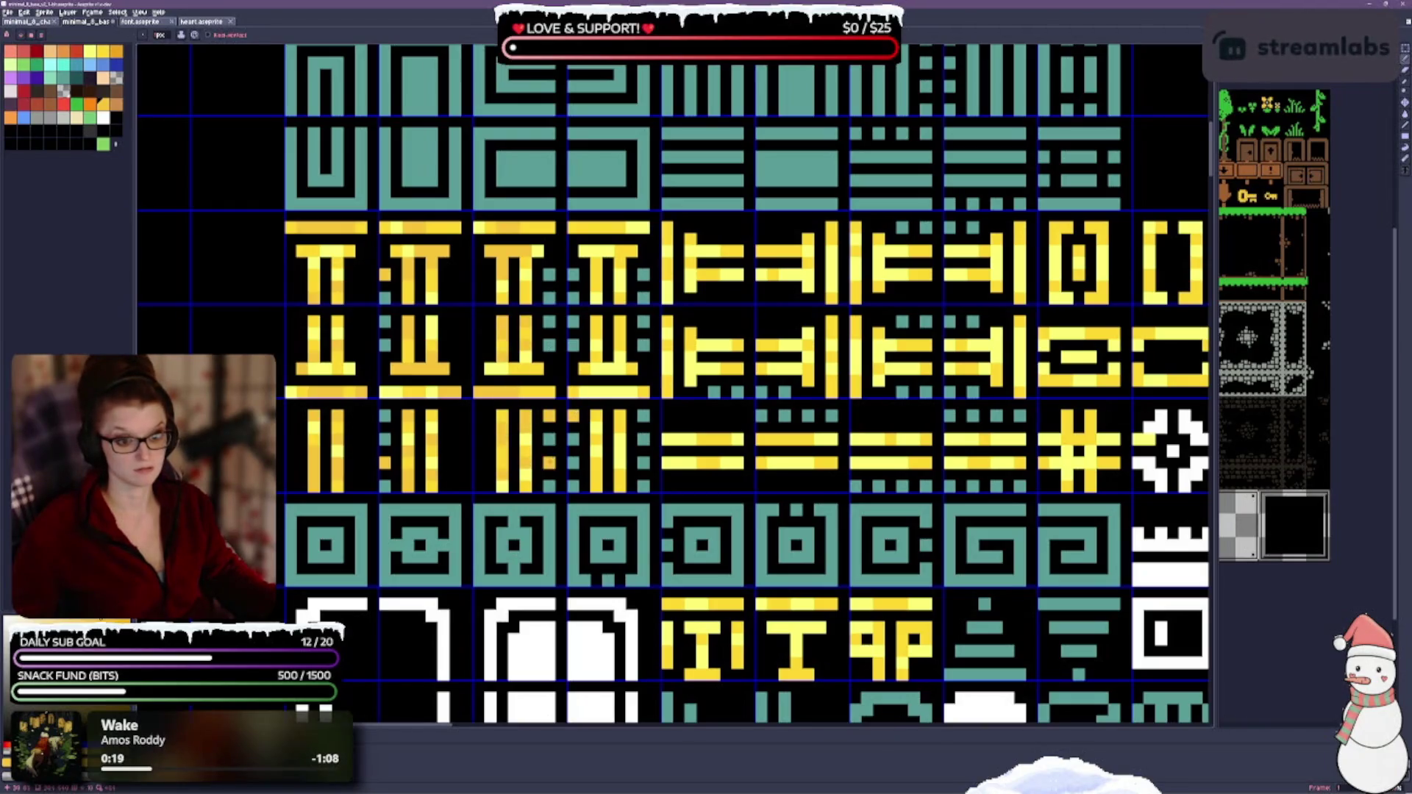
scroll(568, 309, right, 3)
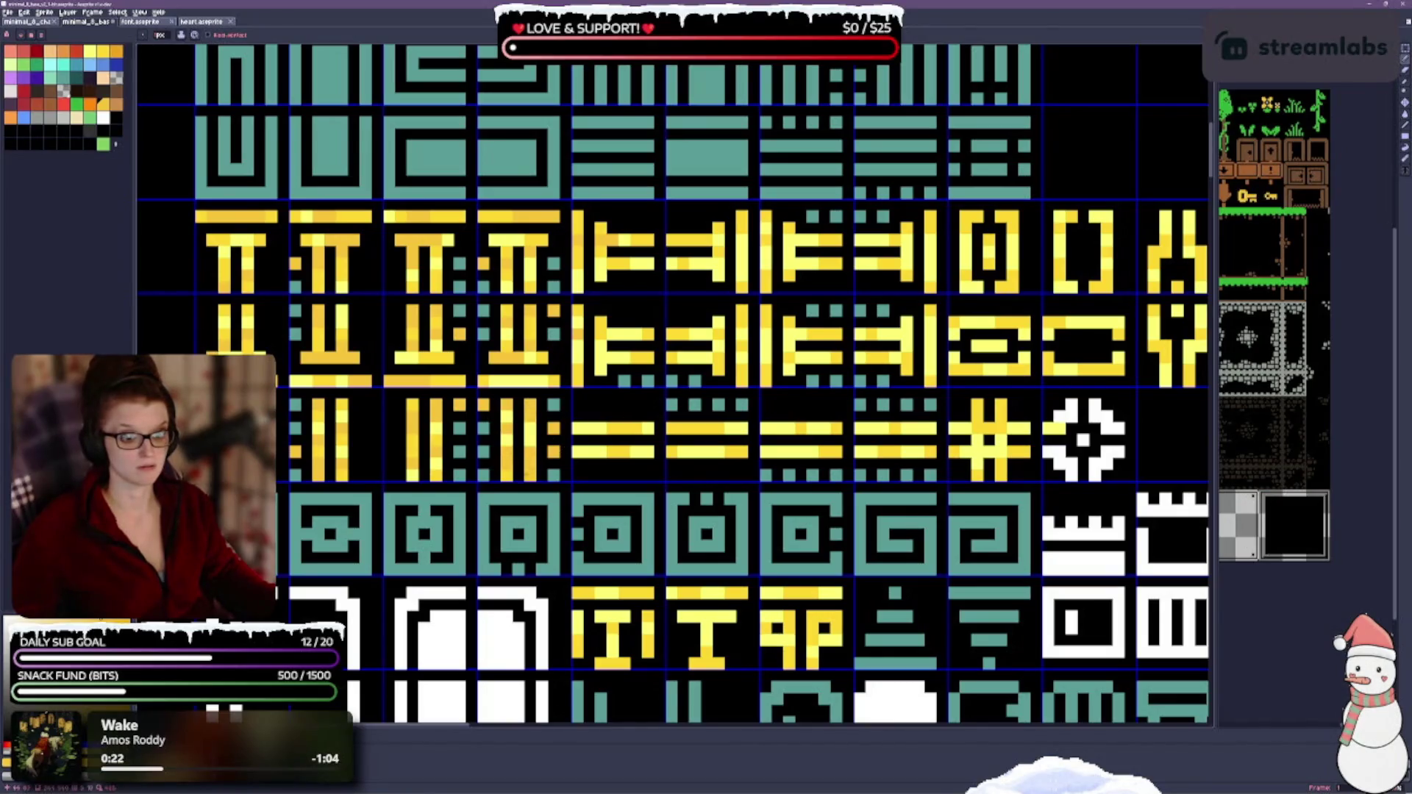
scroll(502, 463, down, 1)
scroll(590, 367, right, 3)
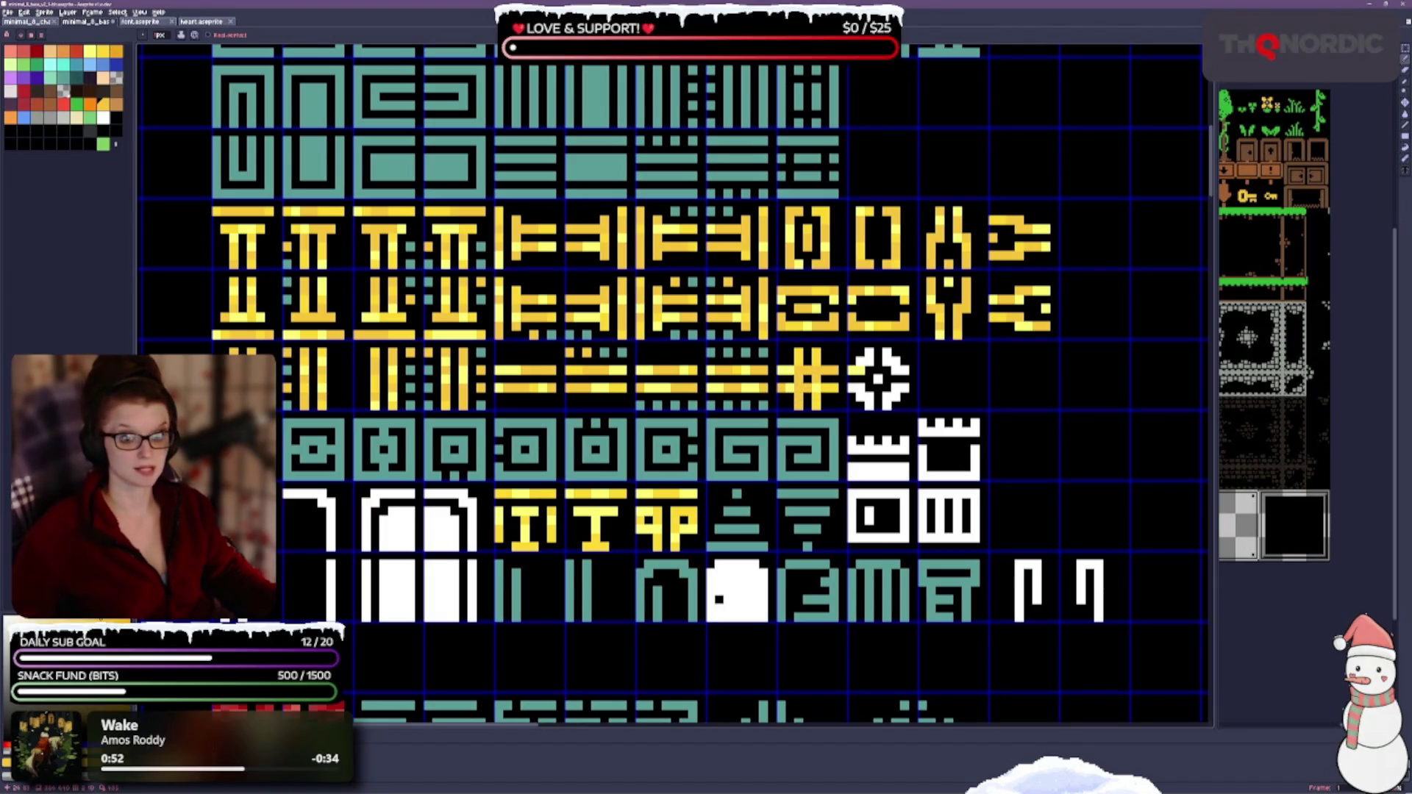
scroll(712, 557, down, 3)
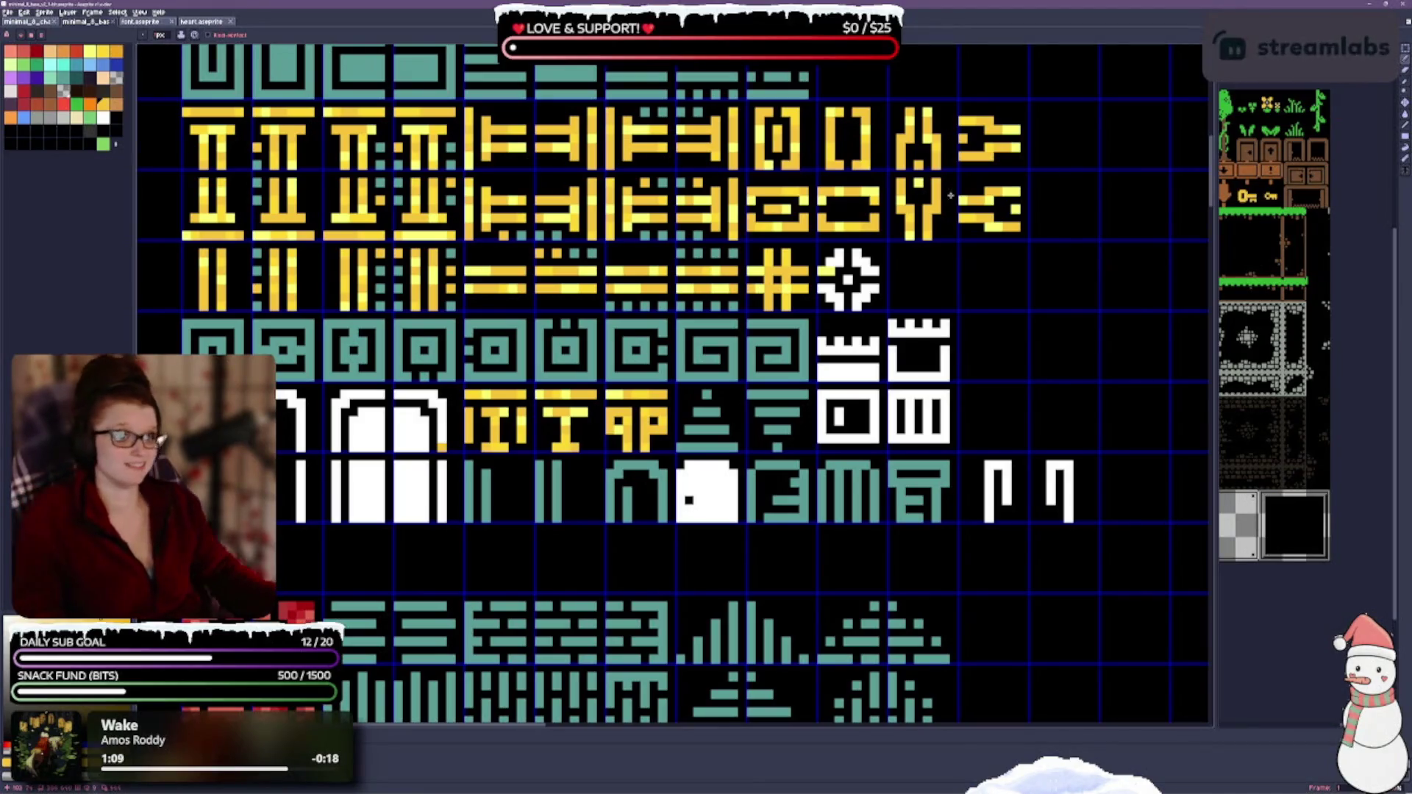
Step: Repaint the white round glyph tile yellow to match the pillars and save the tileset
click(865, 260)
click(831, 297)
click(871, 271)
click(848, 280)
drag(830, 288, 823, 289)
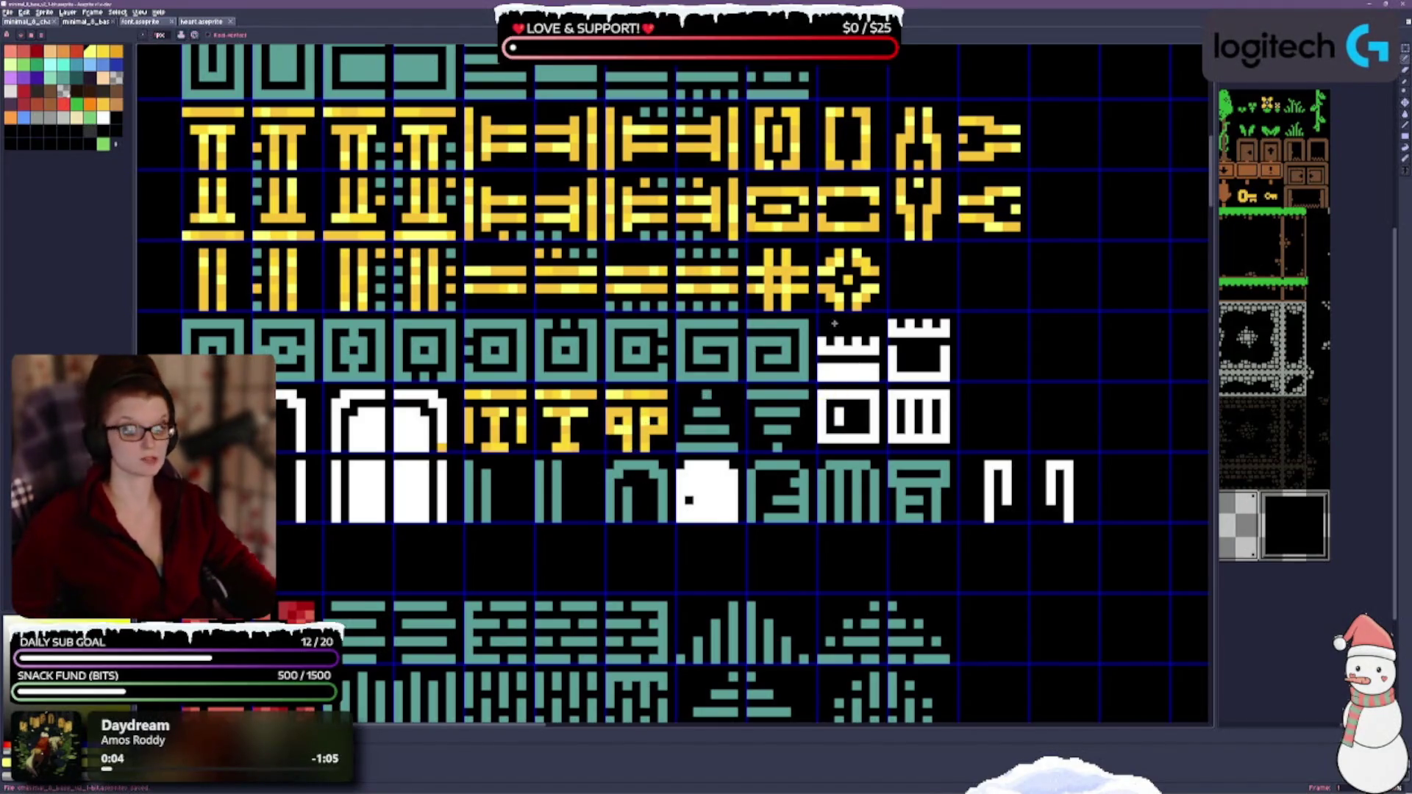
scroll(829, 375, down, 1)
scroll(828, 375, up, 1)
scroll(684, 403, up, 1)
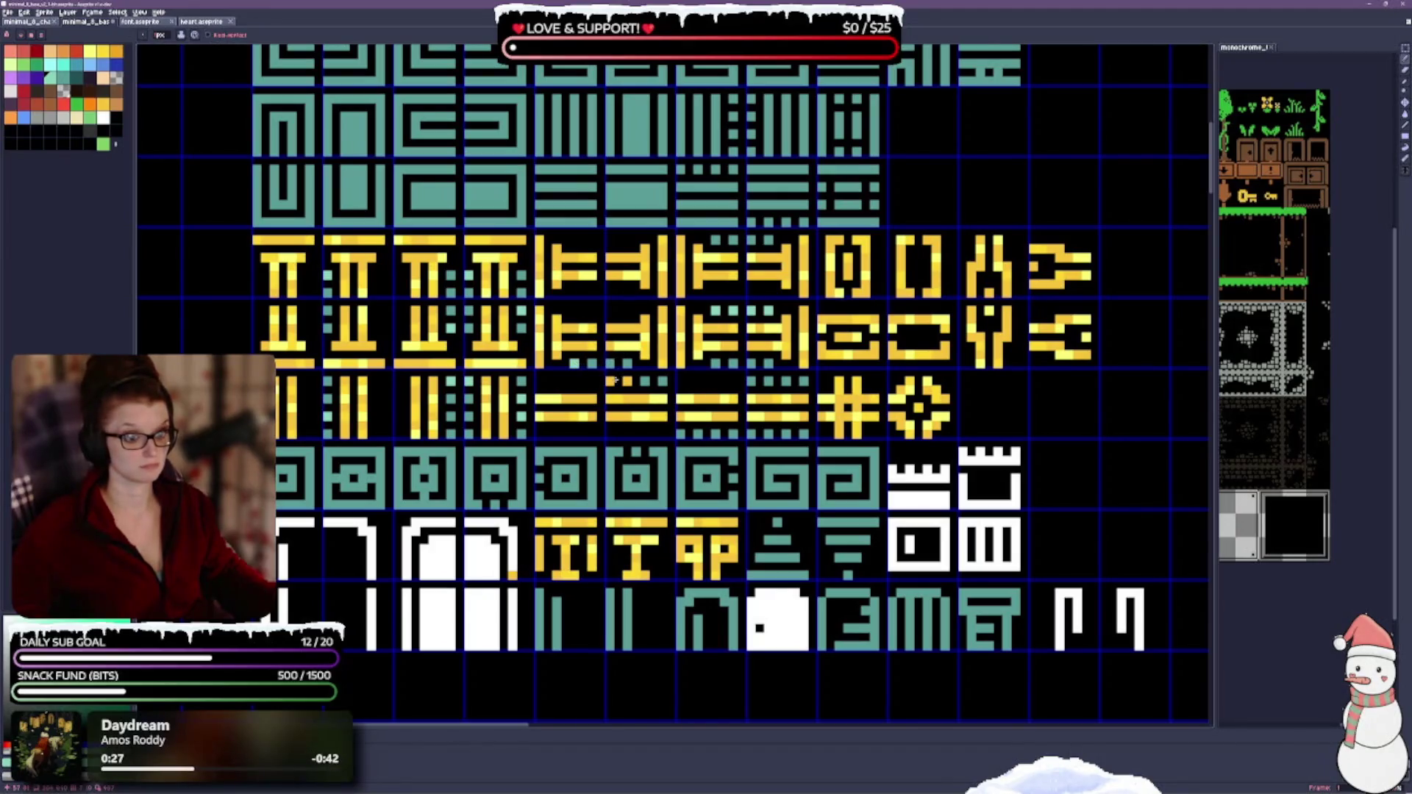
key(ctrl+s)
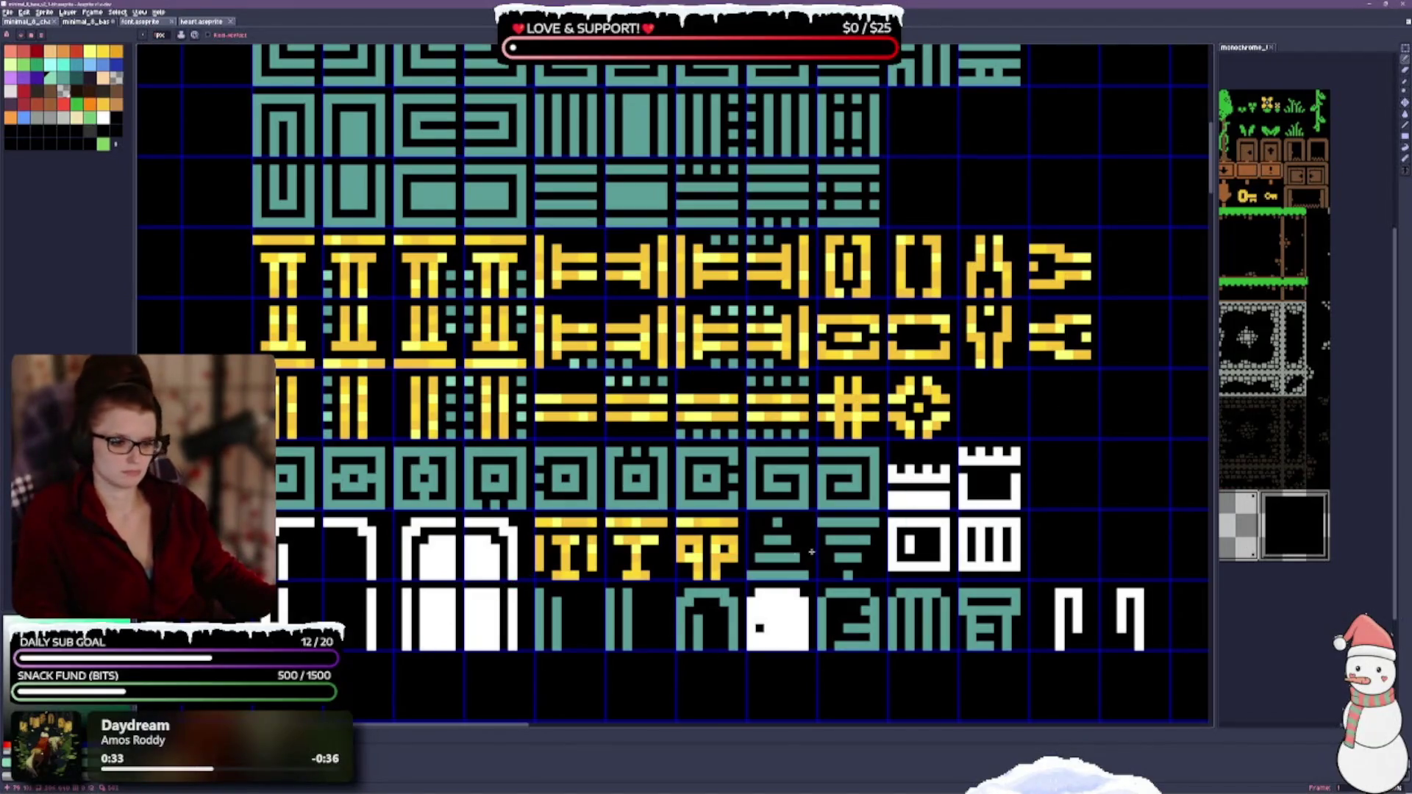
scroll(1021, 361, down, 1)
scroll(1015, 367, up, 1)
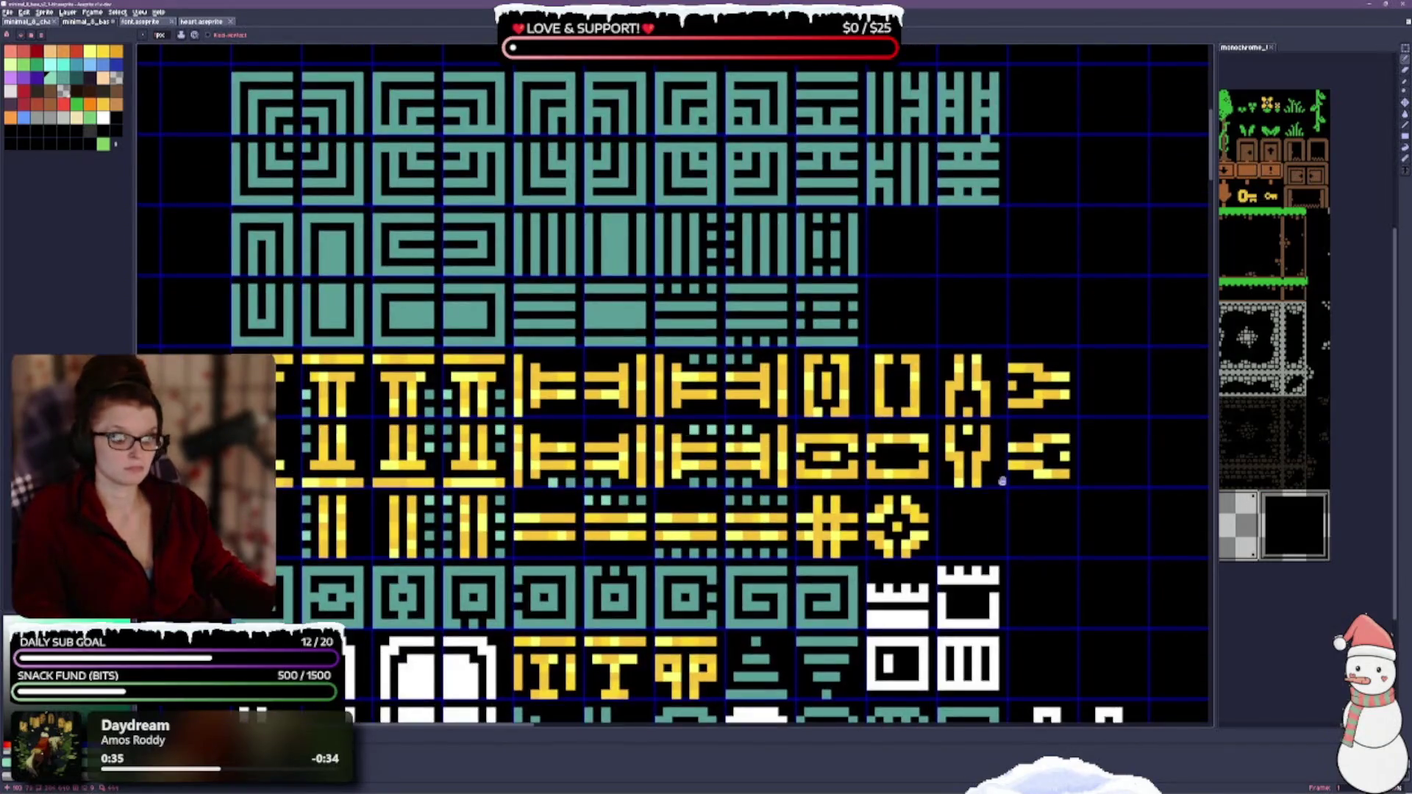
scroll(1008, 375, down, 1)
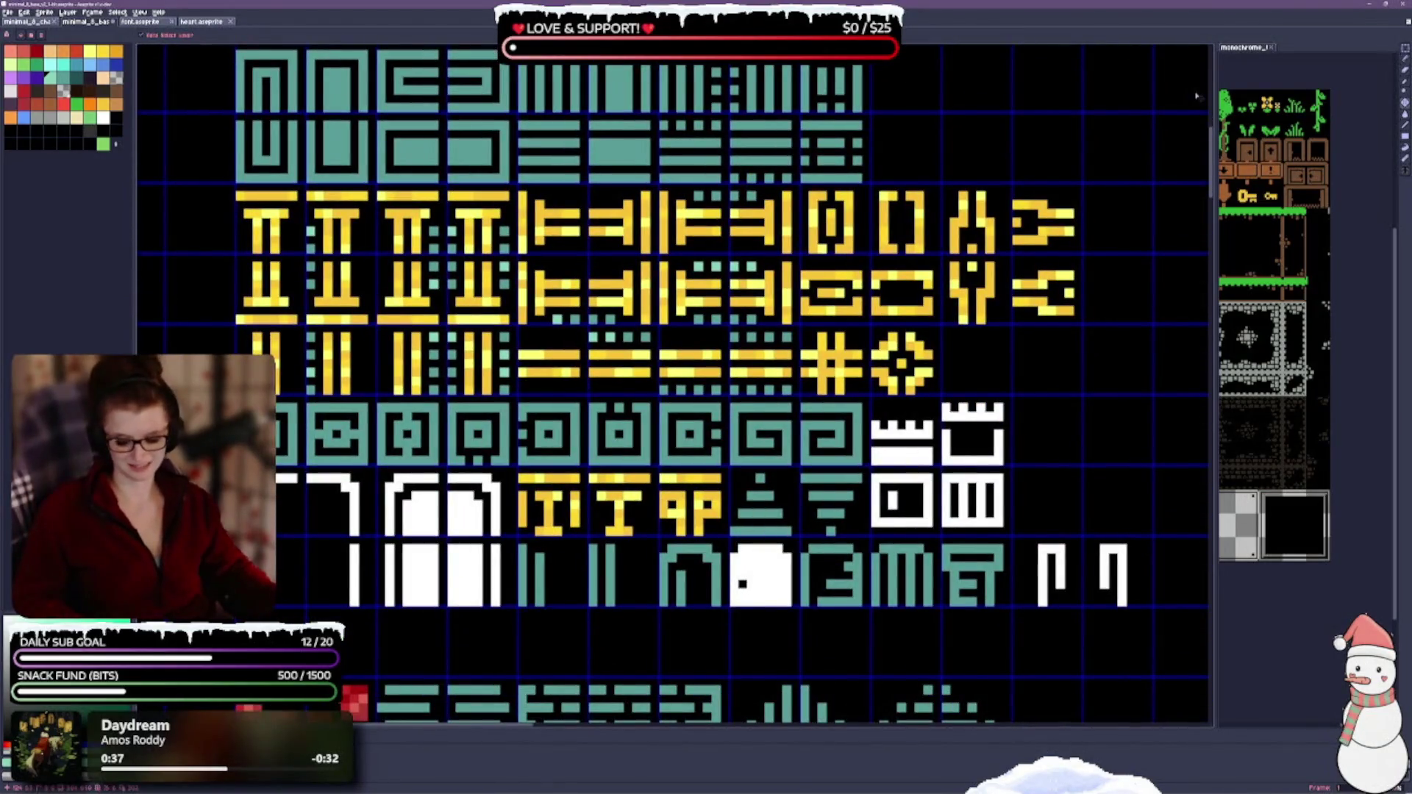
scroll(895, 281, down, 2)
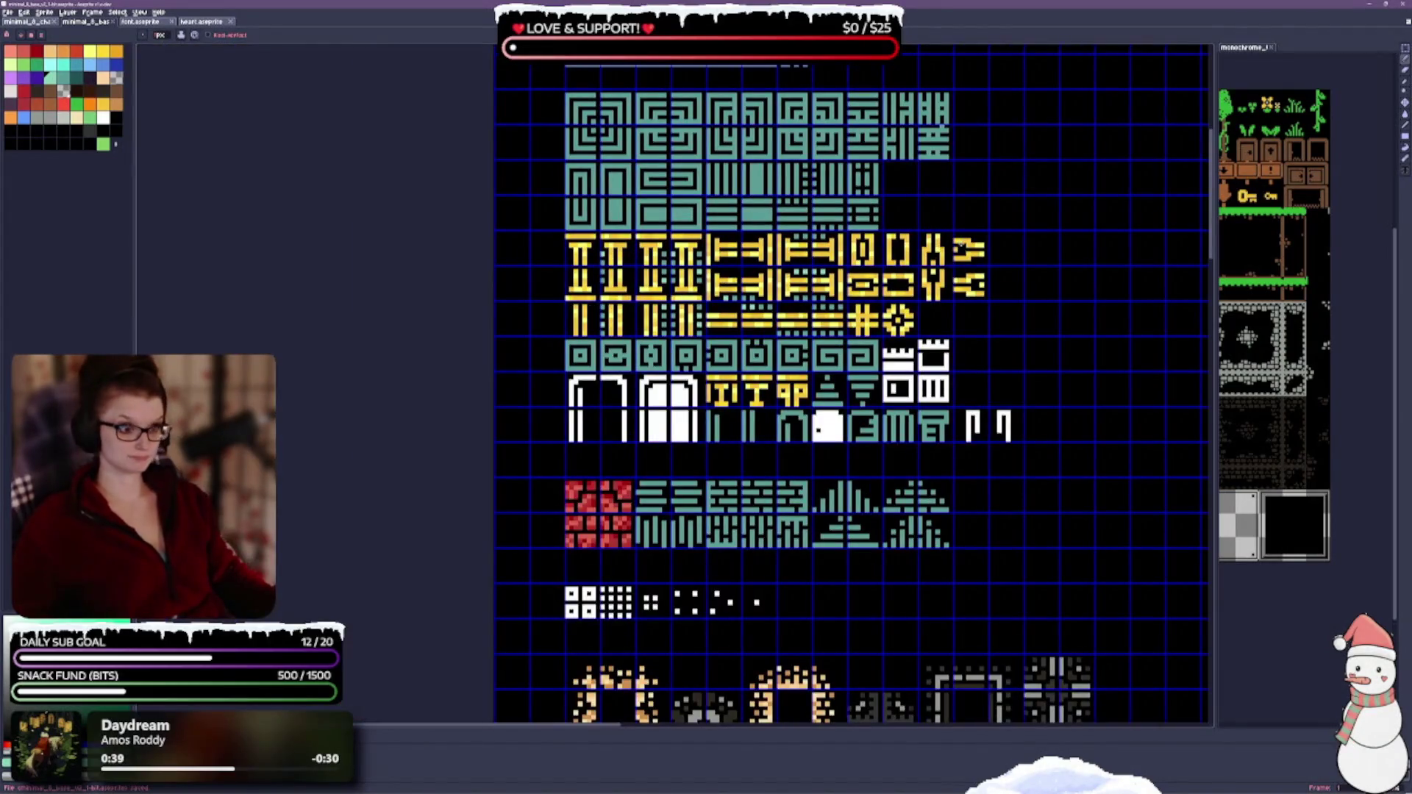
scroll(891, 309, up, 2)
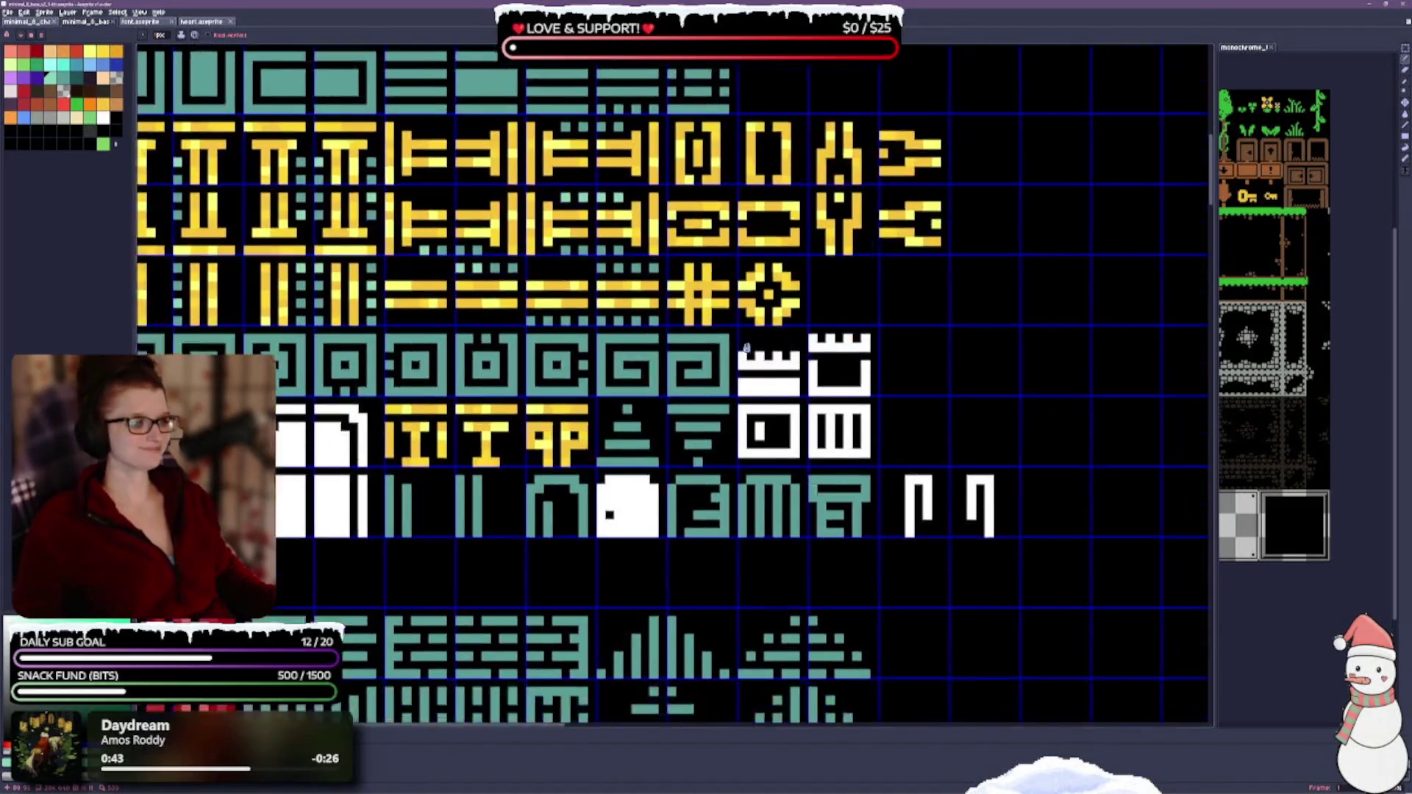
Step: Recolour the white castle and window tiles teal and save the tileset
drag(939, 373, 718, 220)
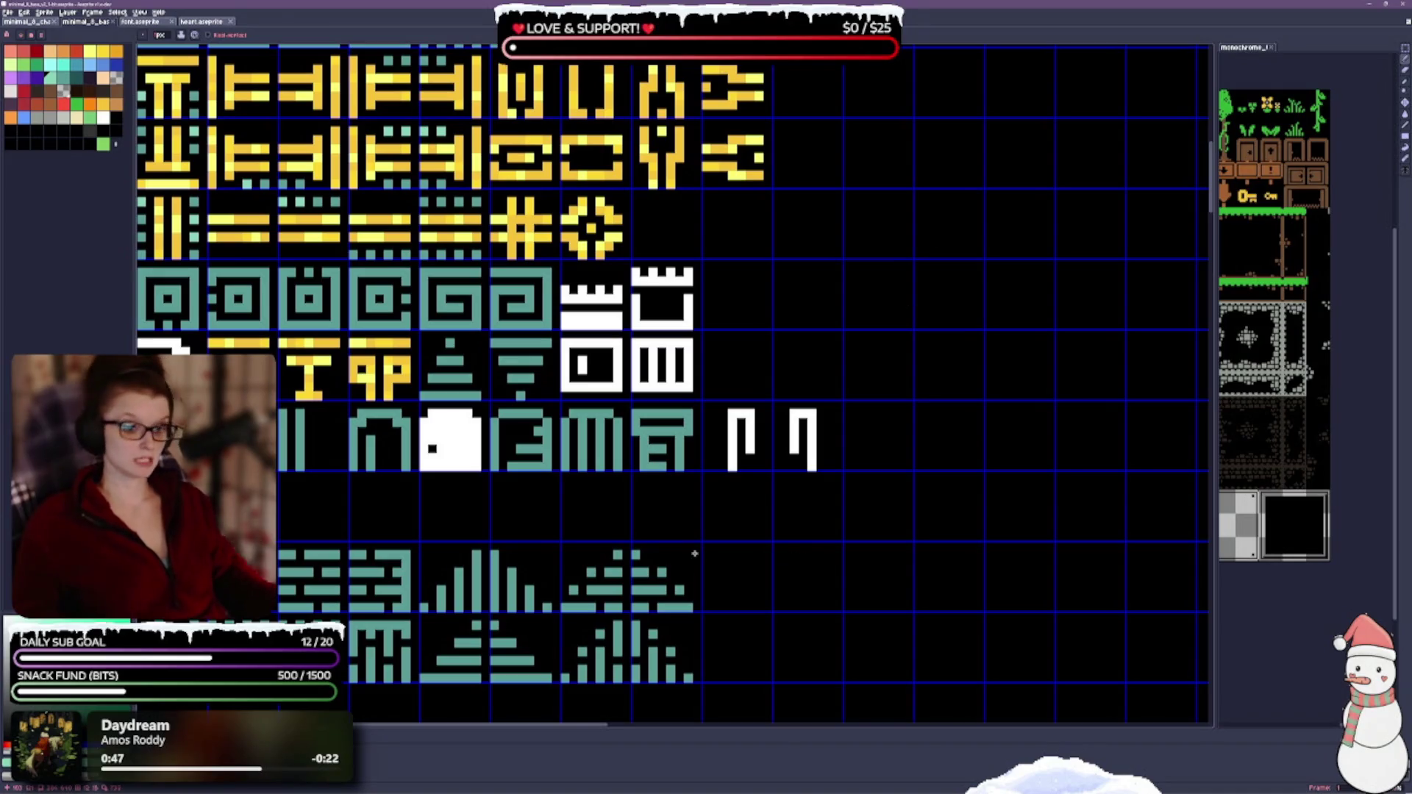
scroll(631, 504, up, 1)
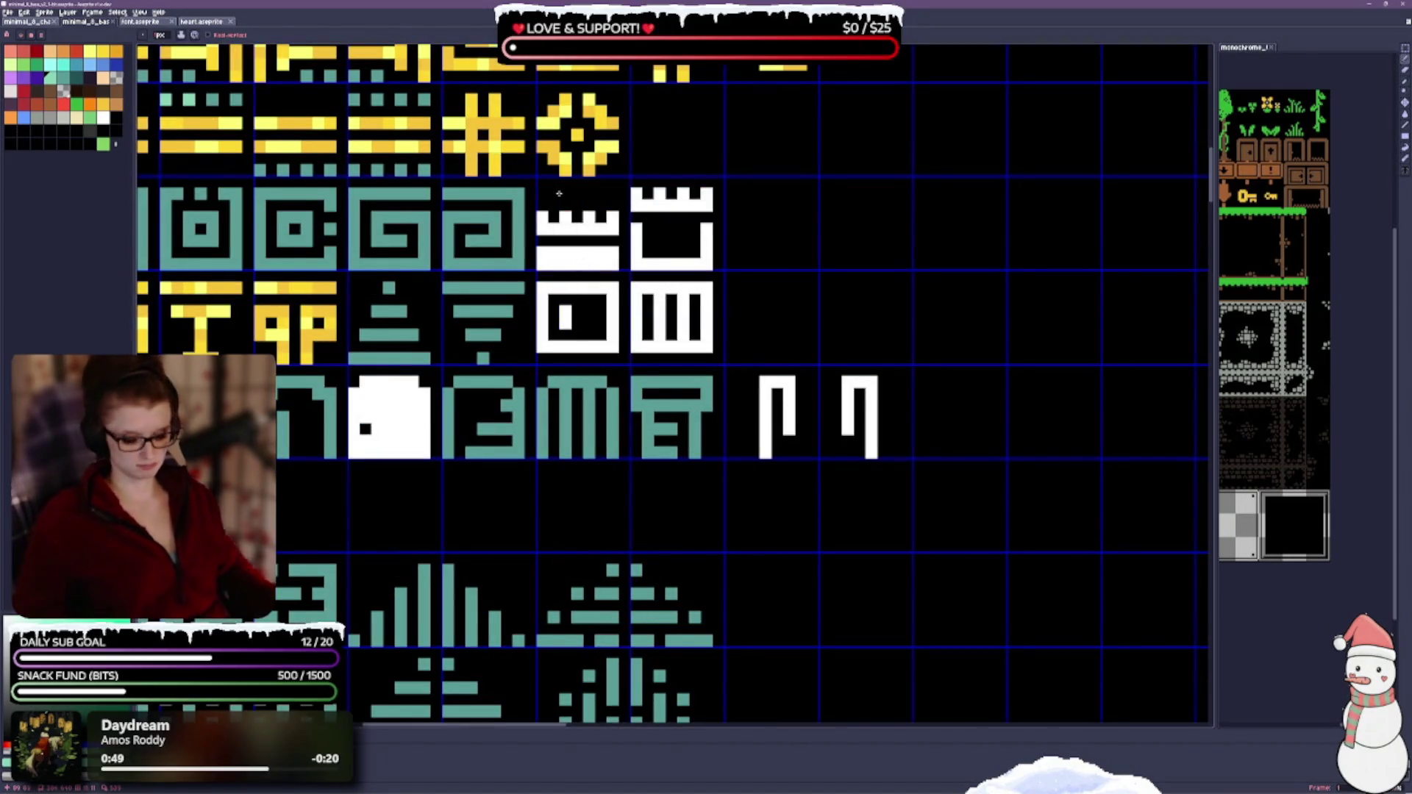
drag(541, 187, 1024, 136)
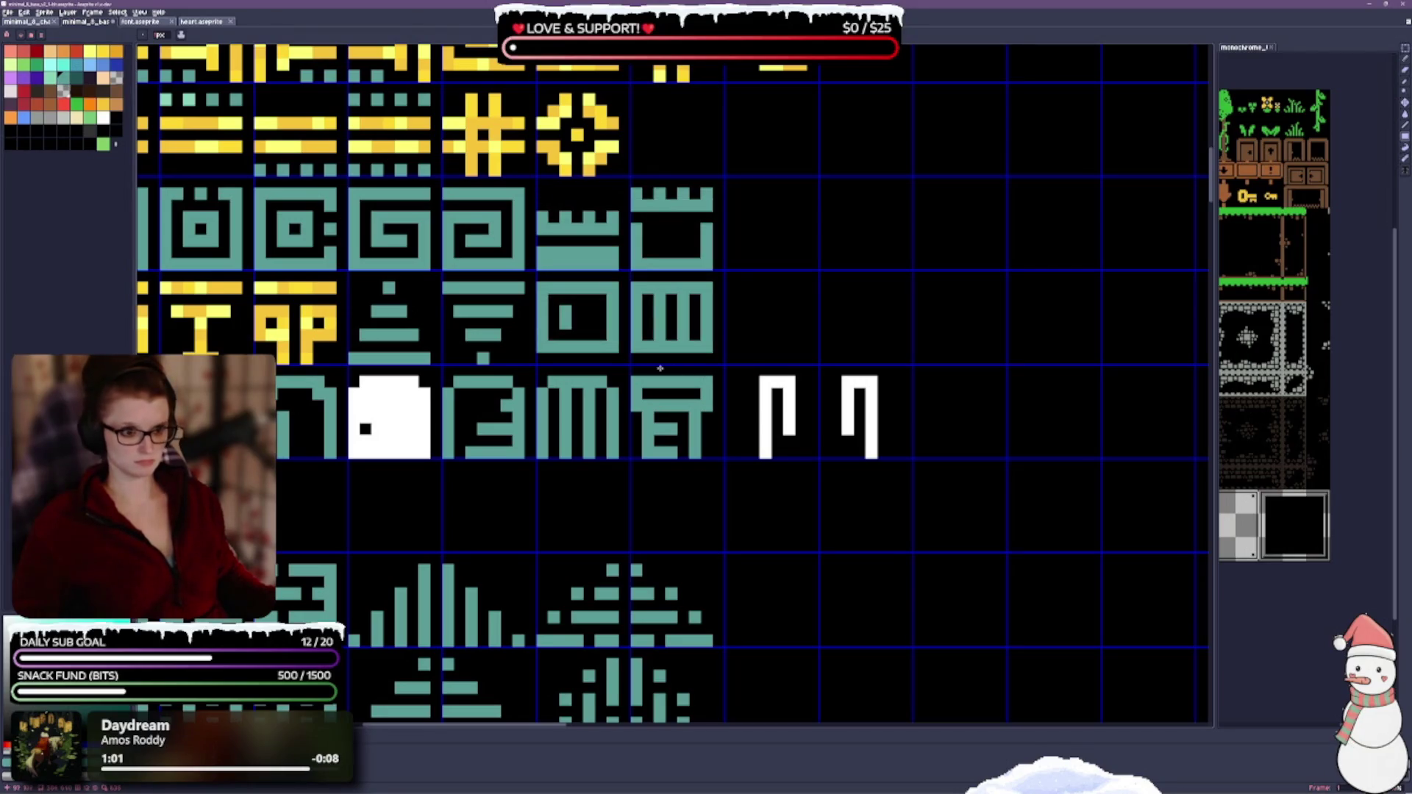
drag(660, 368, 684, 349)
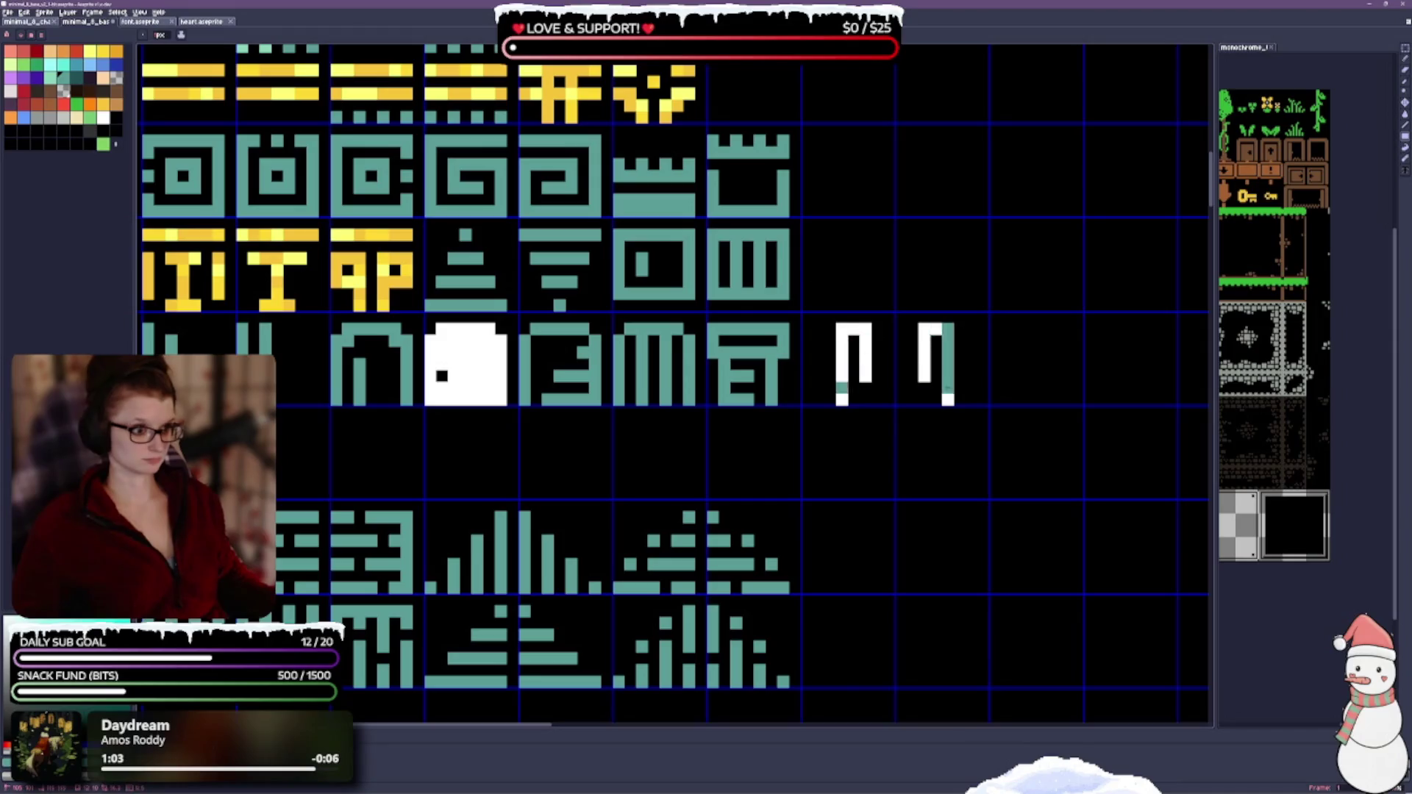
key(ctrl+s)
scroll(846, 432, down, 2)
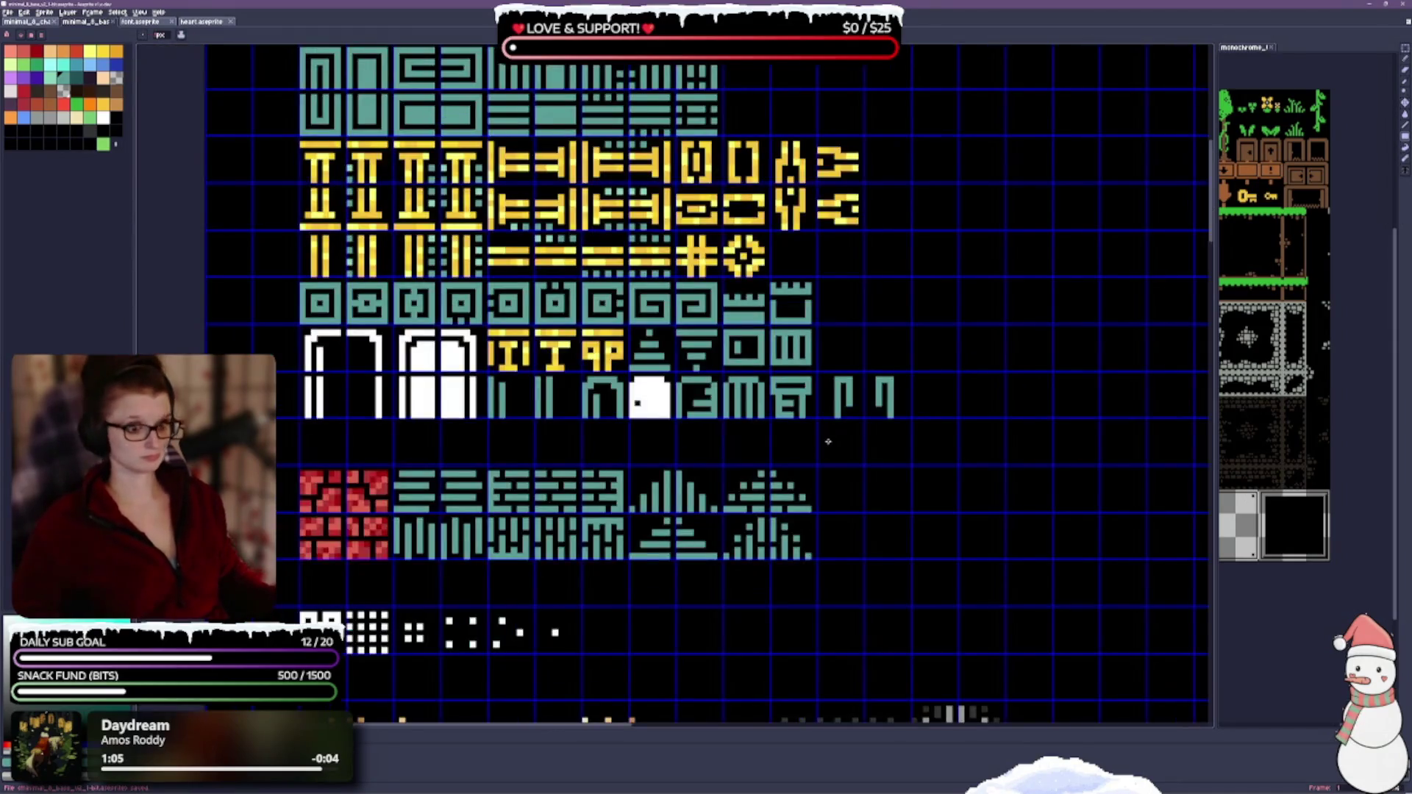
scroll(489, 458, up, 1)
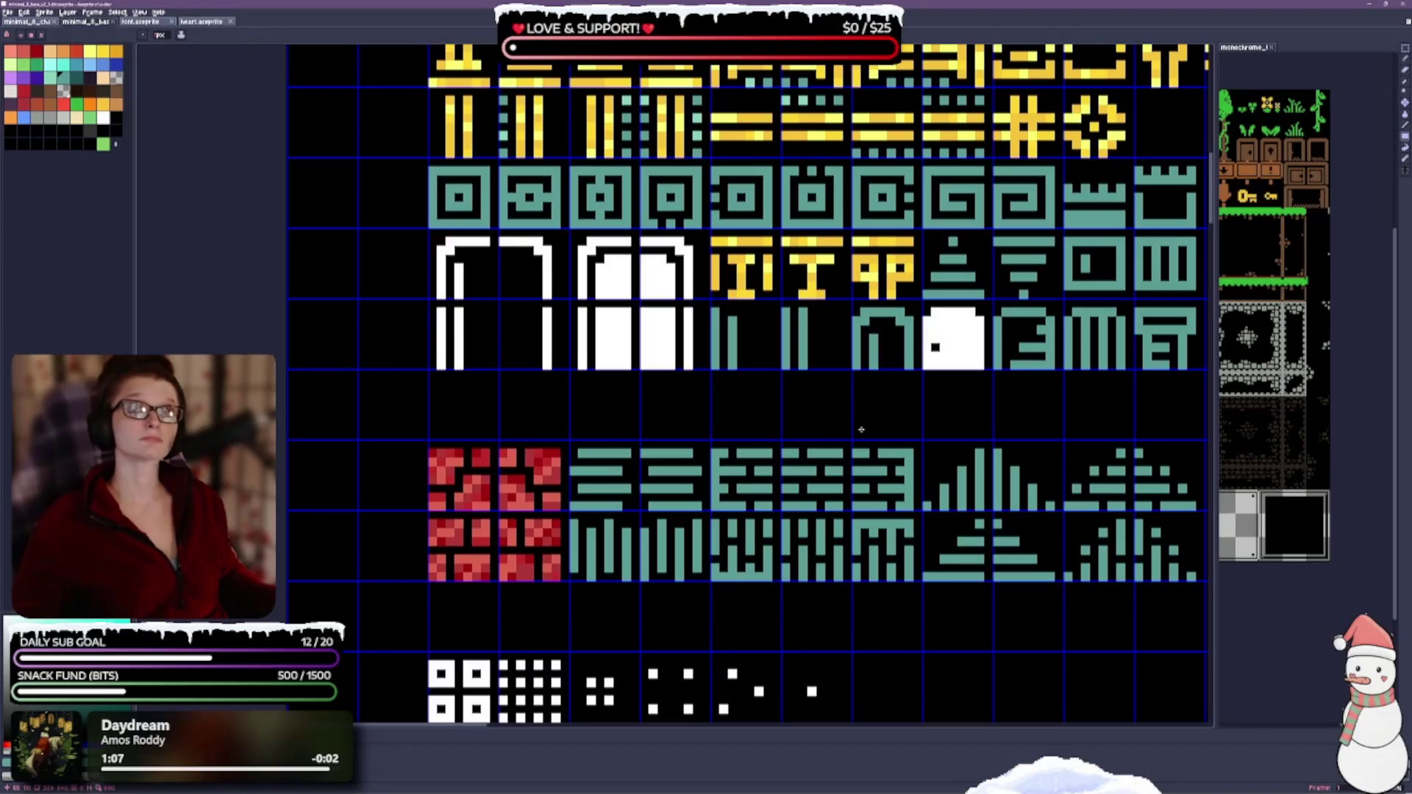
scroll(556, 409, up, 1)
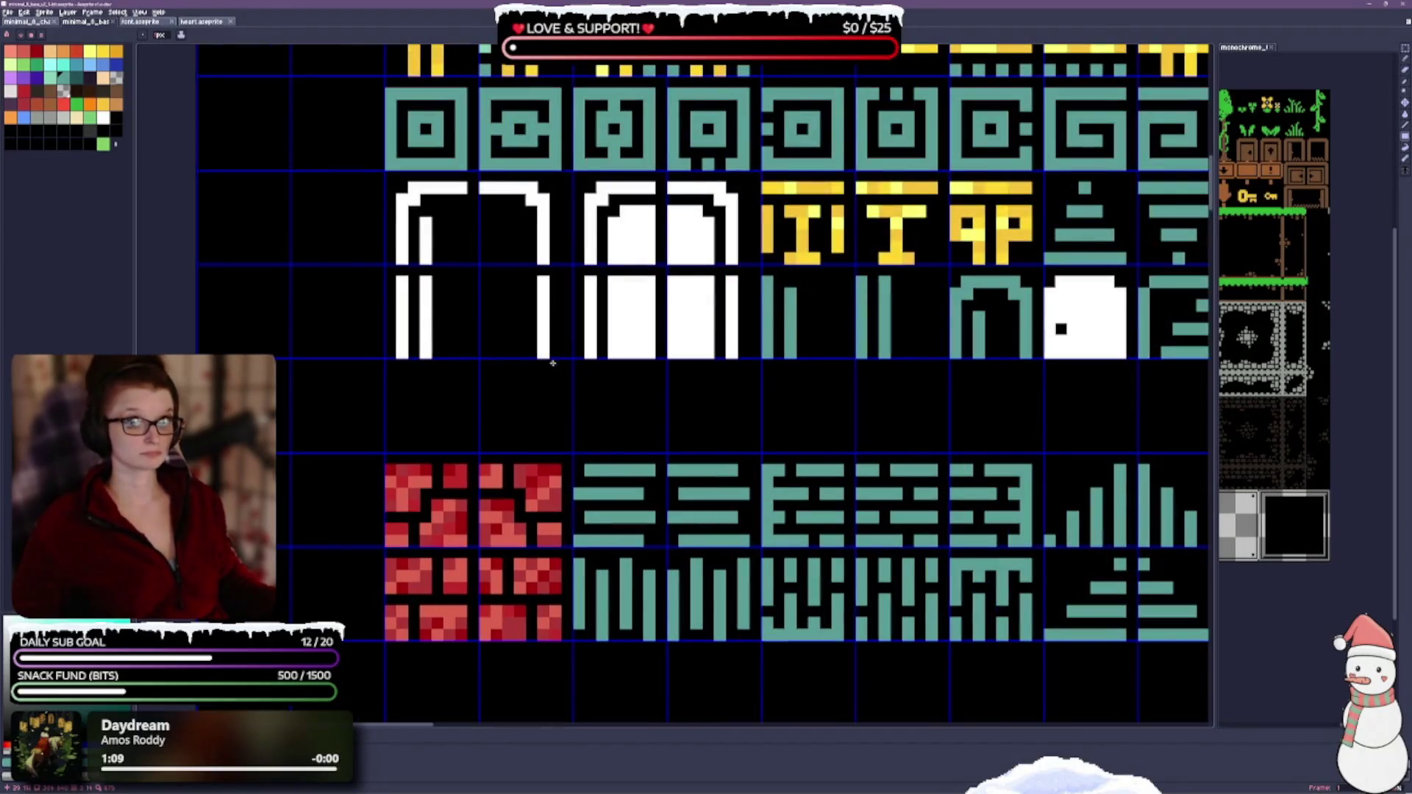
scroll(552, 363, up, 1)
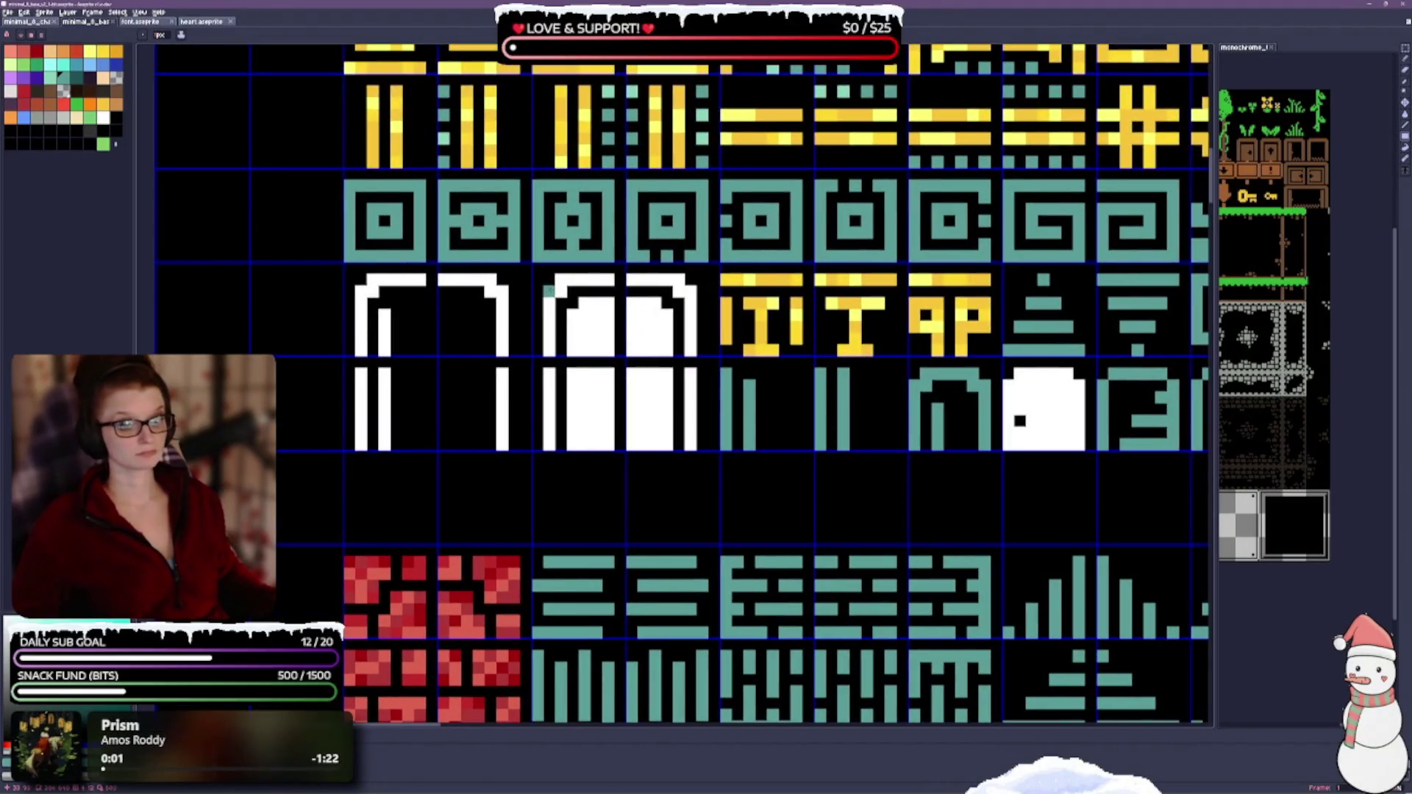
Step: Fill the white door tile teal and repaint the white arch tile teal
click(551, 320)
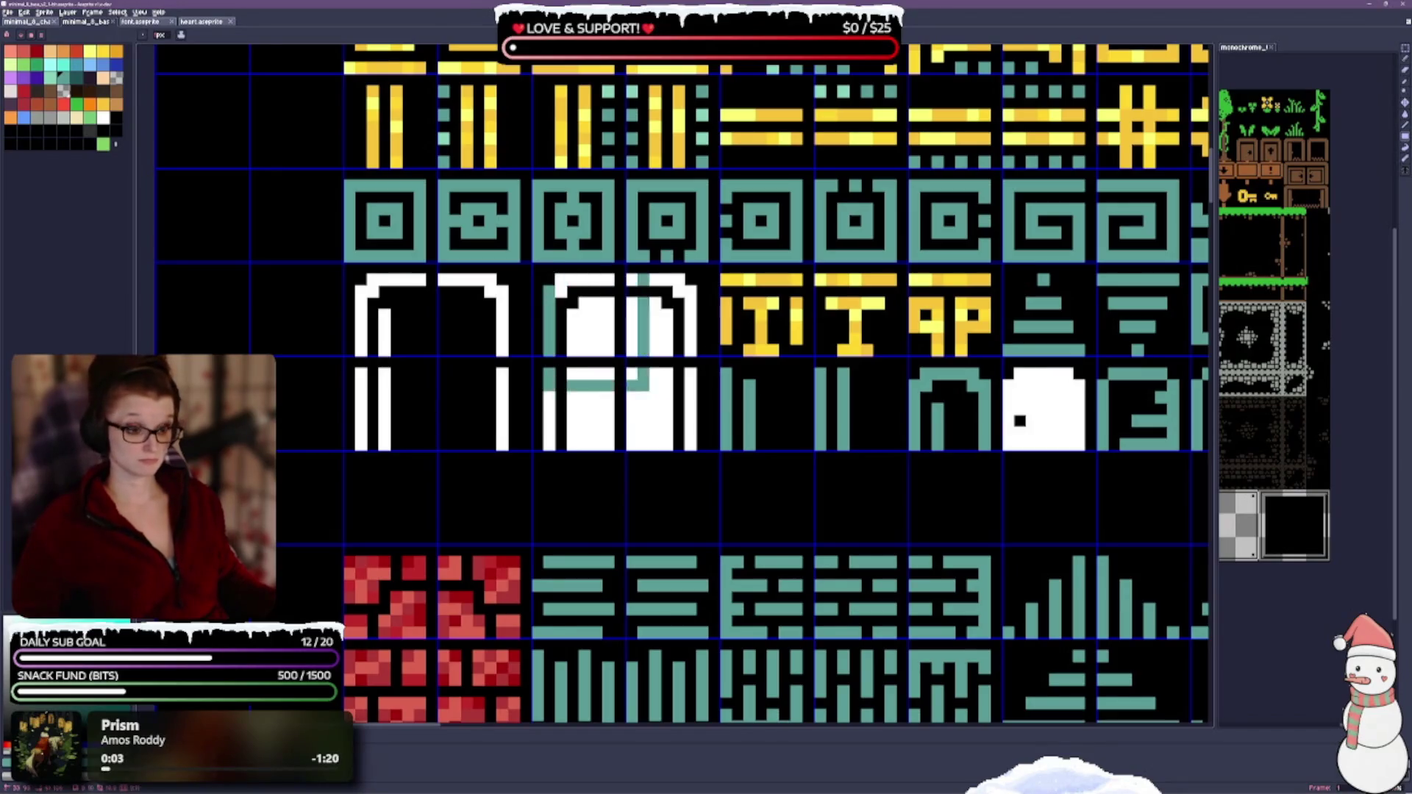
click(643, 391)
click(691, 409)
click(590, 403)
scroll(748, 428, down, 2)
scroll(765, 431, down, 1)
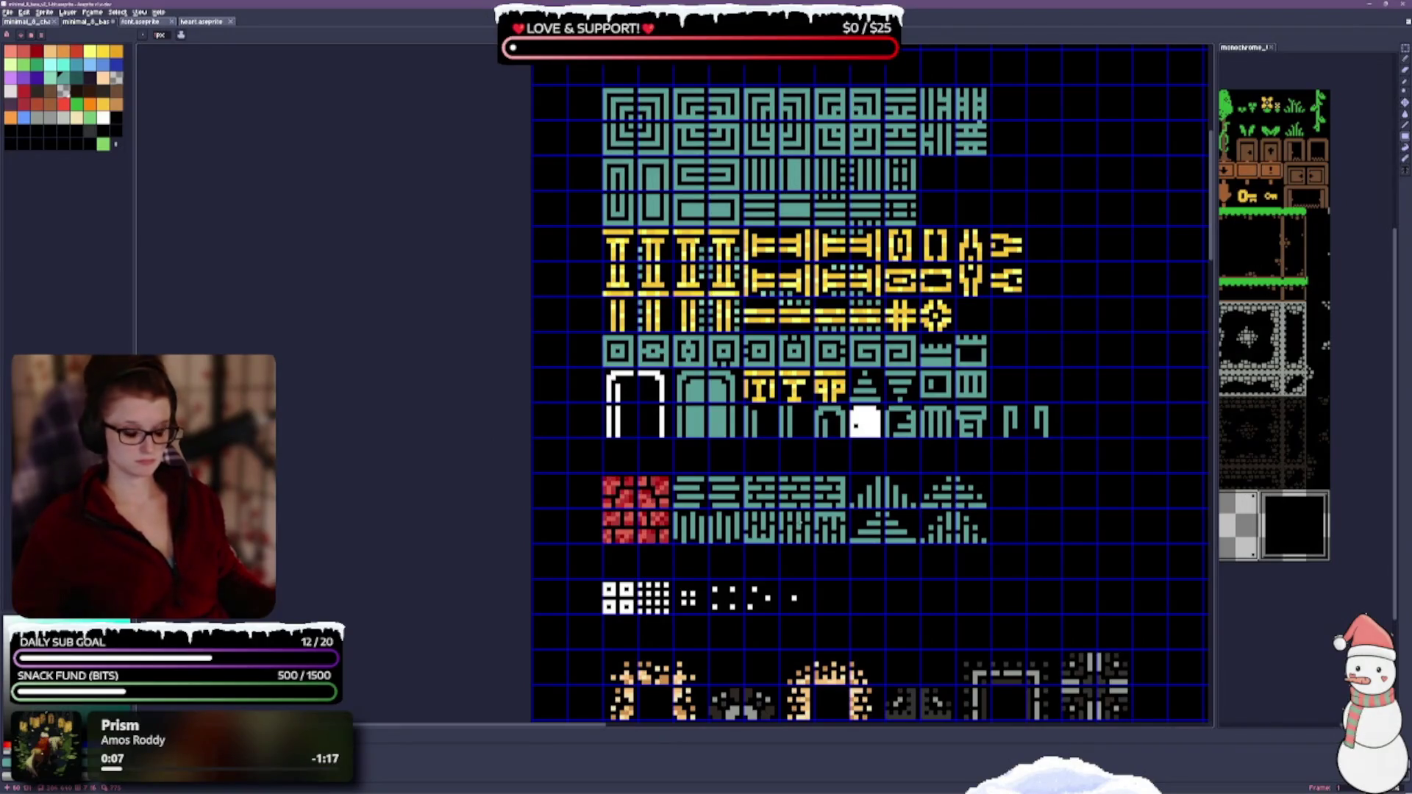
scroll(833, 396, up, 1)
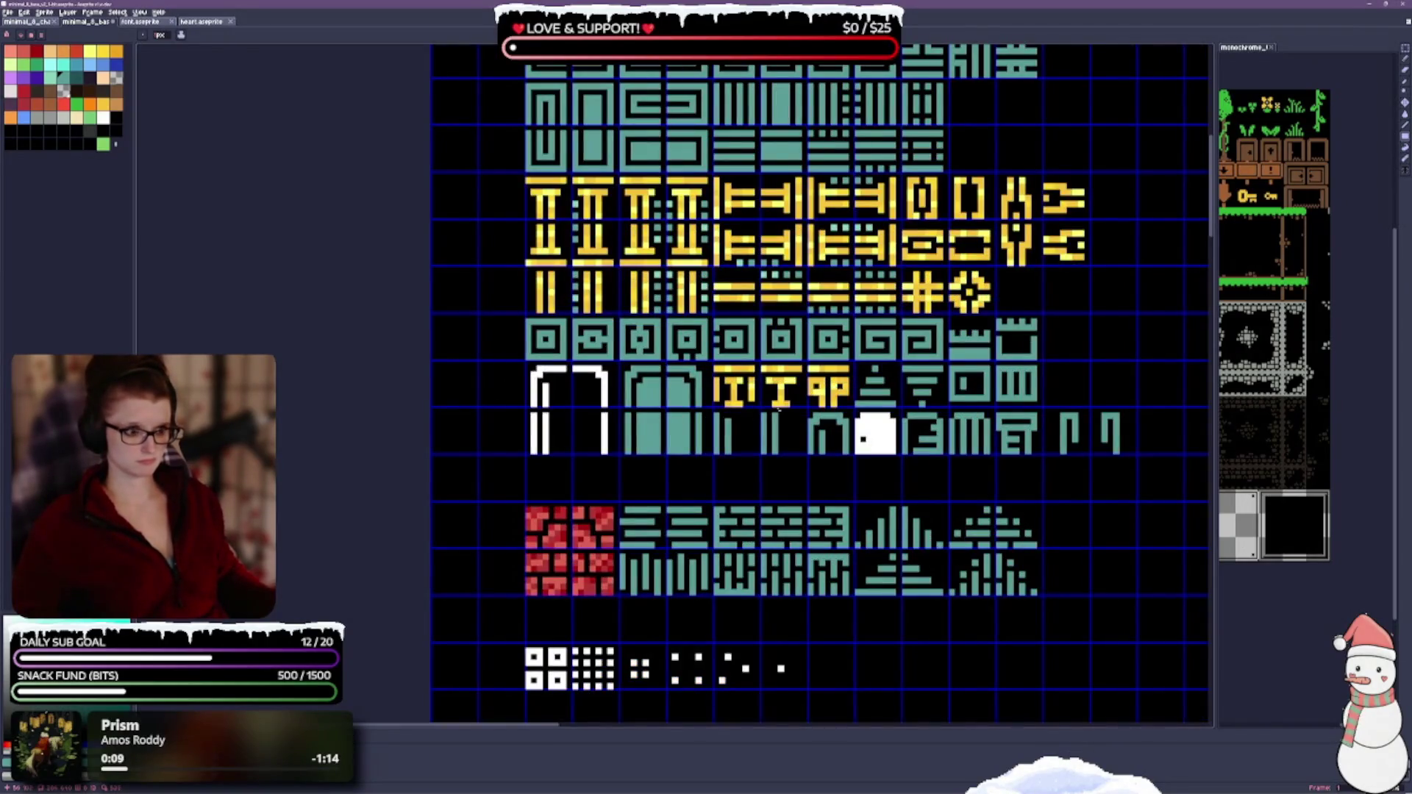
mouse_move(534, 375)
mouse_down()
mouse_move(534, 453)
mouse_move(604, 375)
mouse_up()
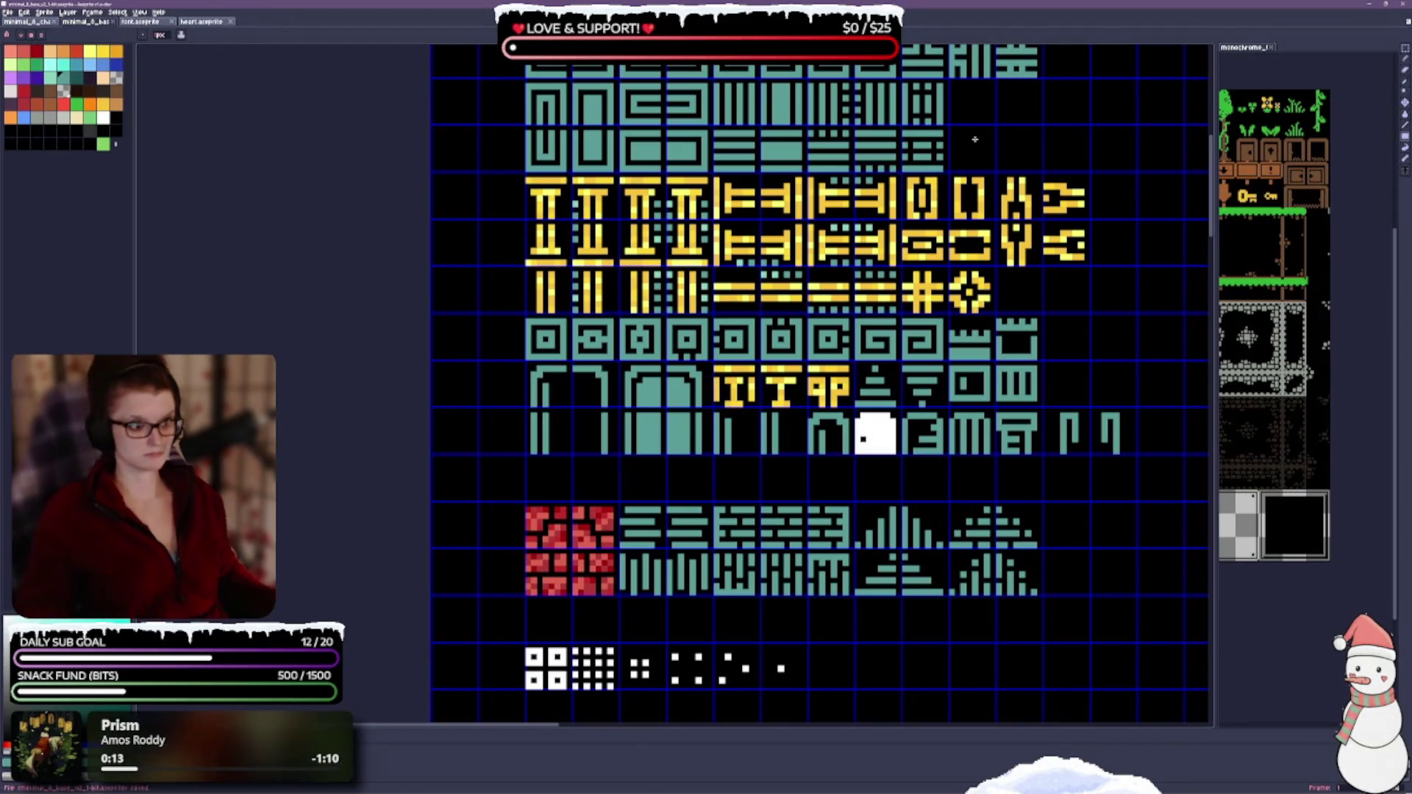
scroll(823, 386, up, 3)
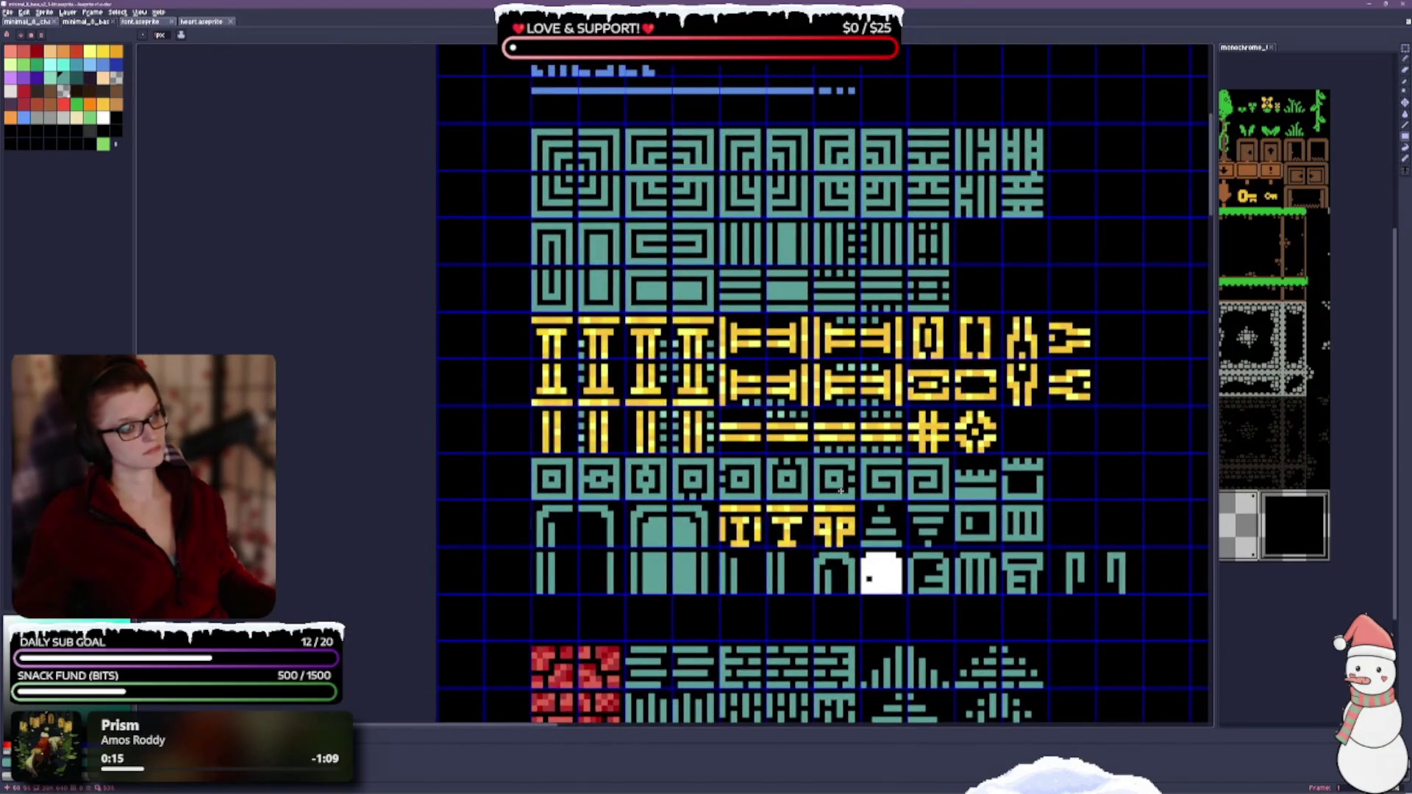
scroll(824, 398, down, 5)
scroll(817, 370, up, 1)
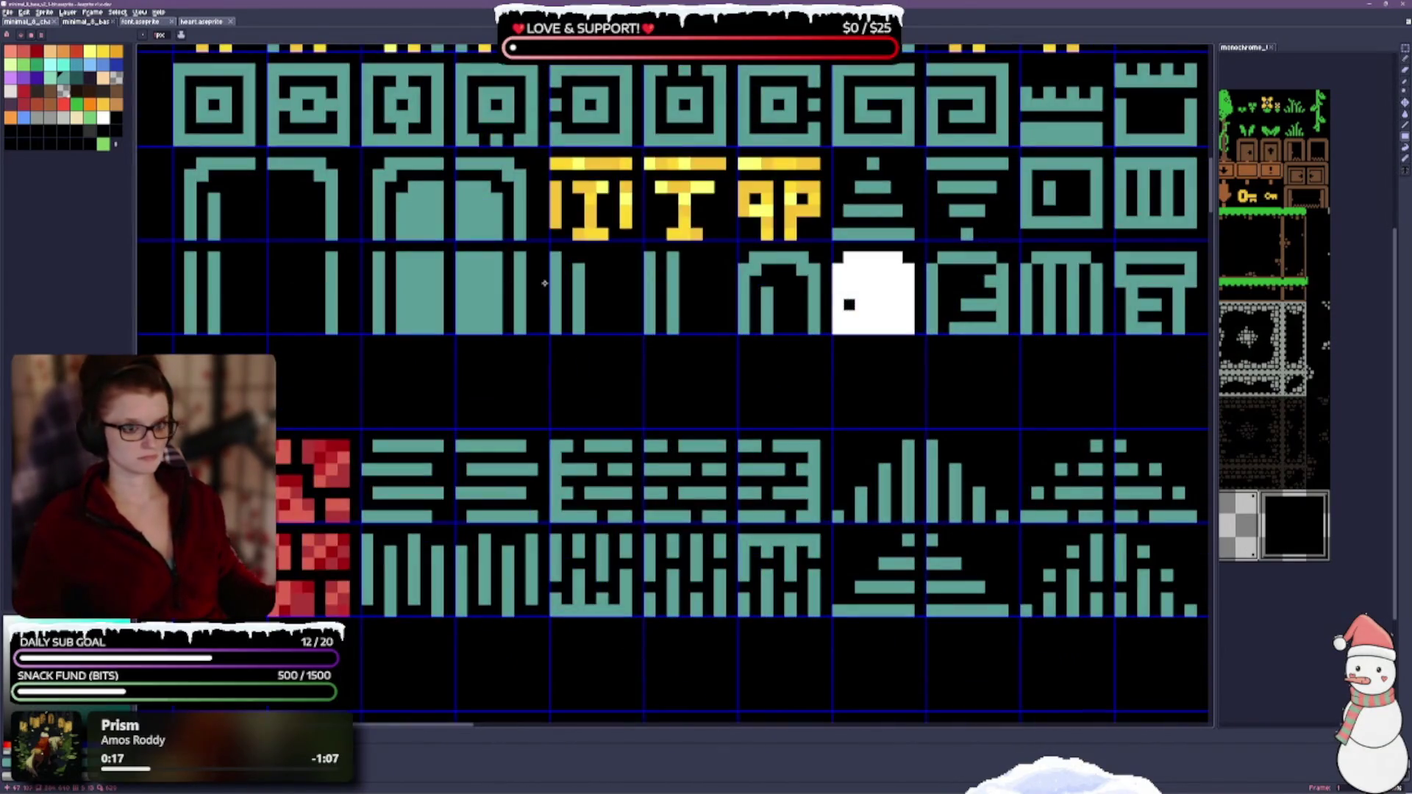
scroll(817, 370, down, 1)
scroll(728, 386, up, 2)
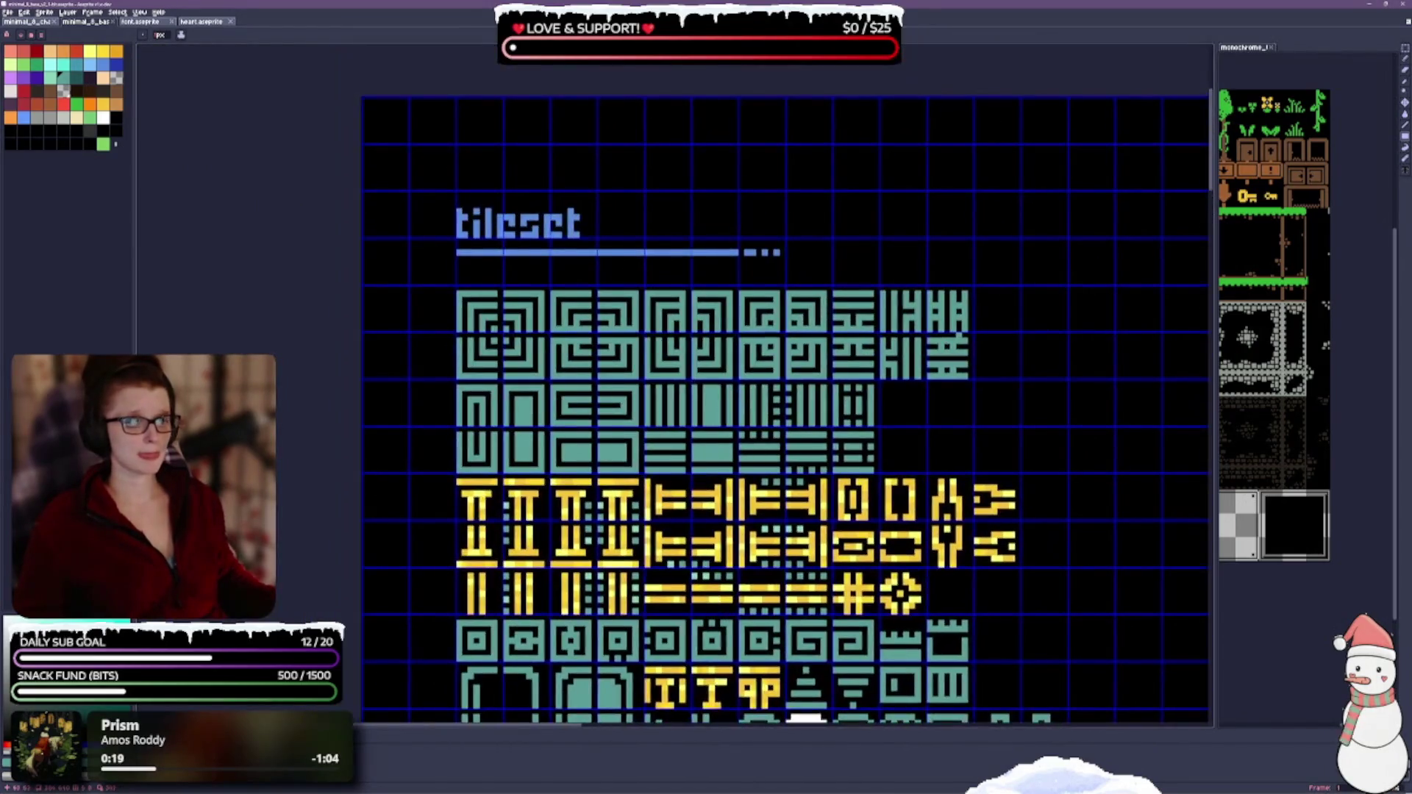
scroll(728, 386, up, 2)
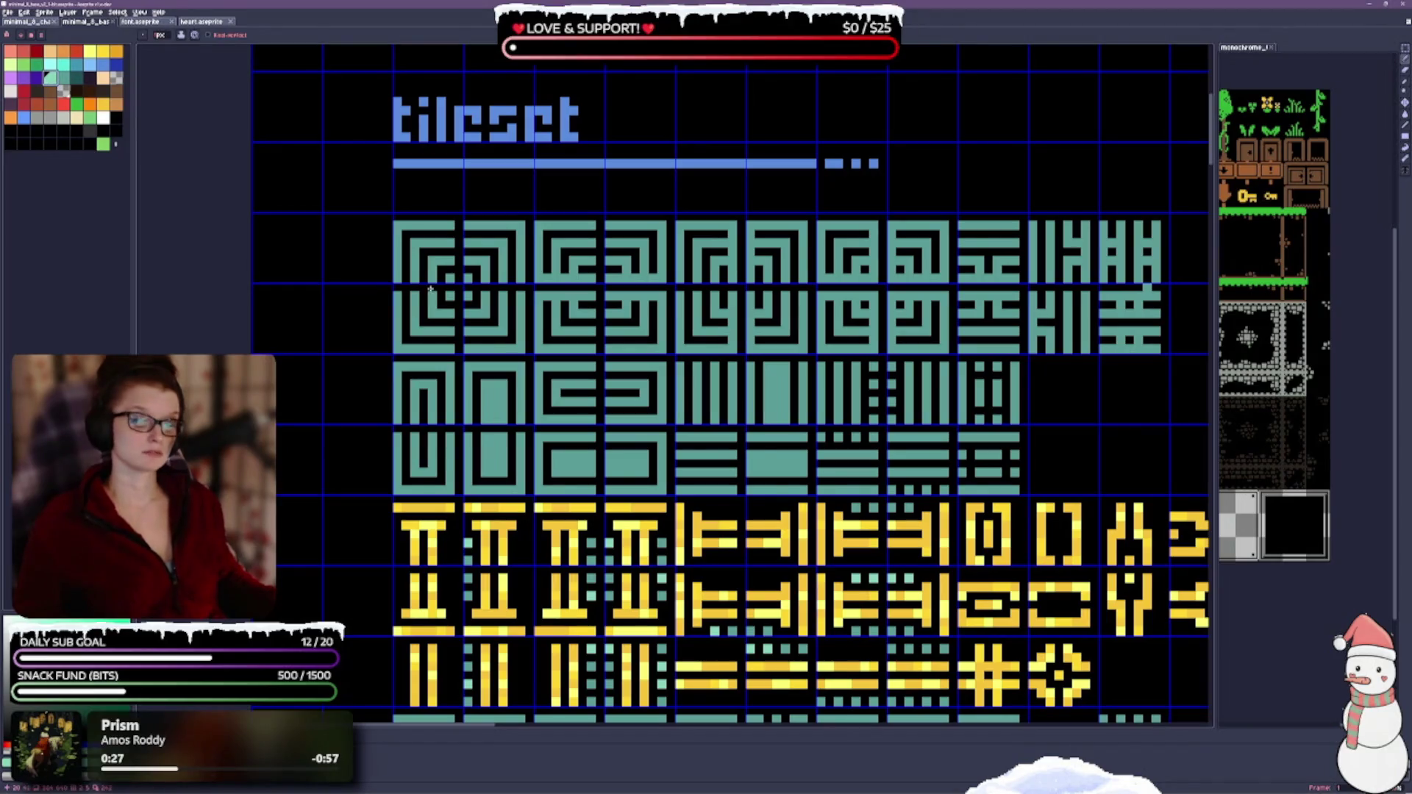
scroll(540, 420, down, 1)
scroll(772, 409, down, 3)
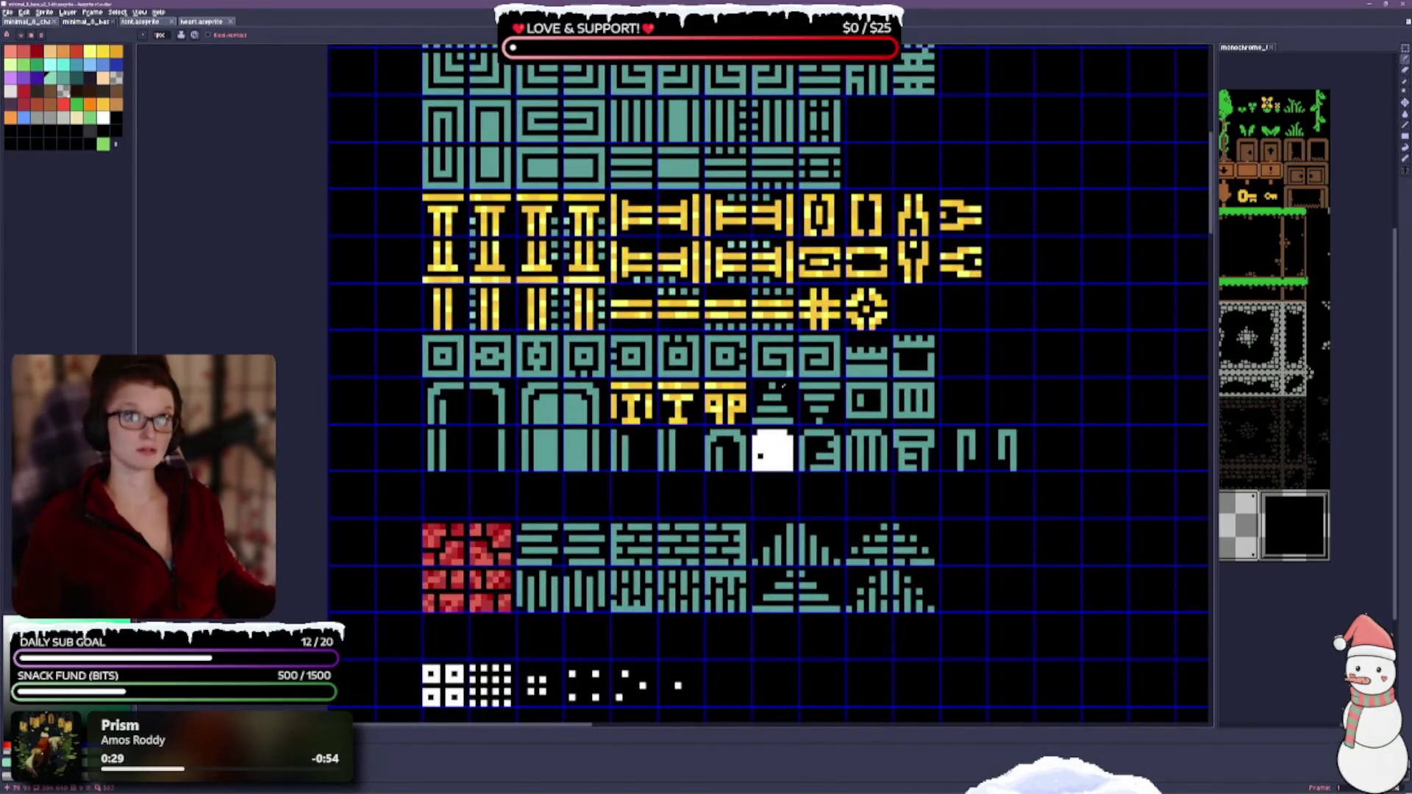
scroll(705, 380, down, 1)
scroll(782, 416, down, 2)
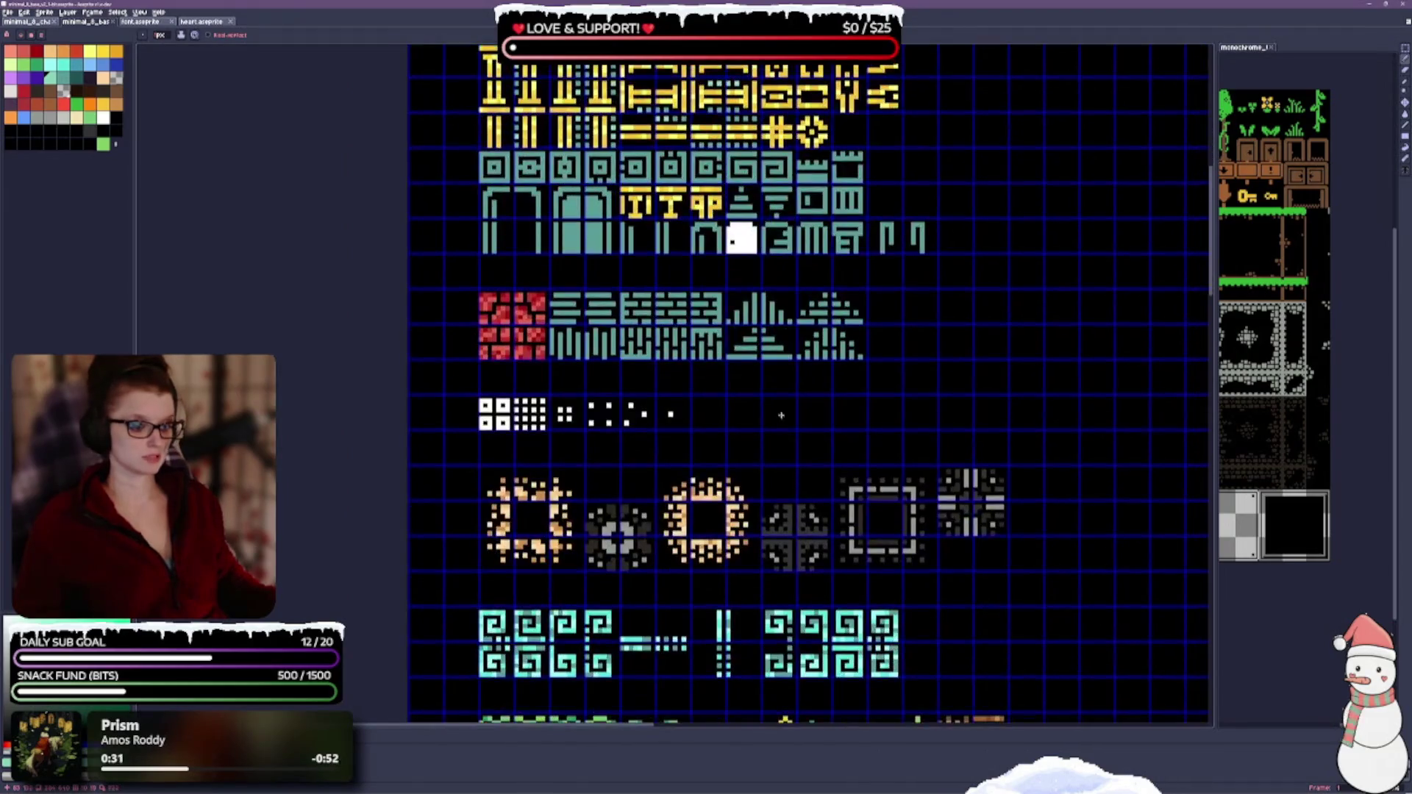
scroll(725, 464, down, 2)
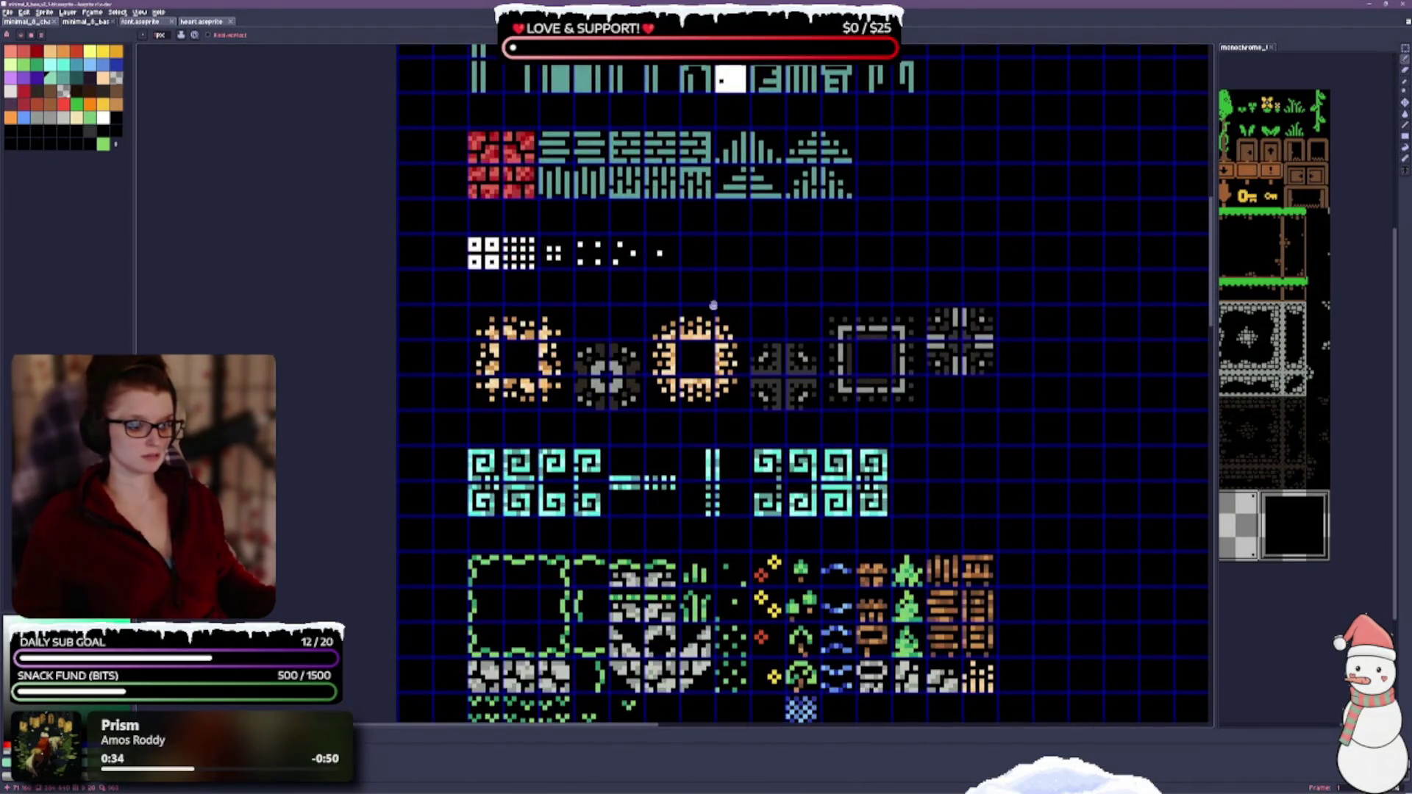
scroll(728, 353, down, 1)
scroll(775, 487, down, 1)
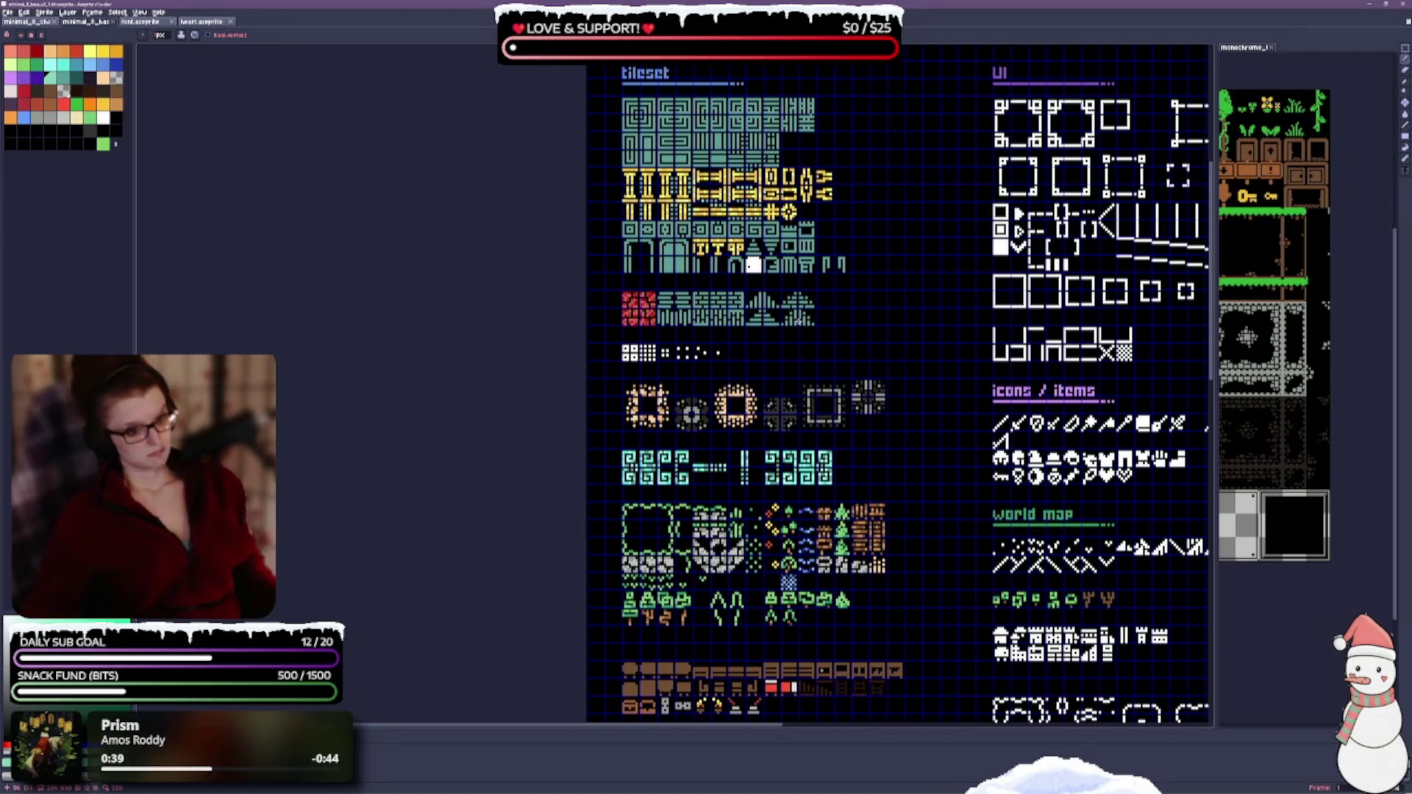
scroll(791, 319, up, 1)
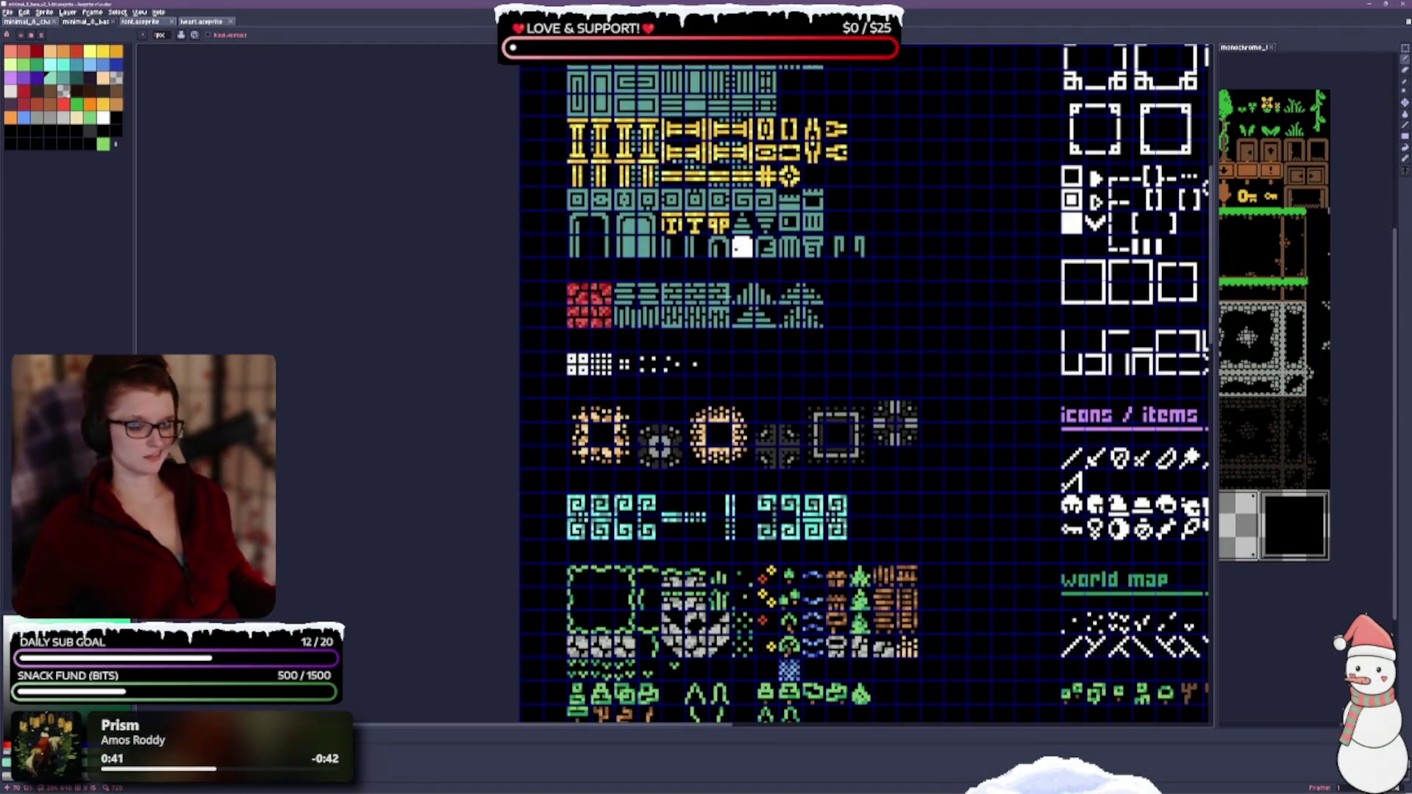
scroll(706, 281, up, 1)
scroll(662, 274, up, 1)
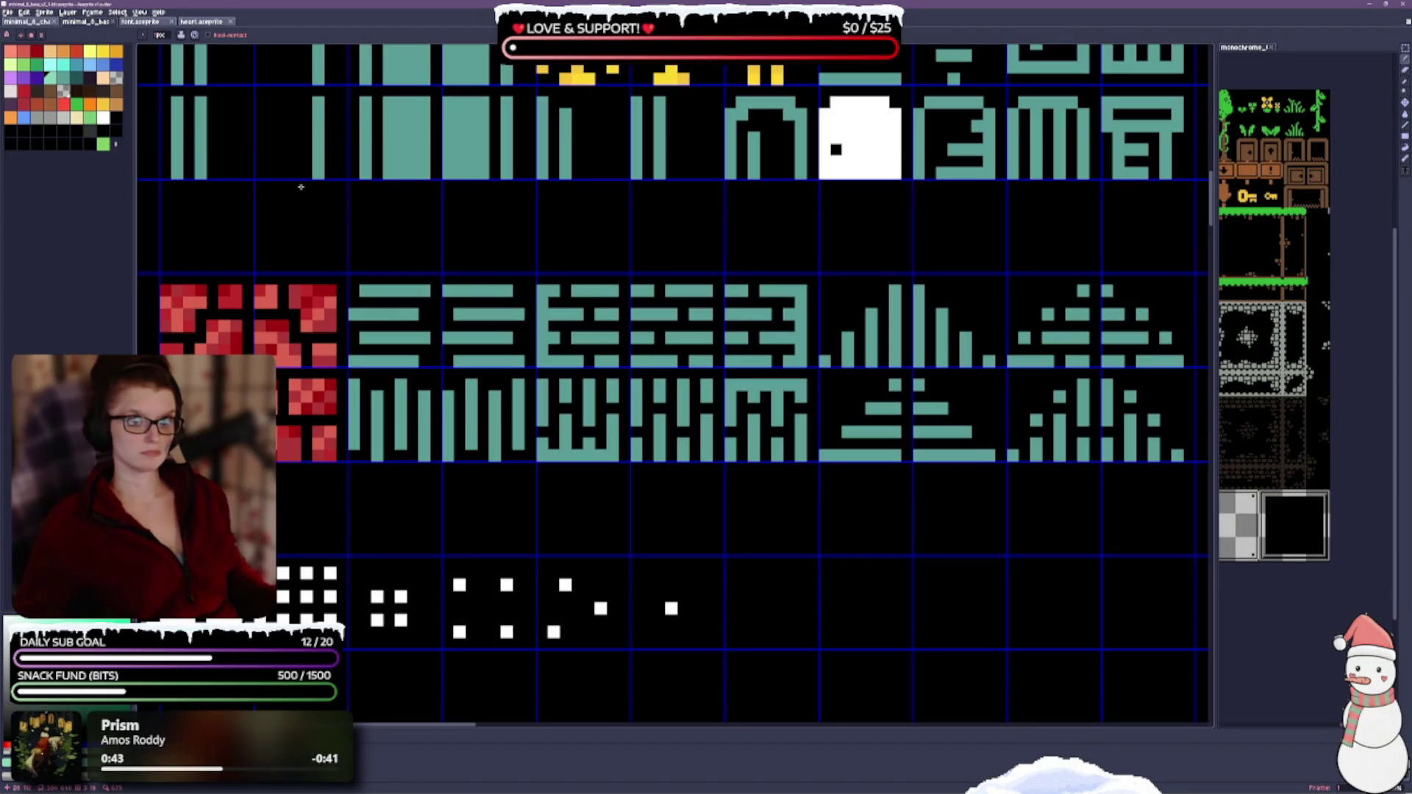
Step: Switch to the Paint Bucket and check the grid setting under the View menu
key(g)
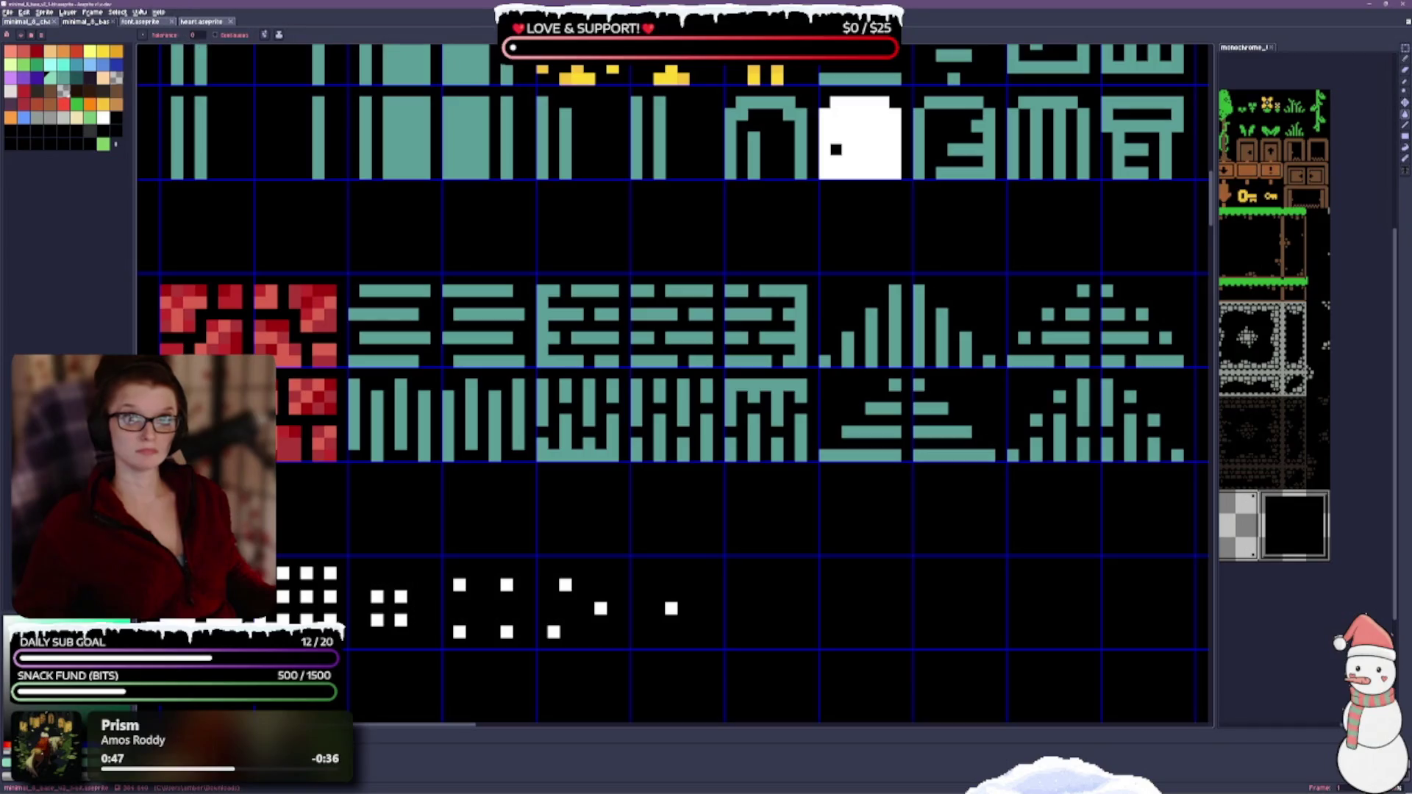
click(141, 11)
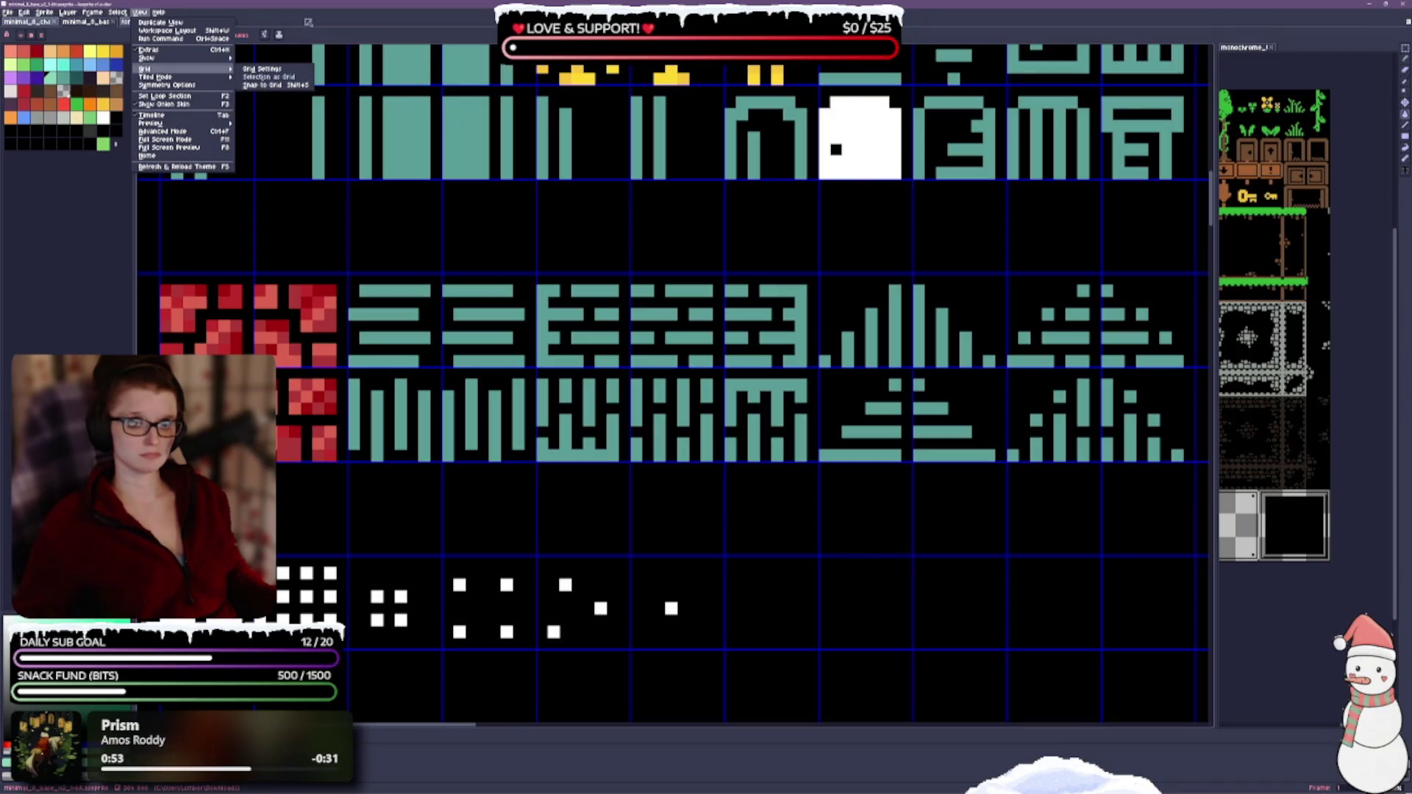
click(268, 77)
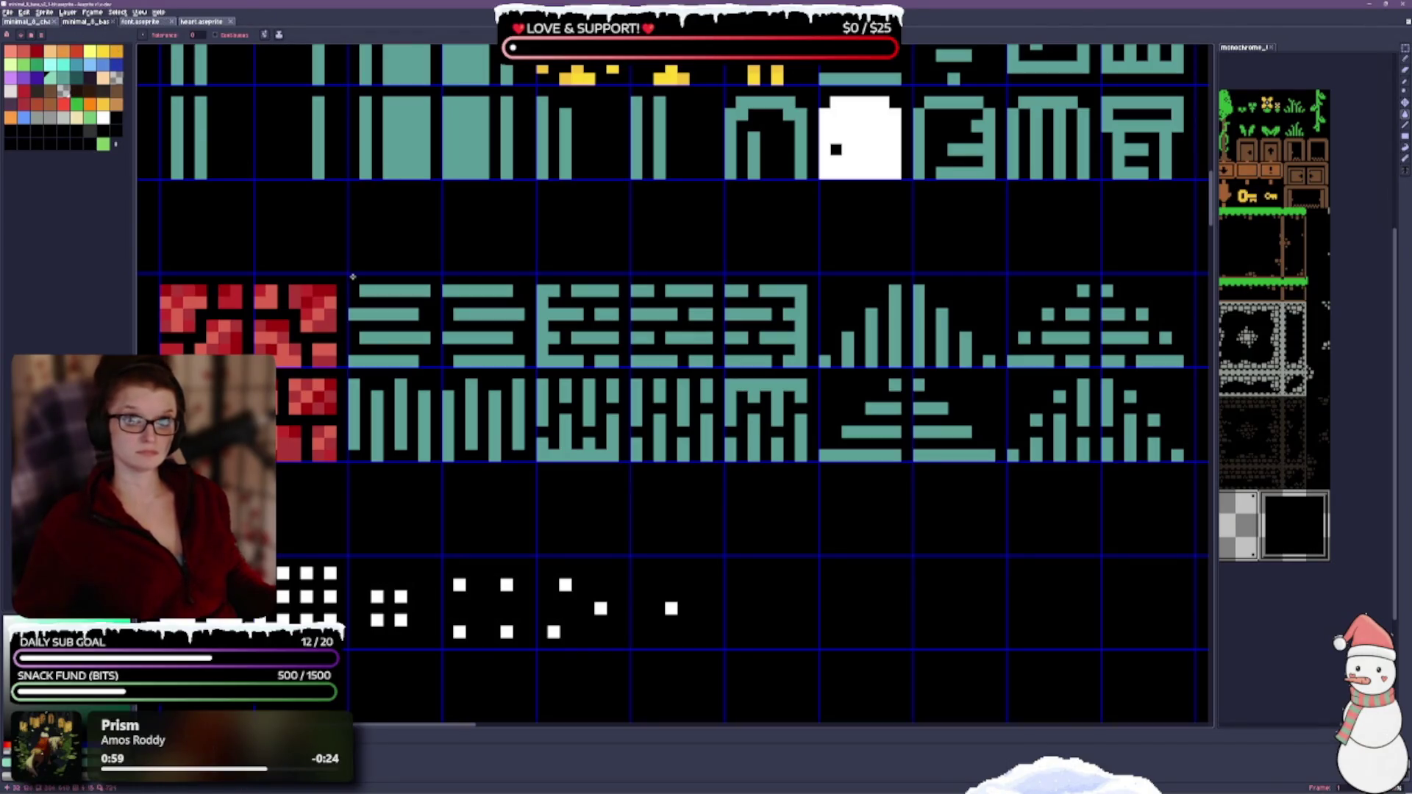
Step: Enable Stop at Grid in the Paint Bucket options so fills stay within tiles
drag(600, 257, 697, 210)
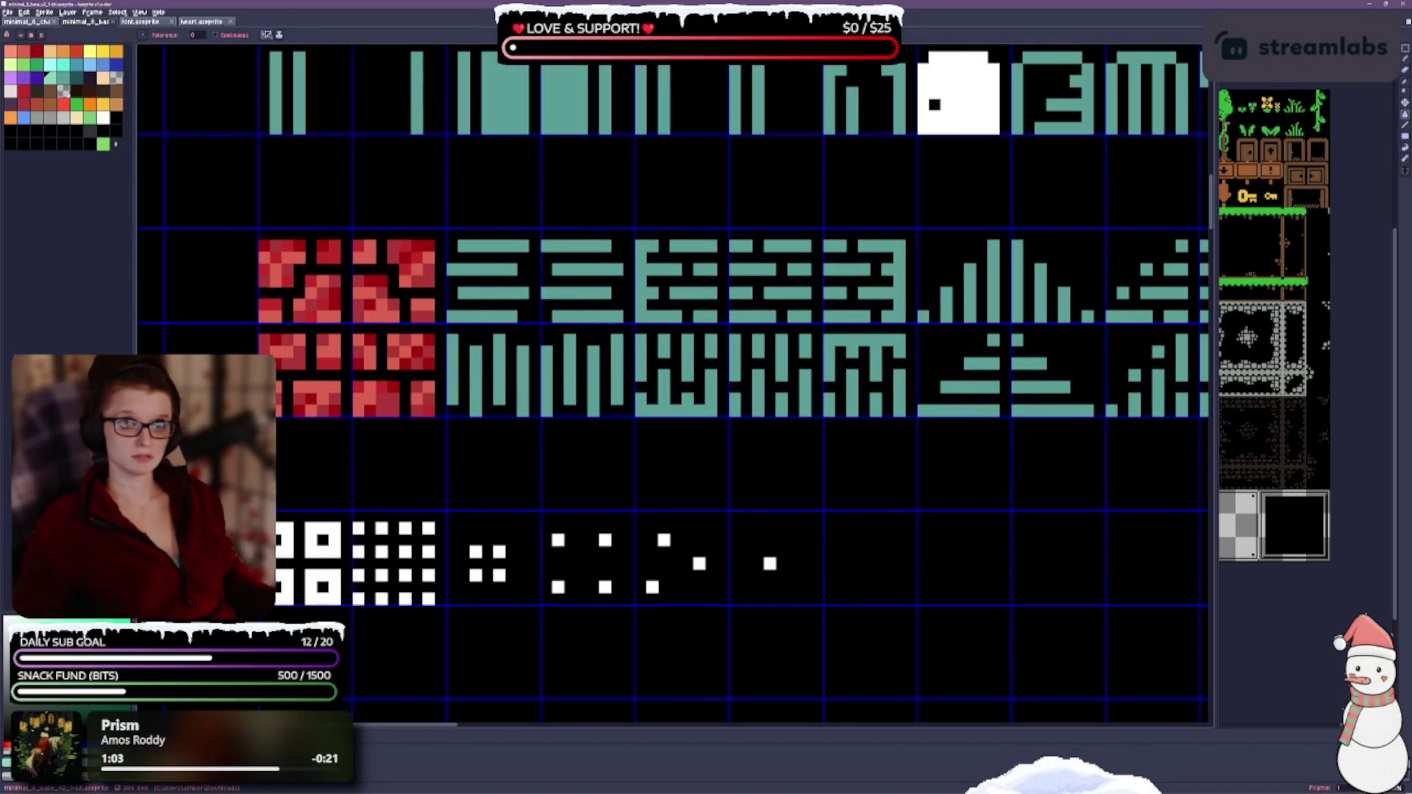
click(266, 35)
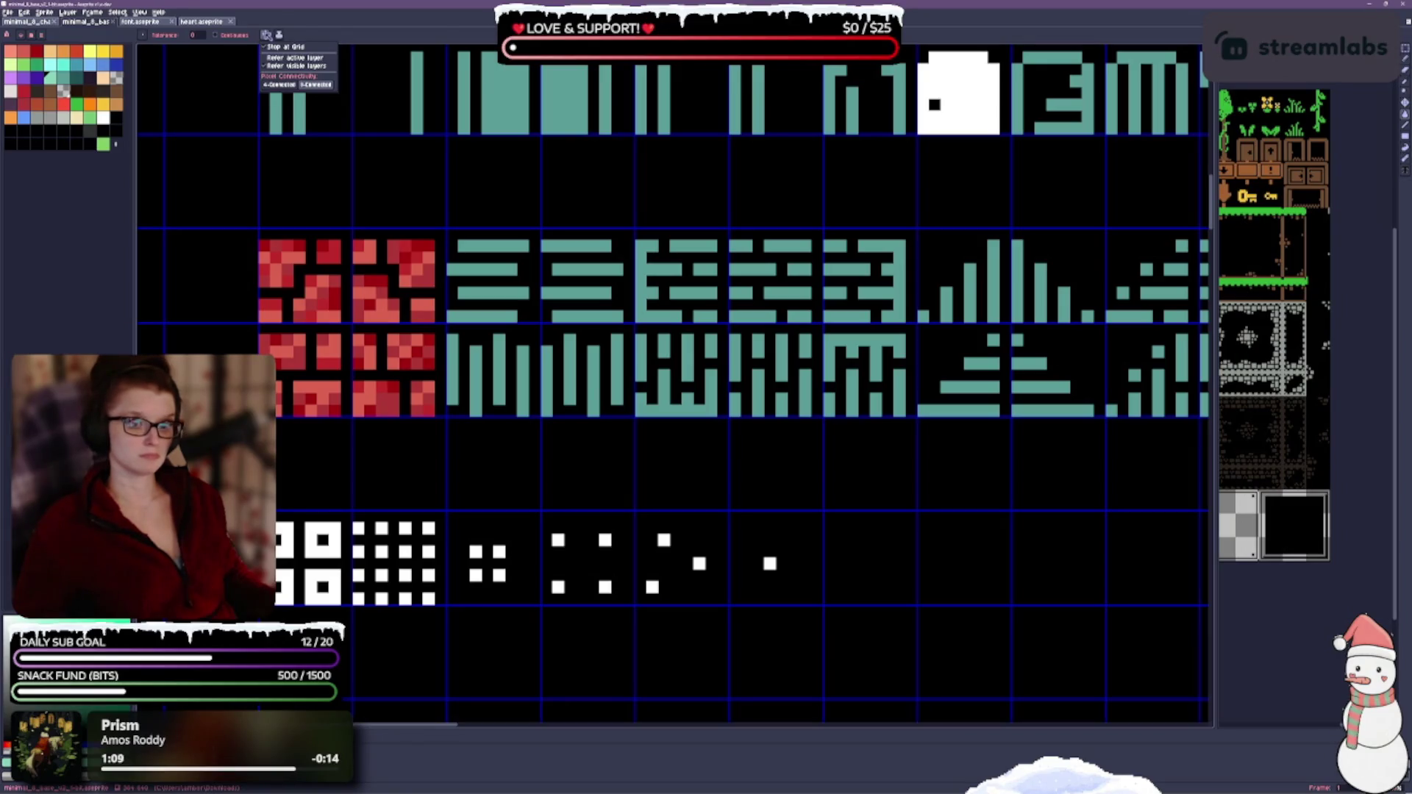
click(269, 50)
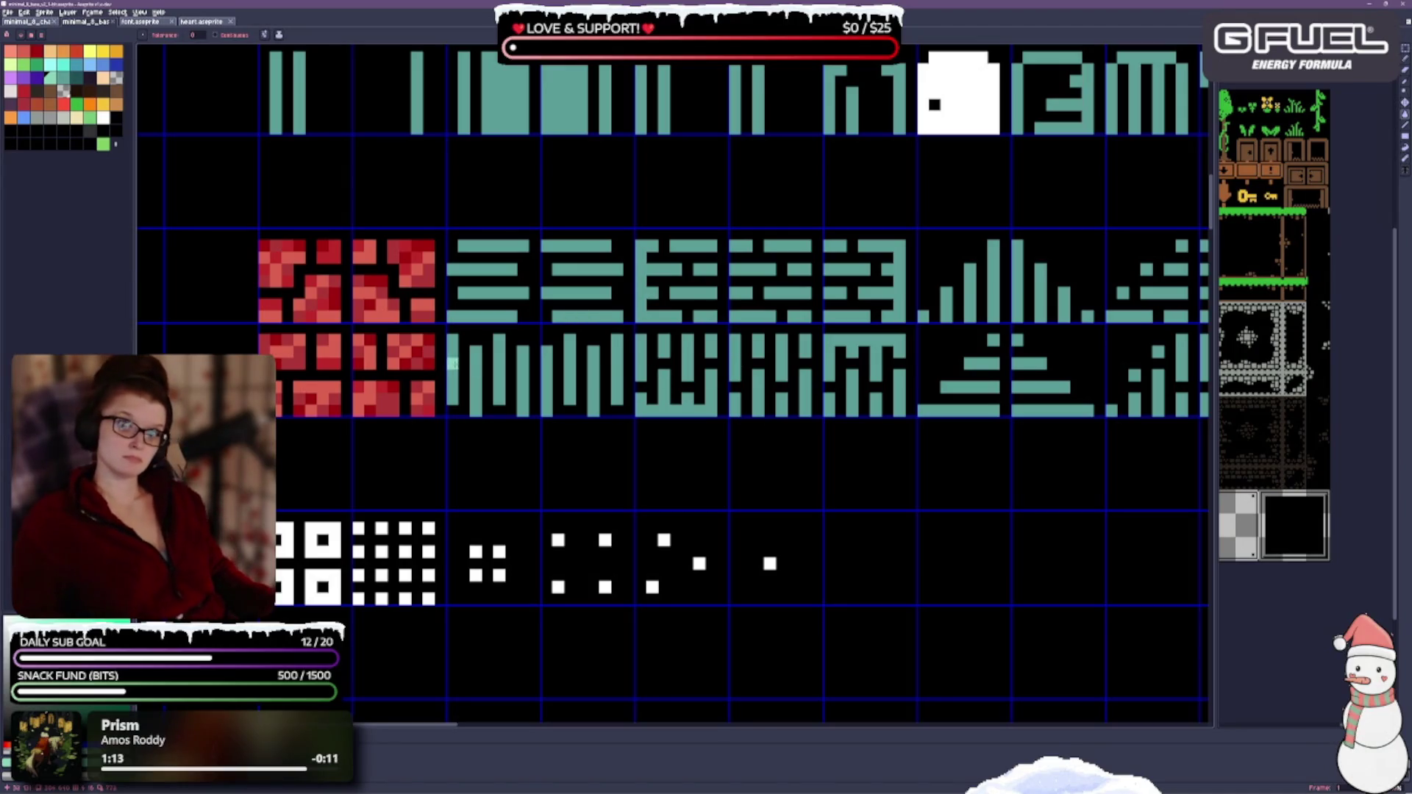
scroll(672, 305, down, 1)
scroll(669, 306, down, 3)
scroll(695, 353, up, 1)
scroll(706, 380, up, 1)
scroll(710, 381, down, 1)
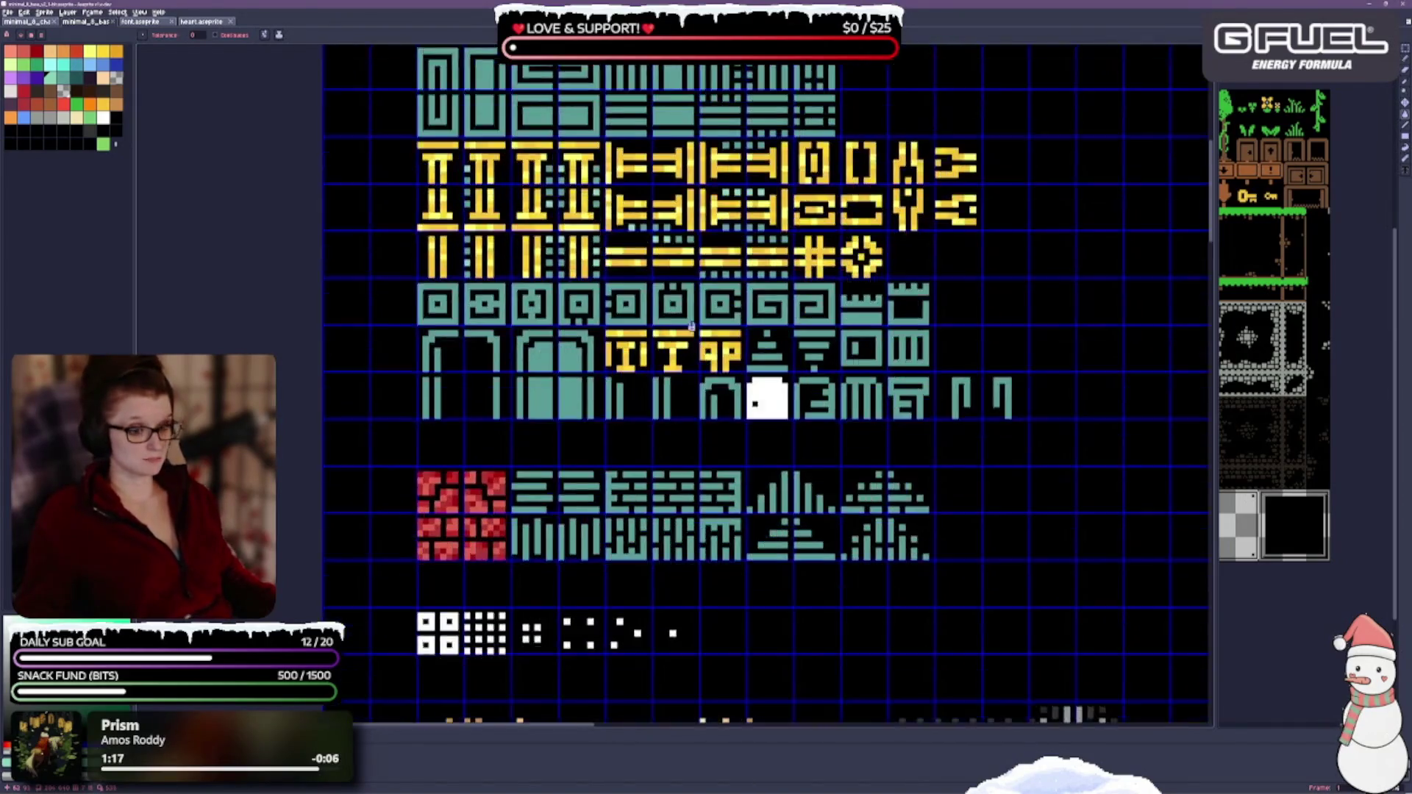
scroll(684, 342, down, 3)
scroll(647, 287, down, 3)
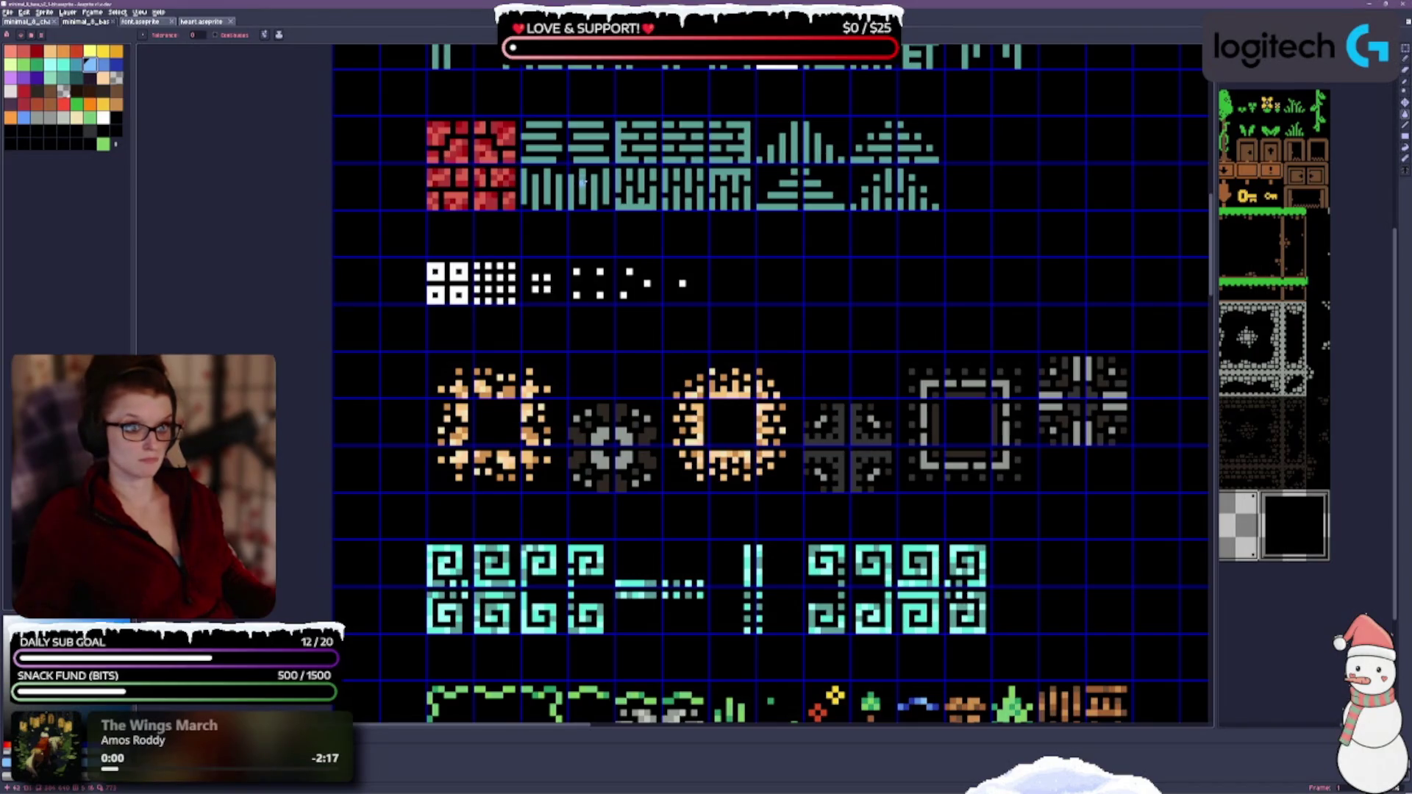
Step: Undo and redo the recolour, then toggle the bucket's Stop at Grid option again
key(ctrl+z)
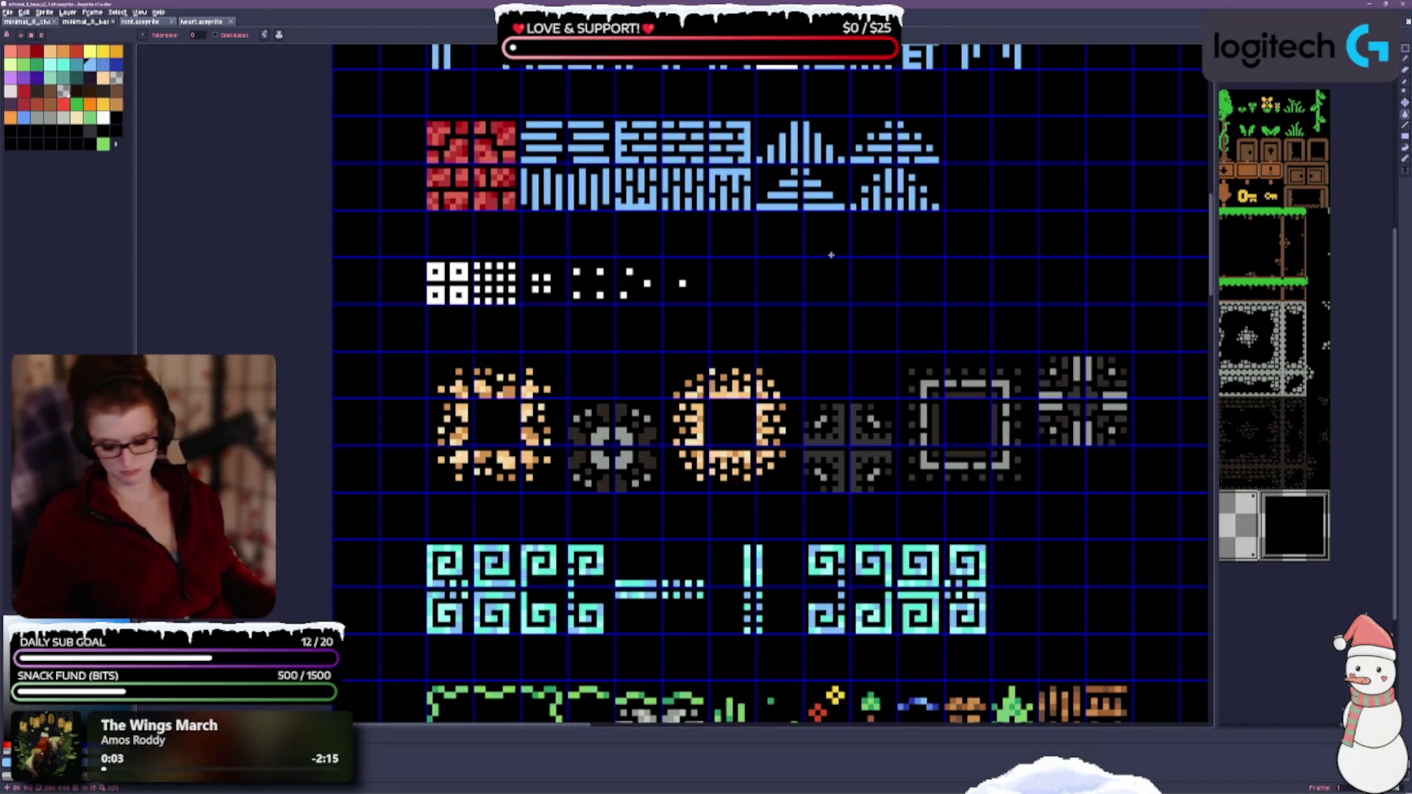
key(ctrl+y)
drag(782, 262, 761, 483)
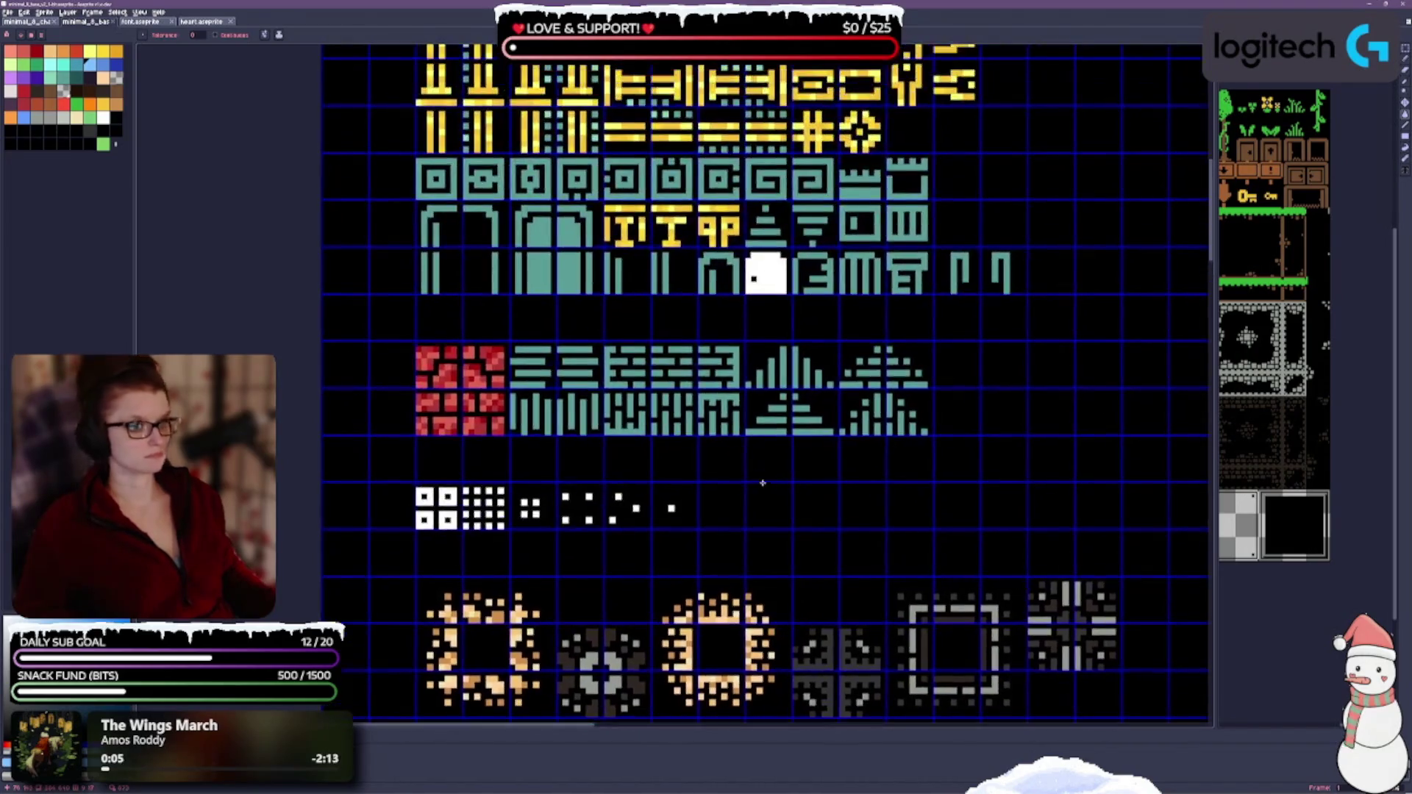
scroll(690, 305, up, 1)
drag(690, 353, 769, 451)
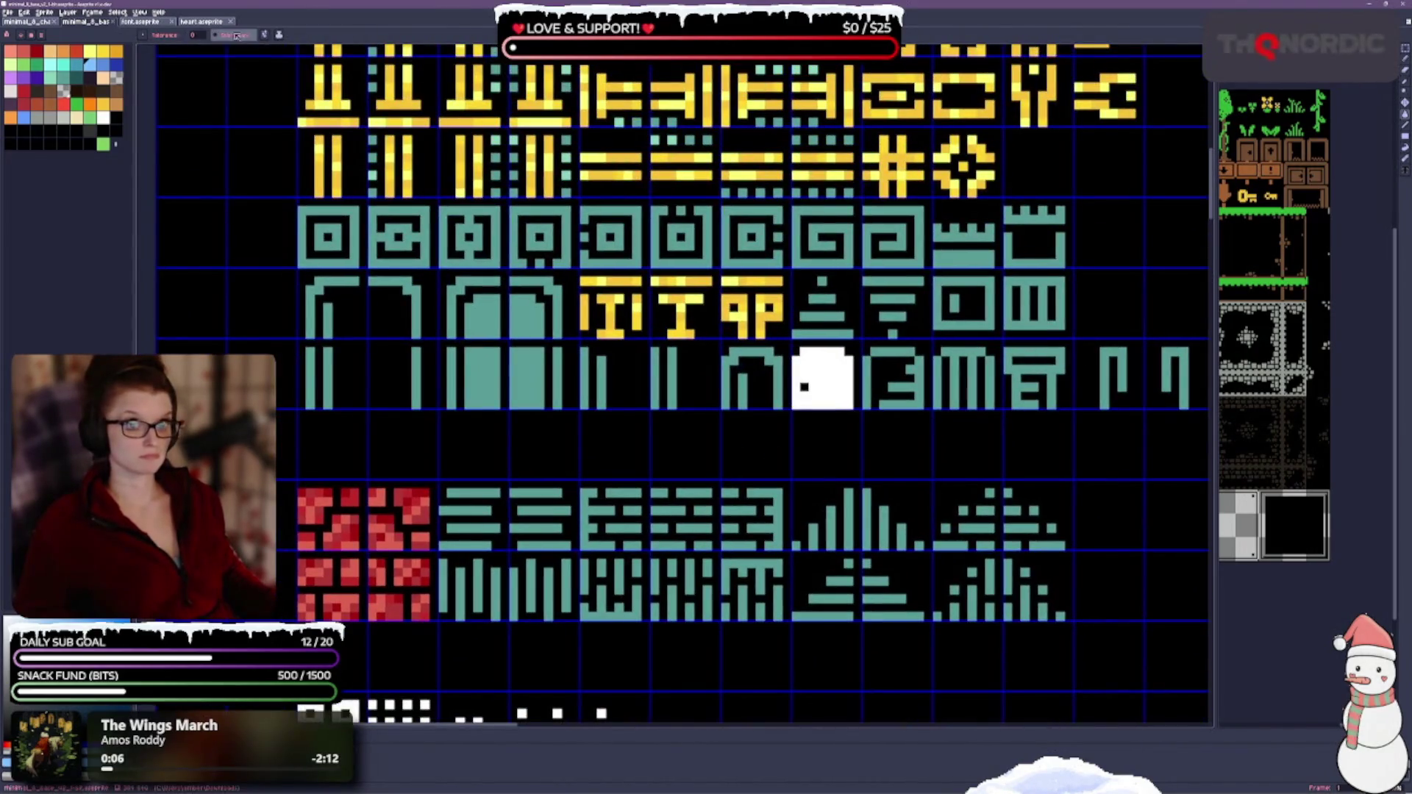
click(264, 35)
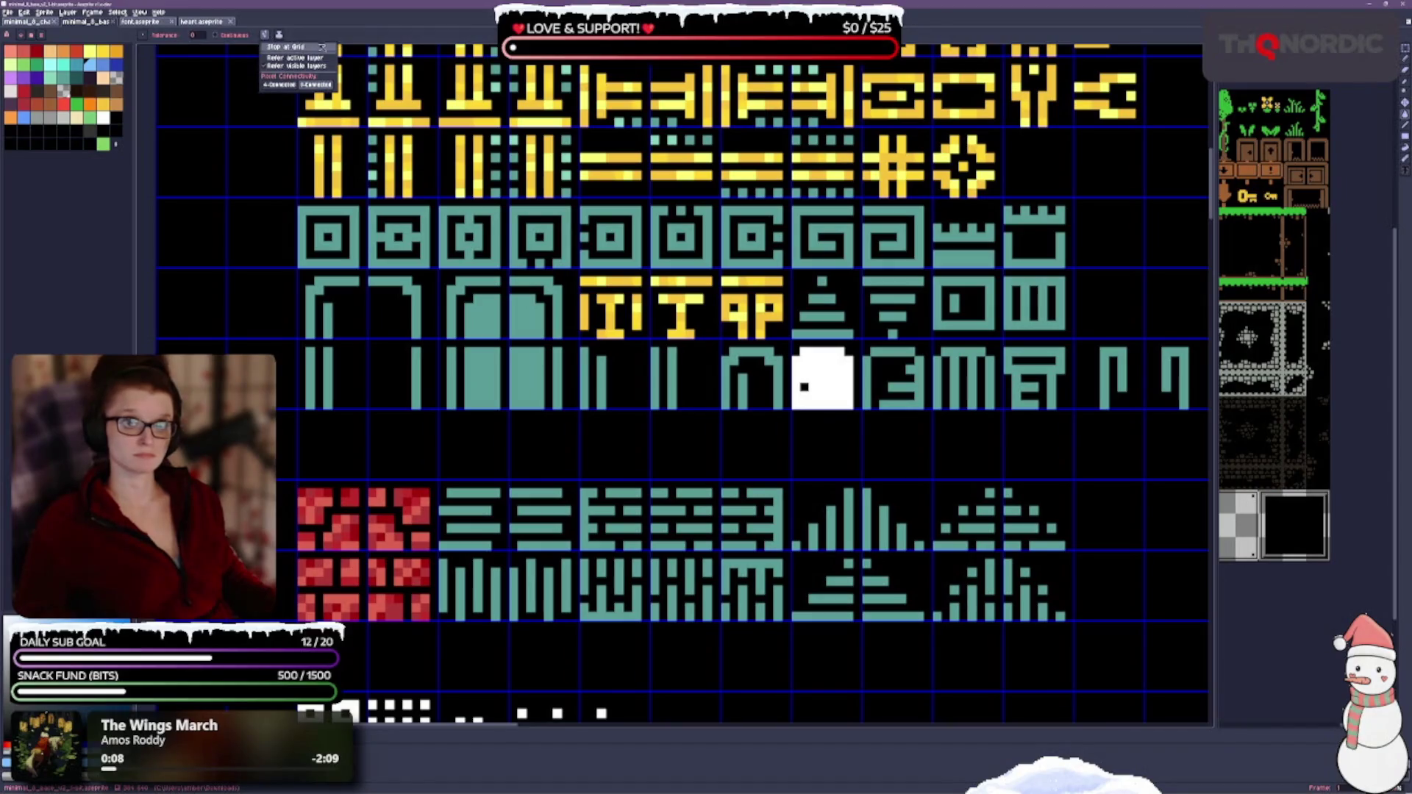
click(298, 49)
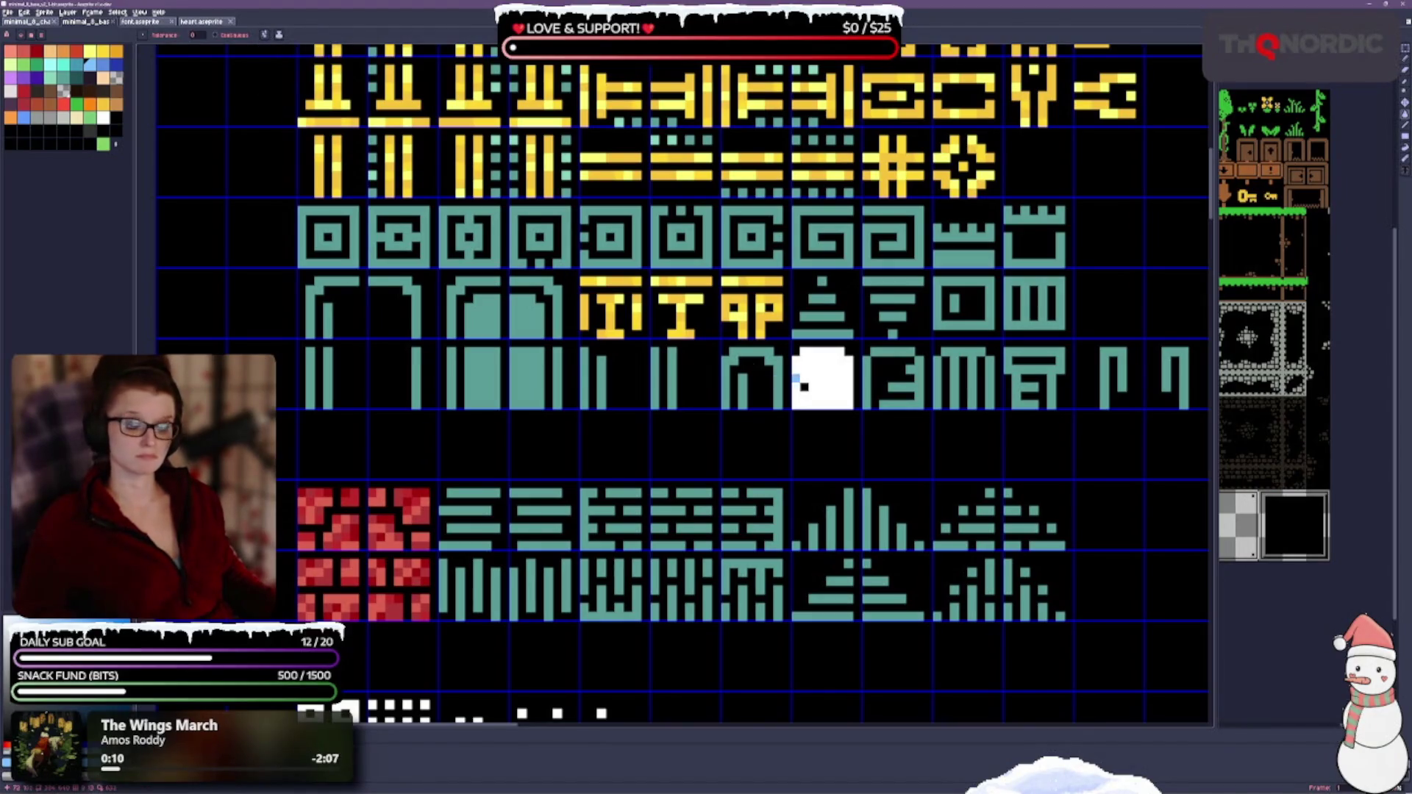
scroll(795, 378, down, 2)
Step: Bucket-fill each teal glyph tile in both rows and the four triangle tiles light blue
click(622, 467)
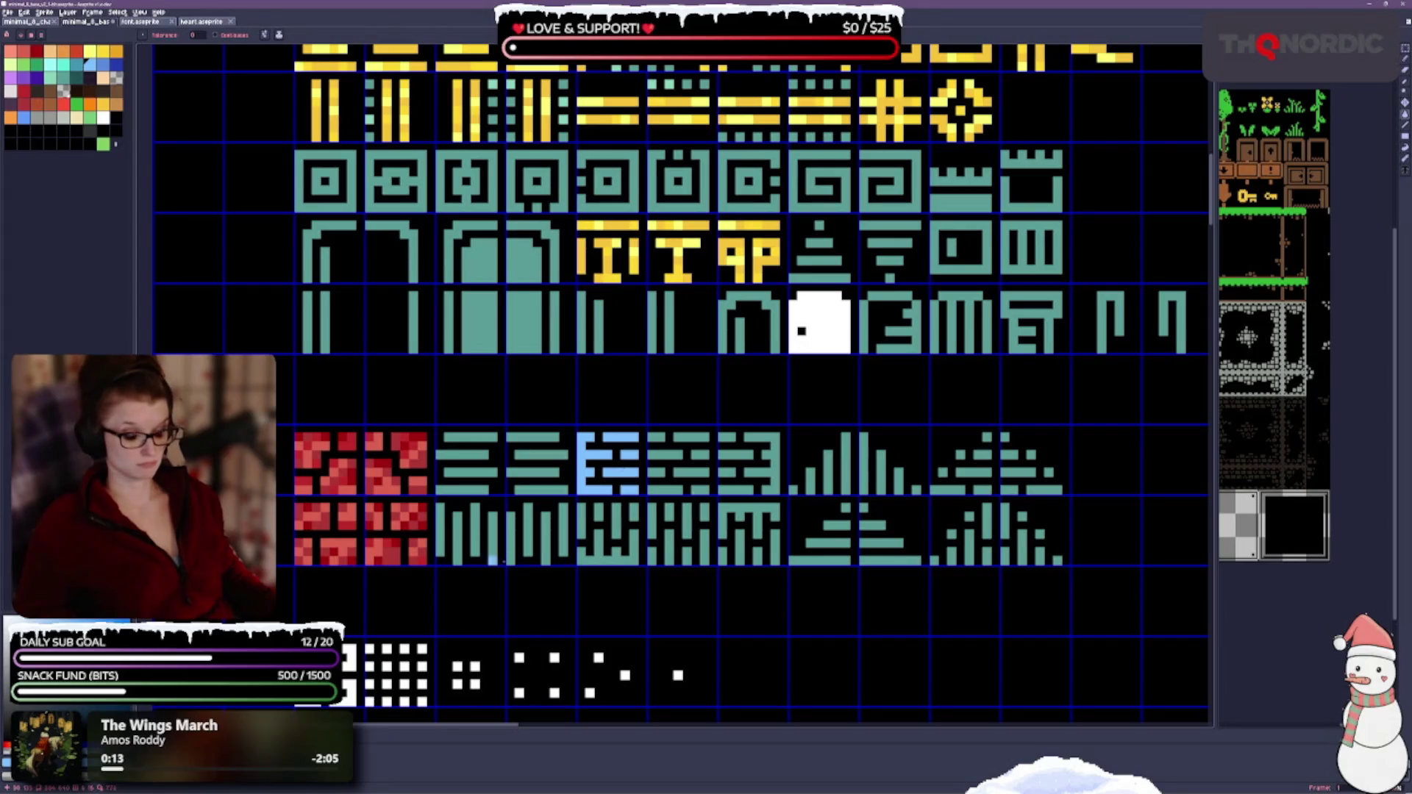
click(498, 481)
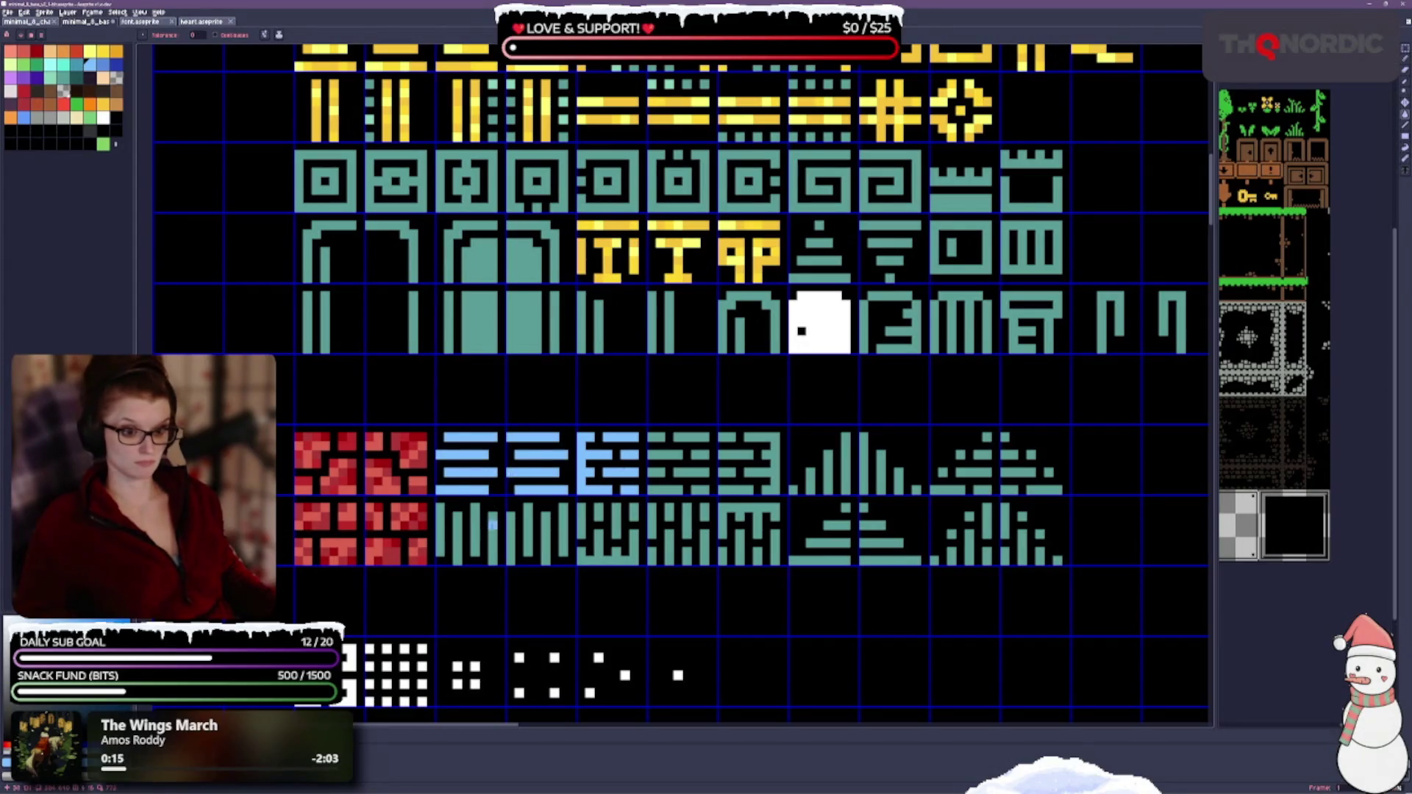
click(490, 523)
click(601, 546)
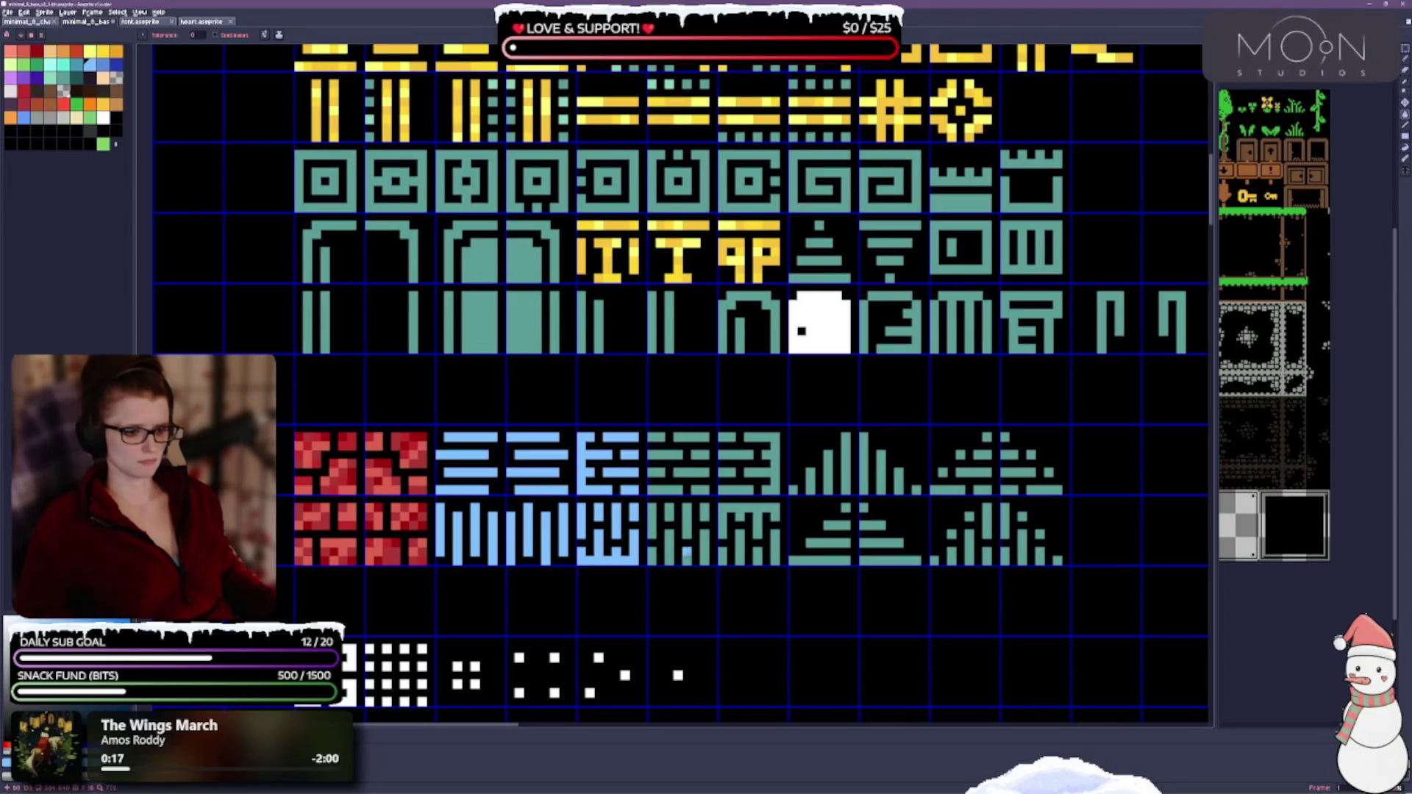
click(673, 539)
click(684, 483)
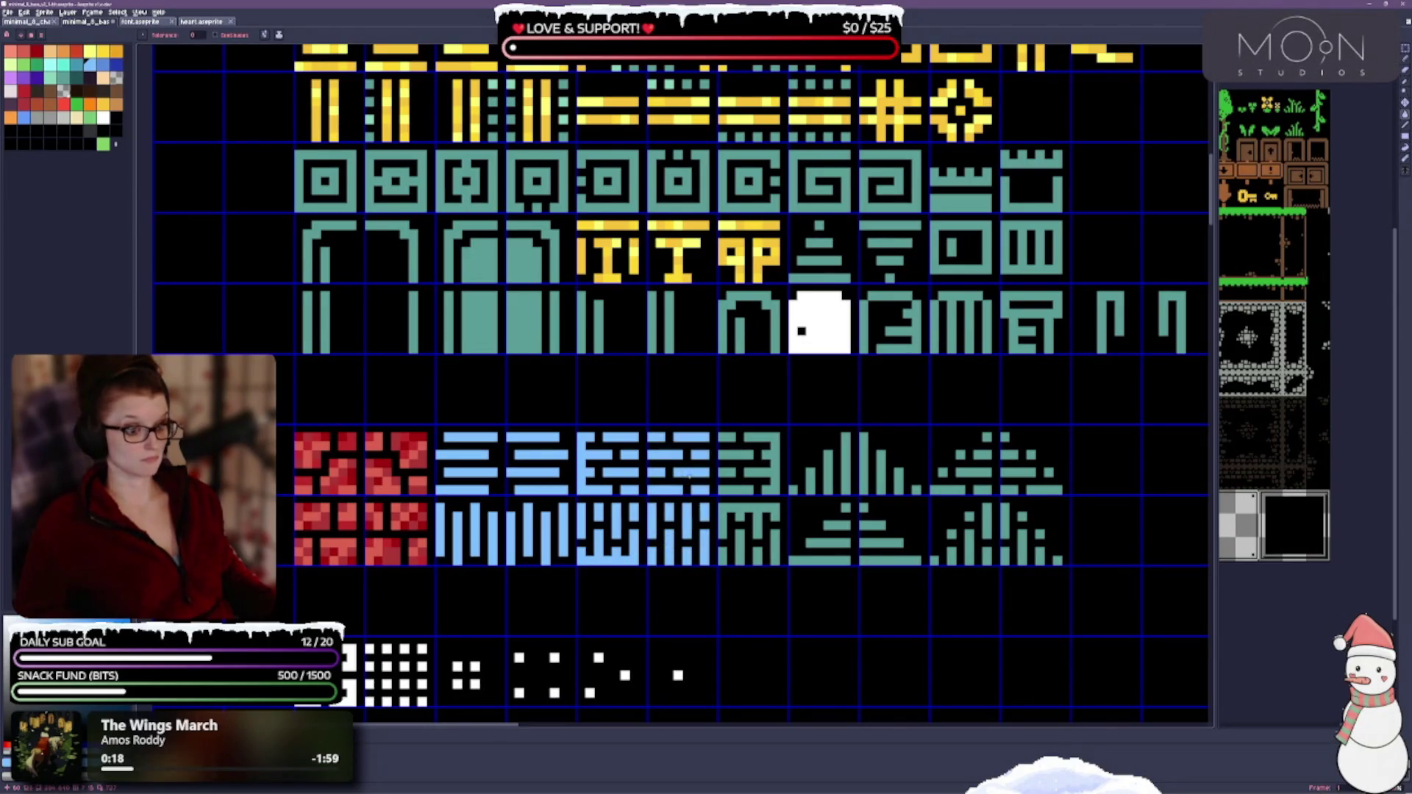
click(741, 490)
scroll(765, 519, down, 1)
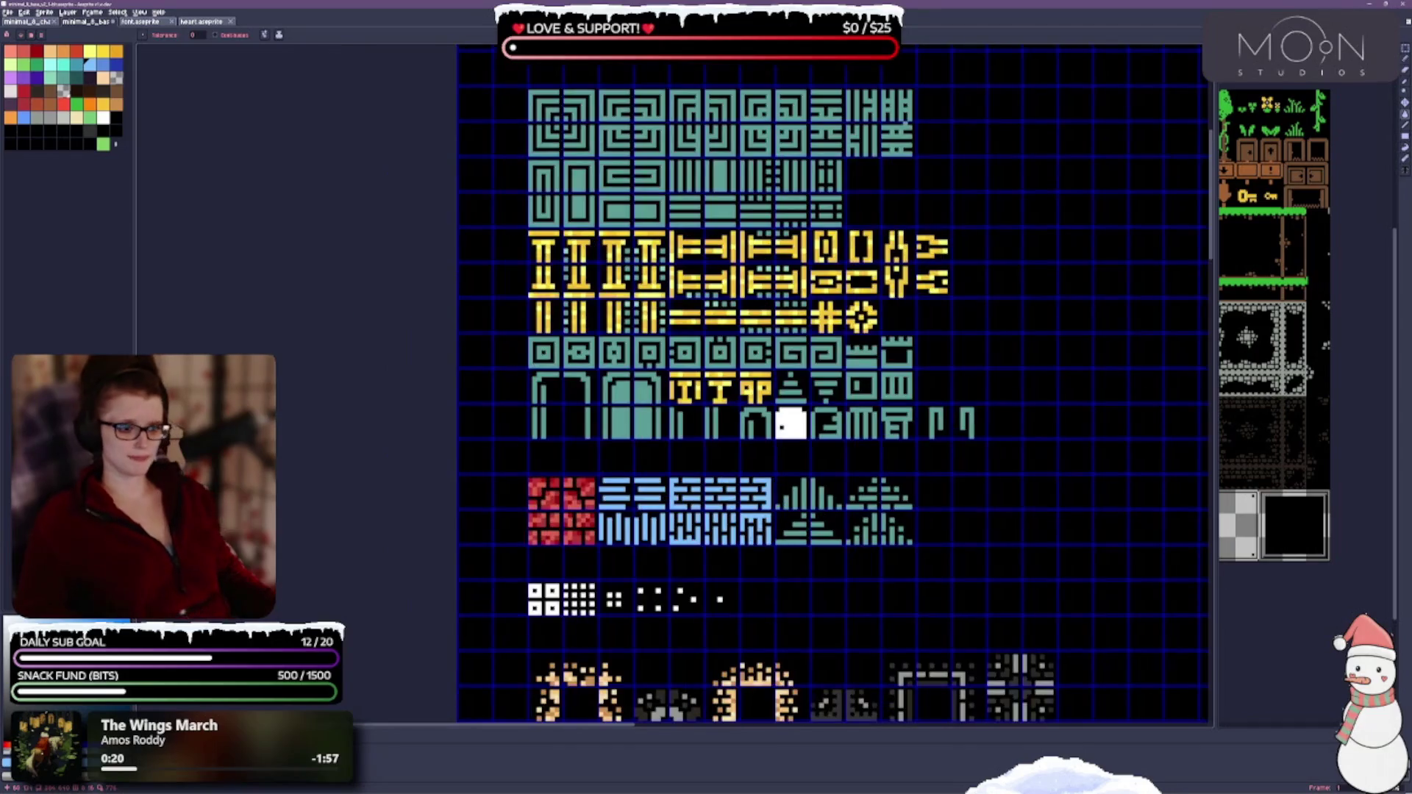
scroll(790, 306, down, 5)
scroll(791, 306, down, 1)
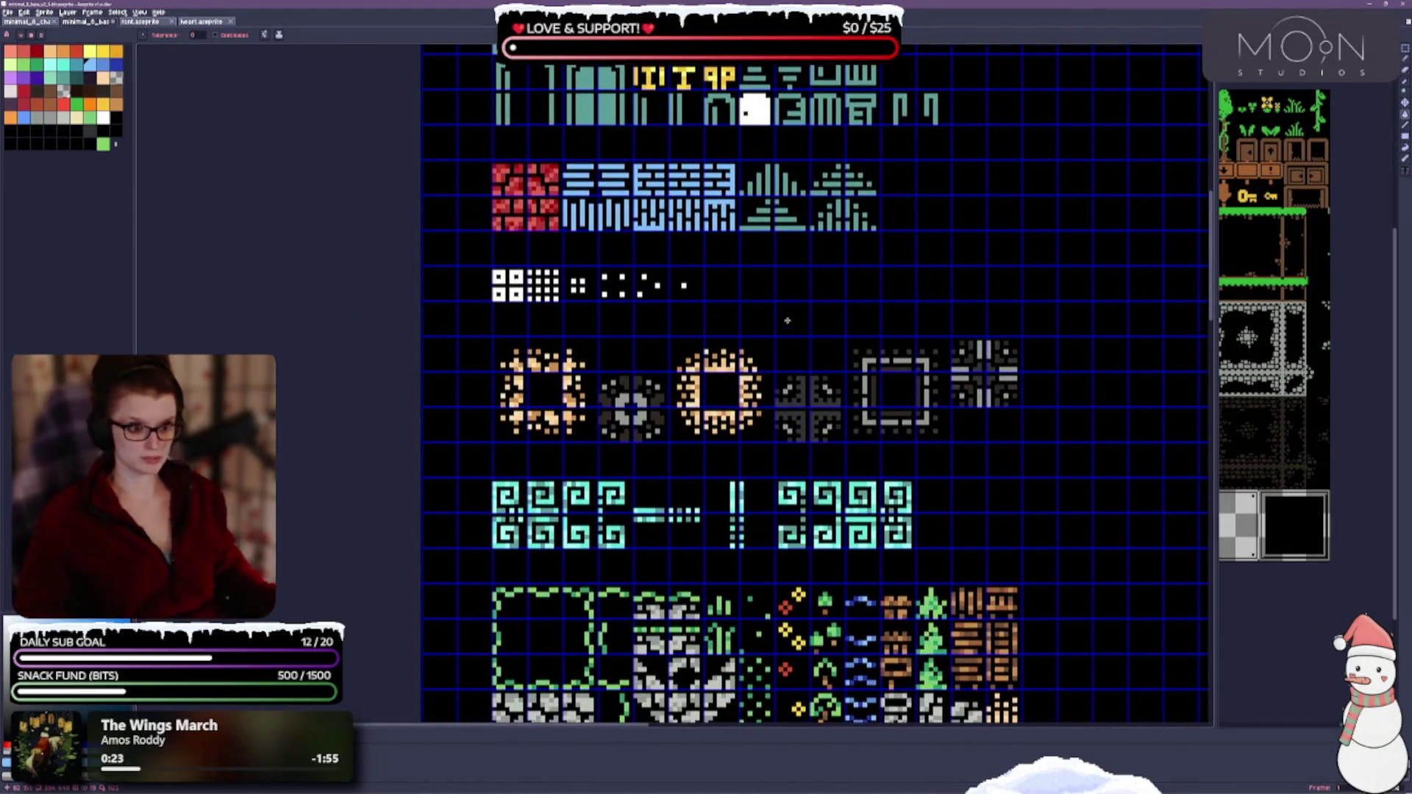
scroll(790, 305, down, 1)
scroll(773, 365, up, 1)
scroll(751, 426, up, 1)
scroll(751, 426, up, 1)
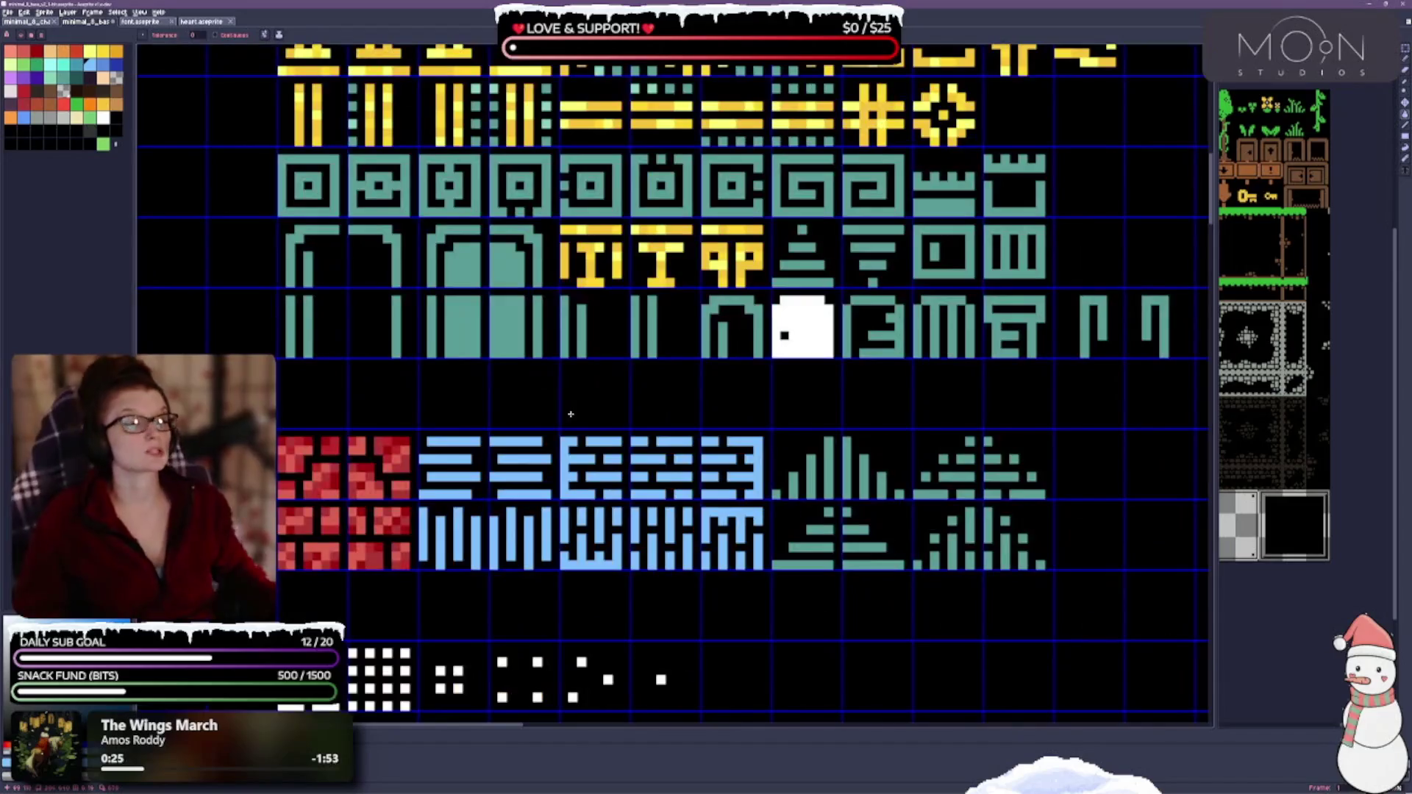
scroll(445, 274, down, 1)
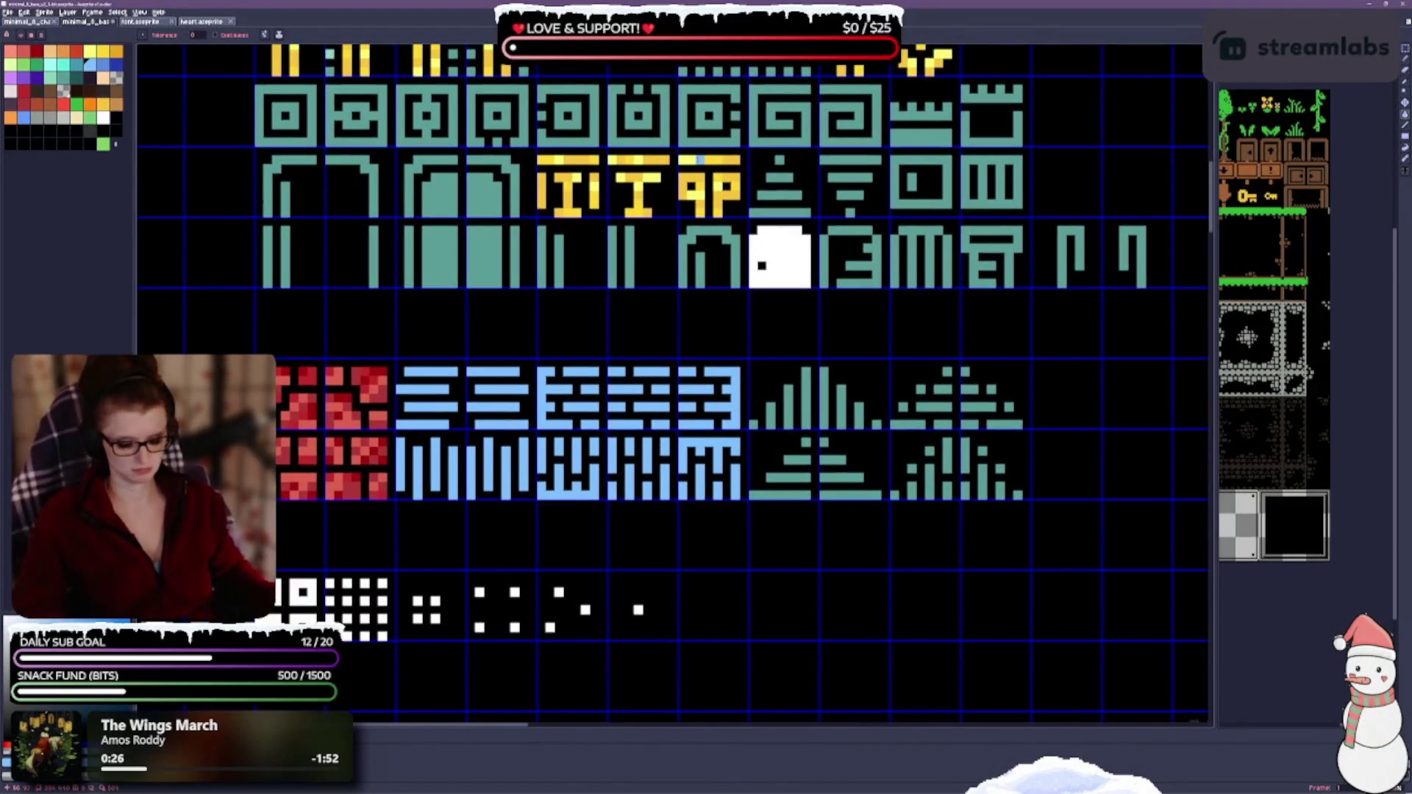
click(1043, 506)
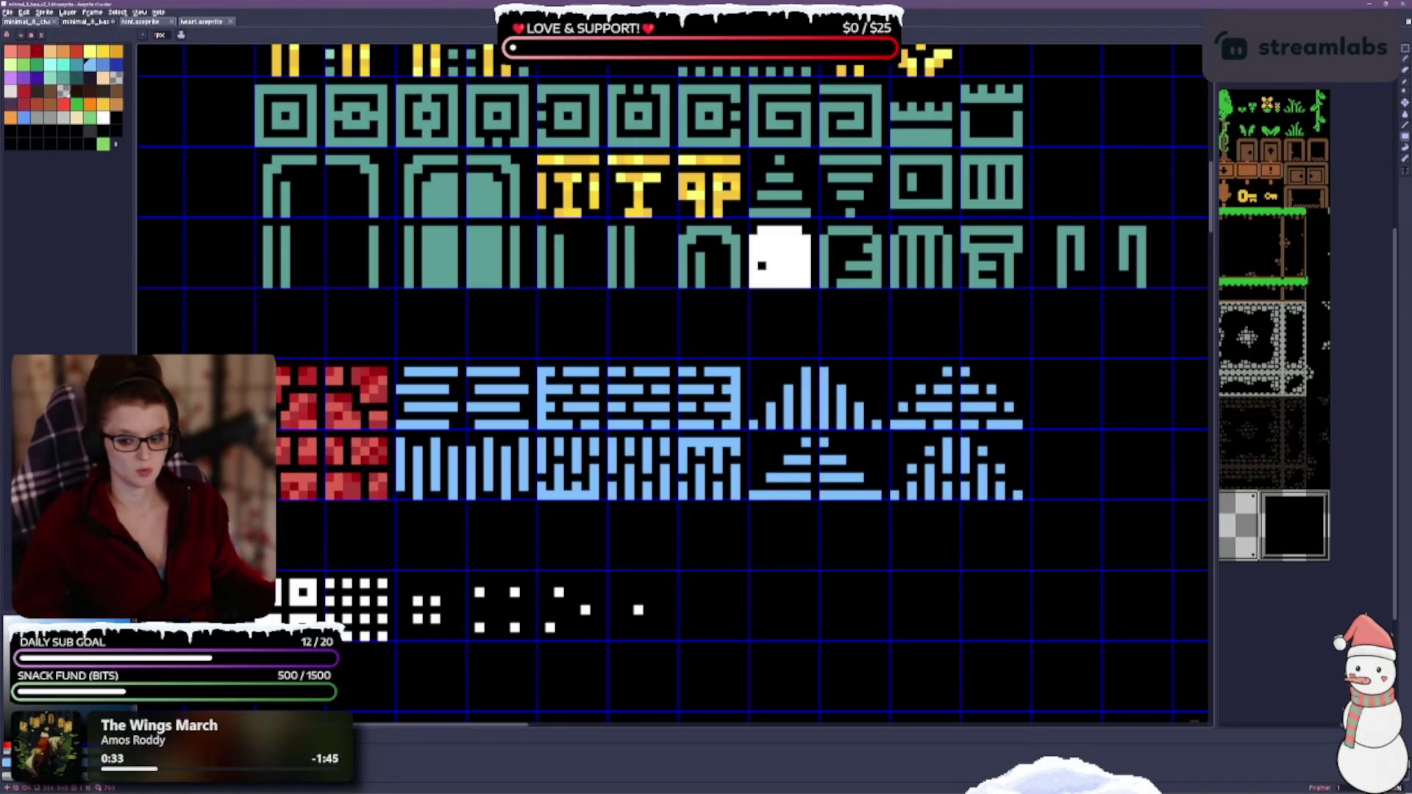
key(v)
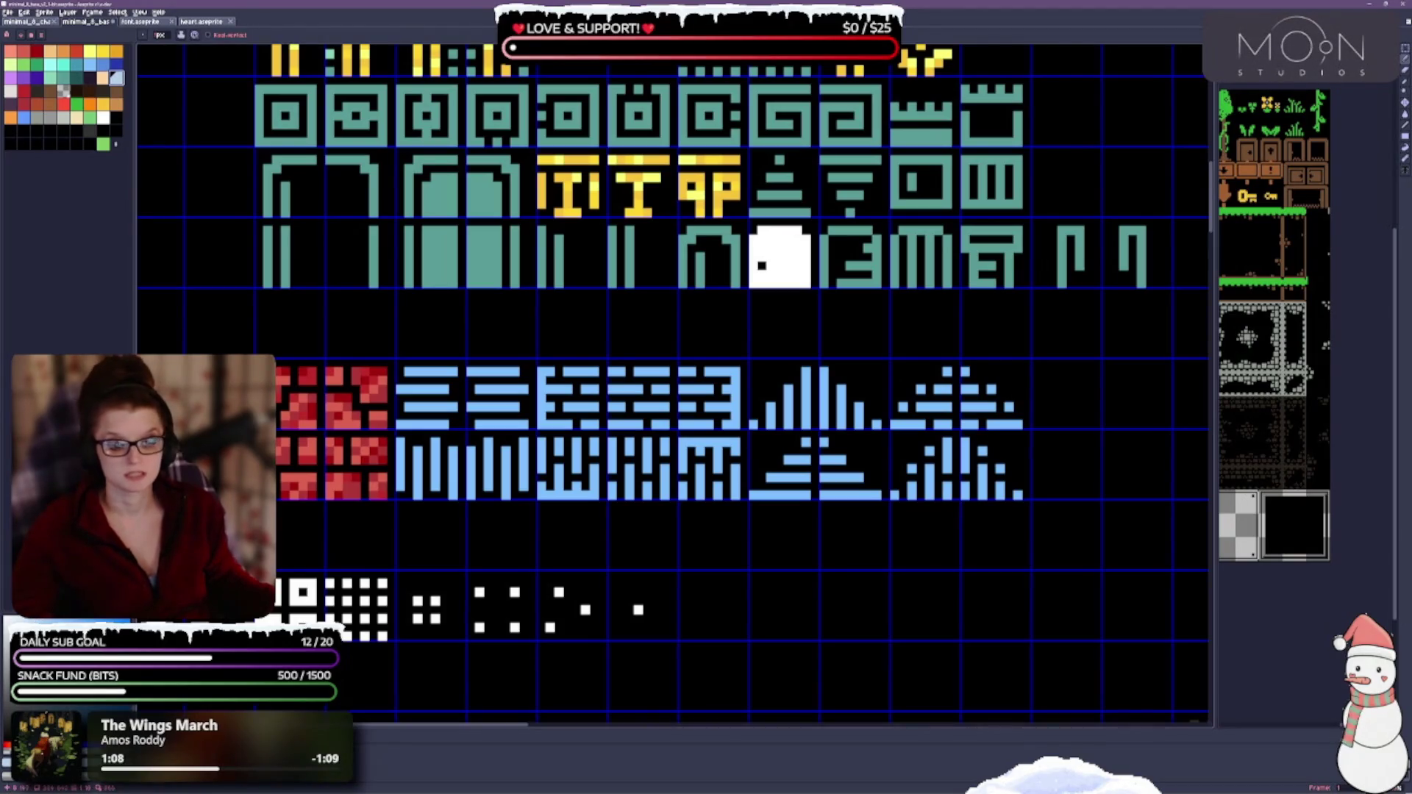
scroll(289, 519, down, 1)
scroll(290, 519, down, 2)
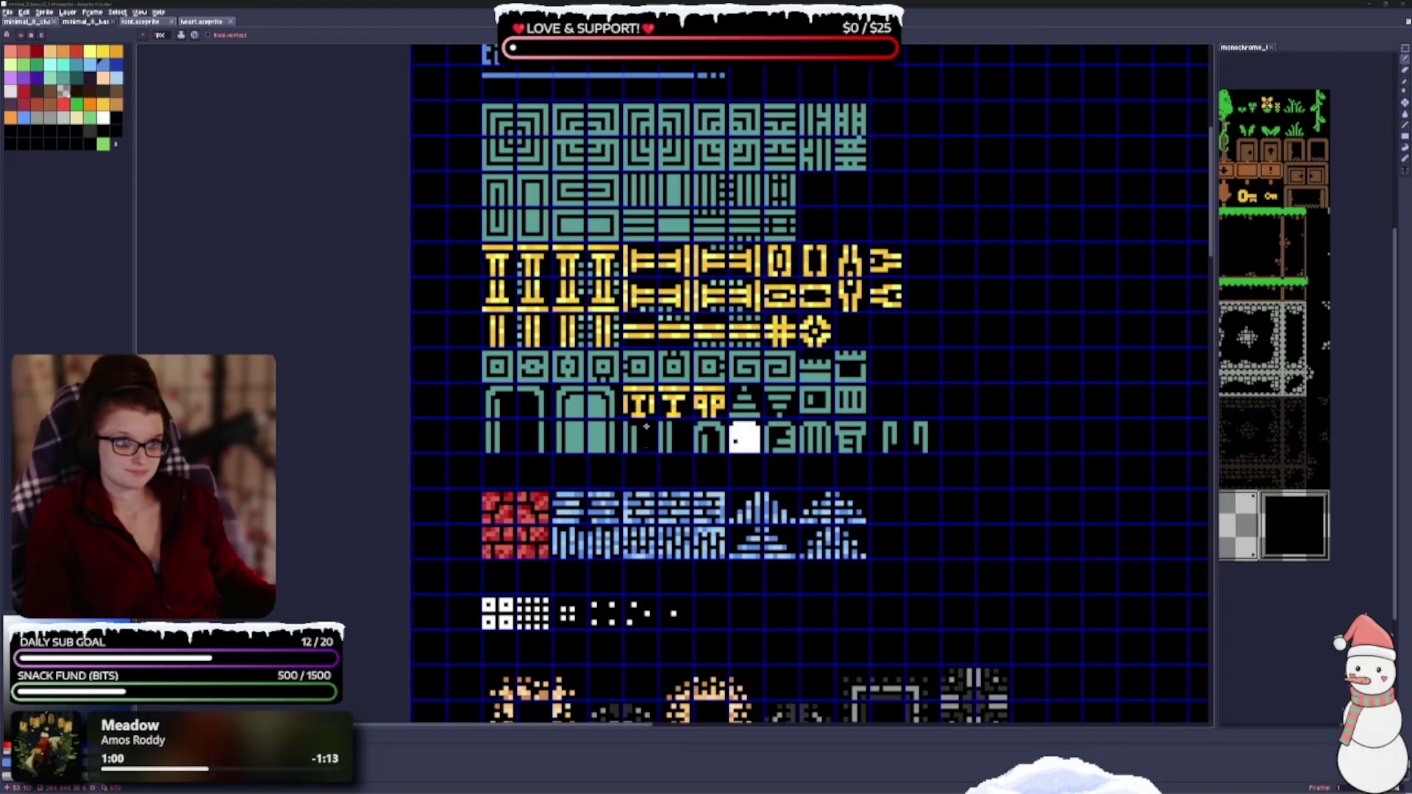
Step: Marquee-select the top block of teal wall tiles and fill it light blue
drag(822, 355, 795, 409)
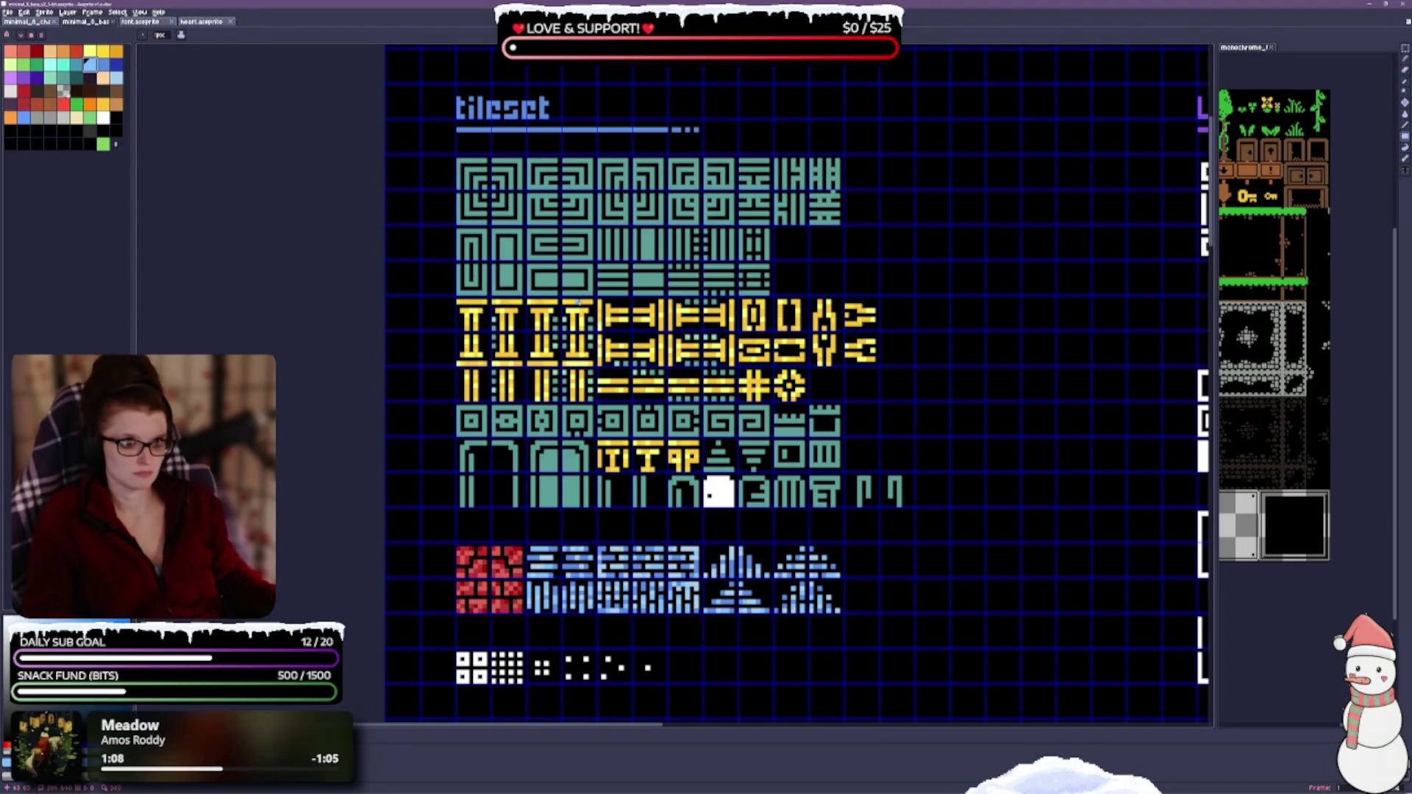
scroll(578, 302, up, 1)
scroll(628, 392, up, 1)
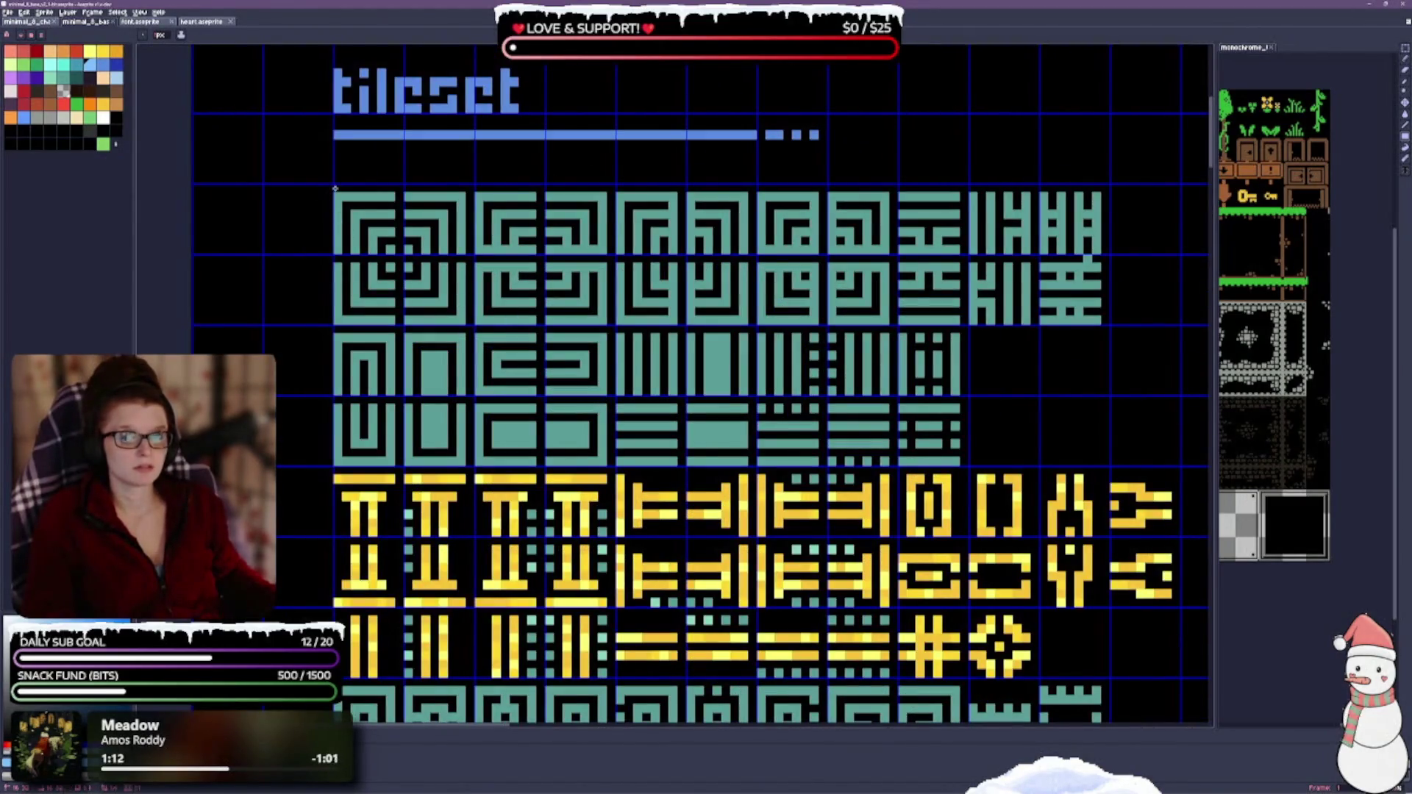
drag(334, 188, 1104, 465)
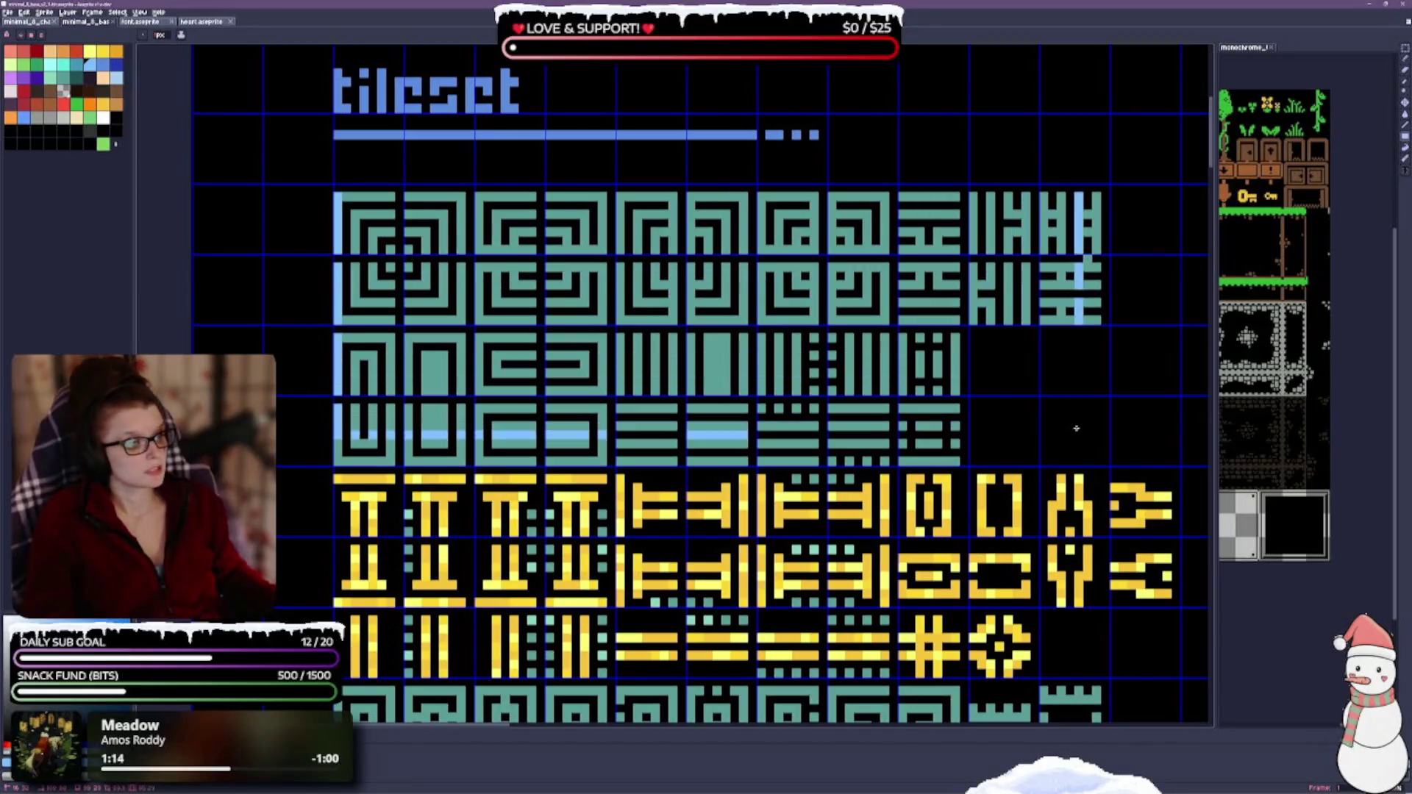
click(1100, 458)
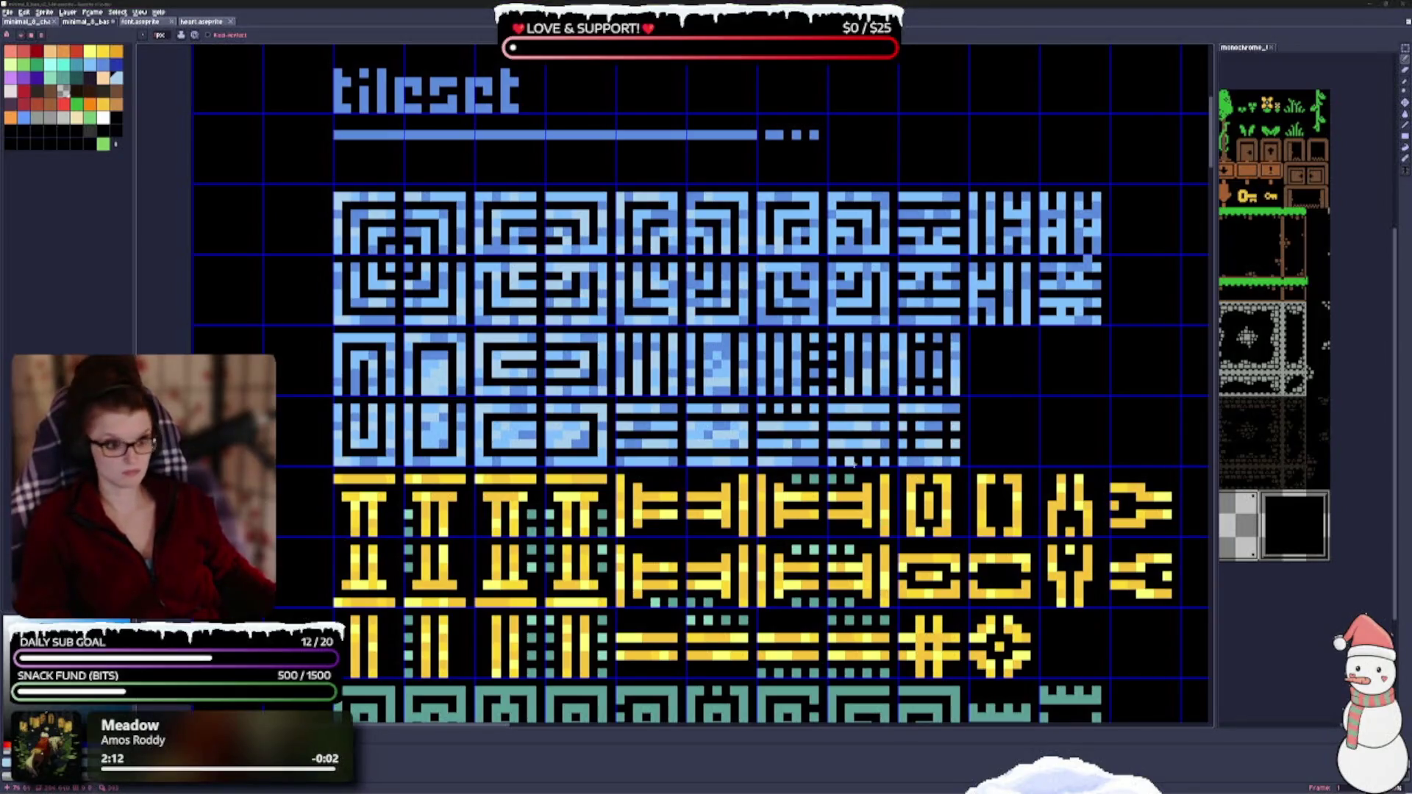
scroll(851, 463, down, 1)
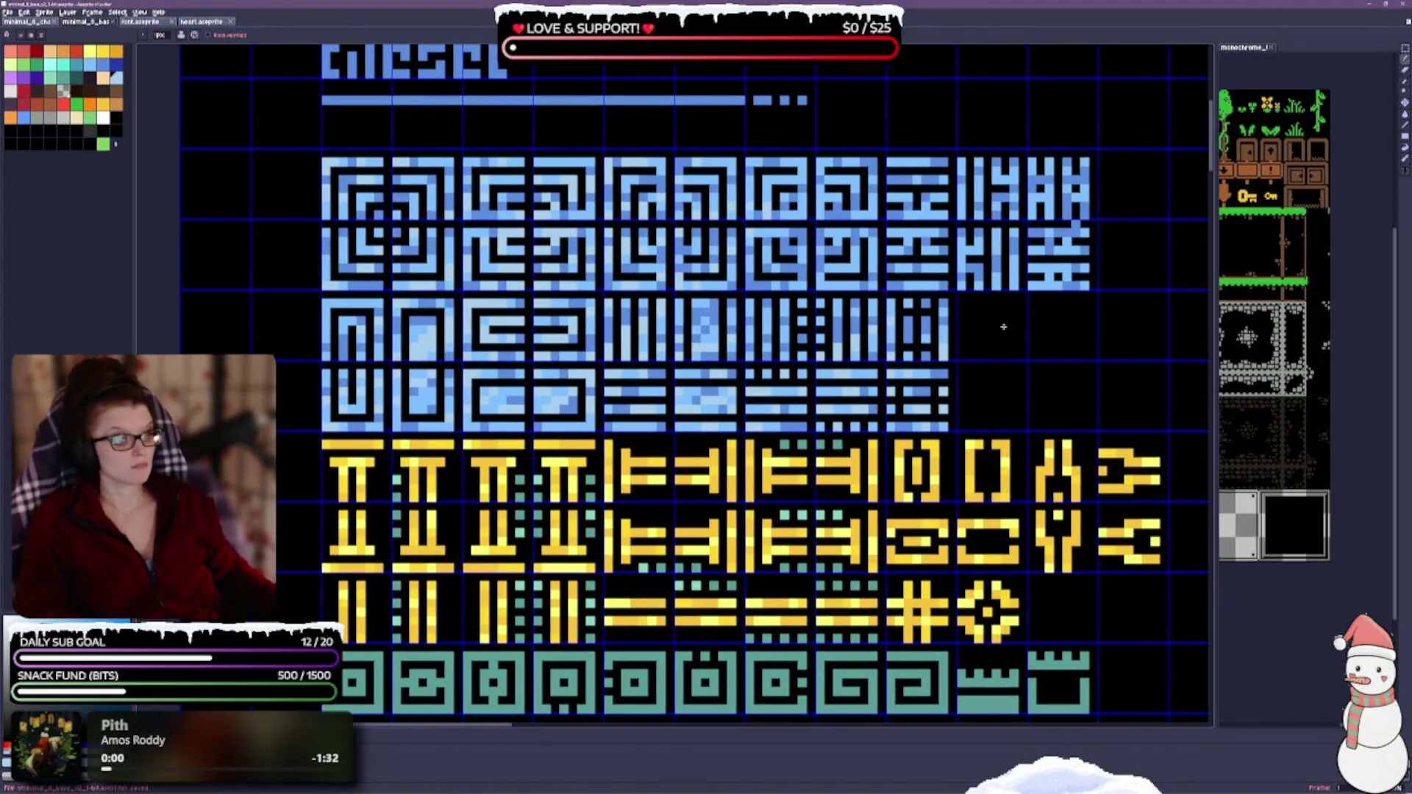
scroll(859, 286, right, 2)
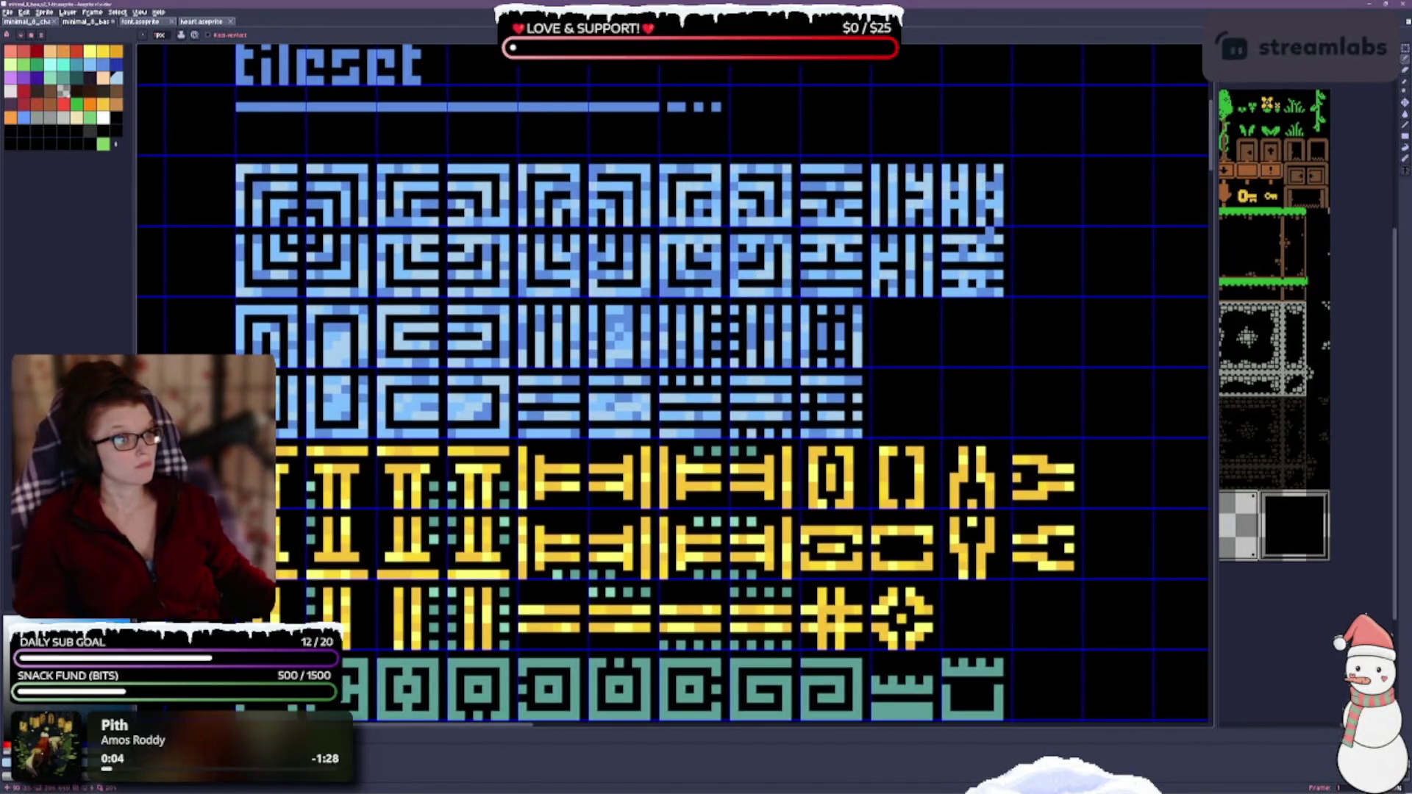
scroll(779, 252, down, 1)
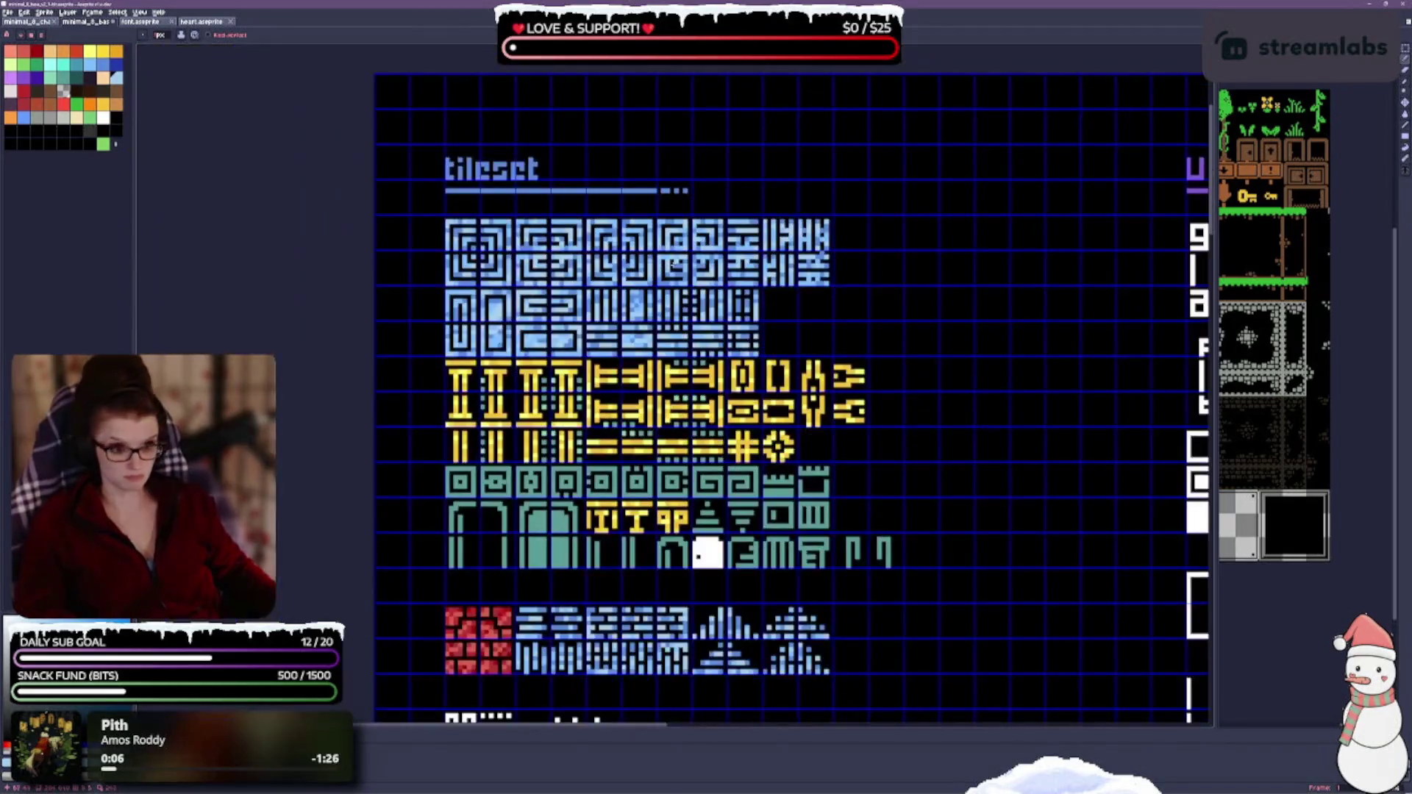
scroll(704, 331, down, 1)
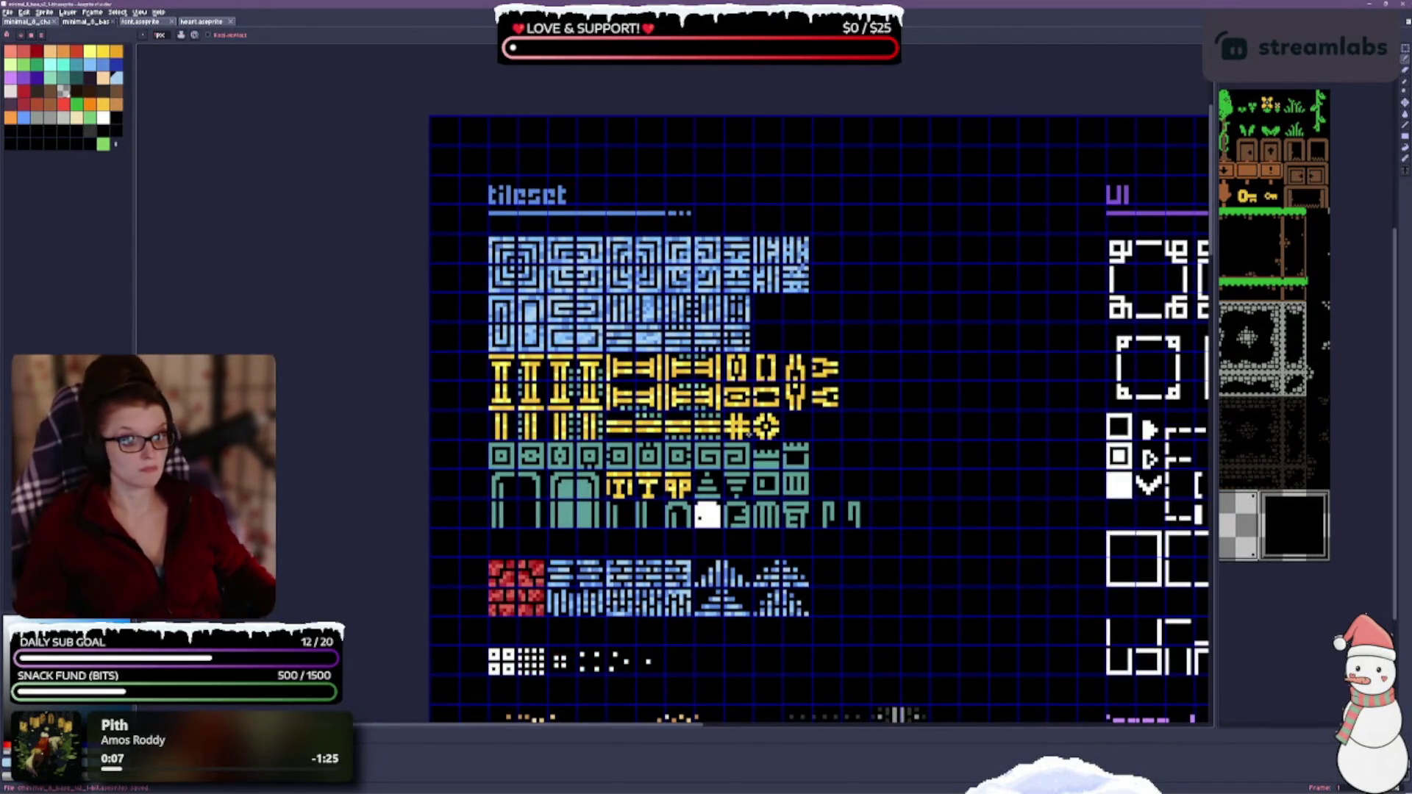
scroll(572, 498, up, 1)
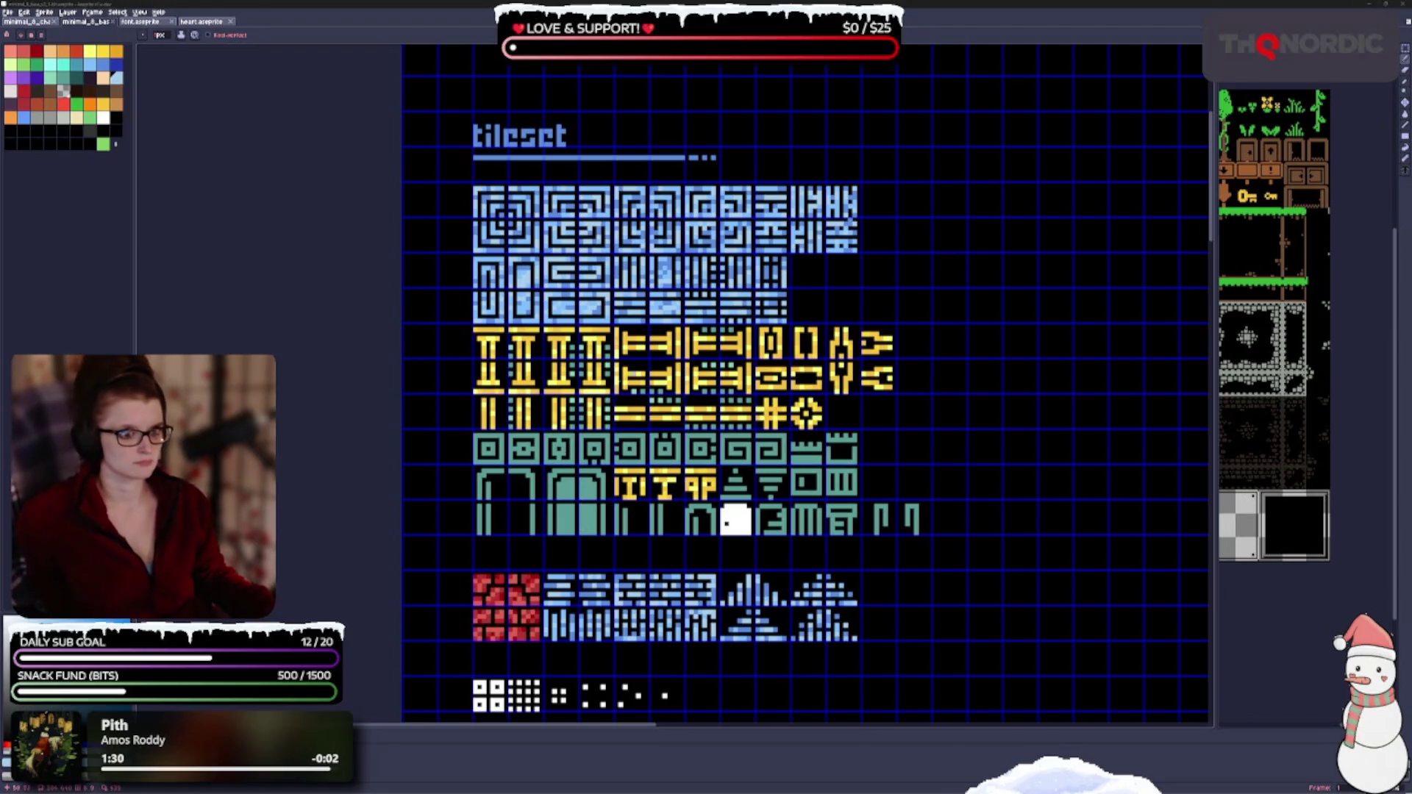
scroll(693, 395, down, 1)
scroll(716, 334, up, 2)
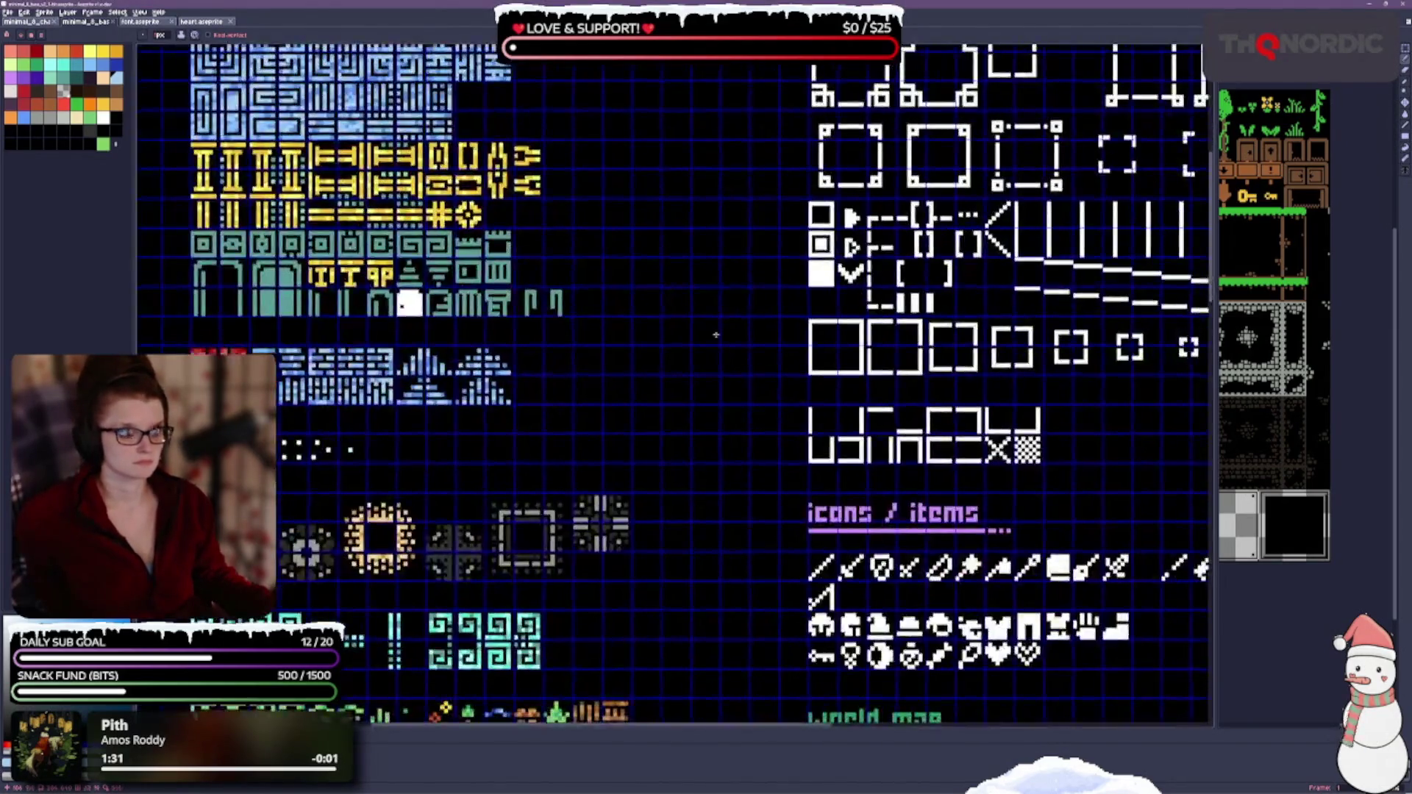
drag(707, 398, 831, 257)
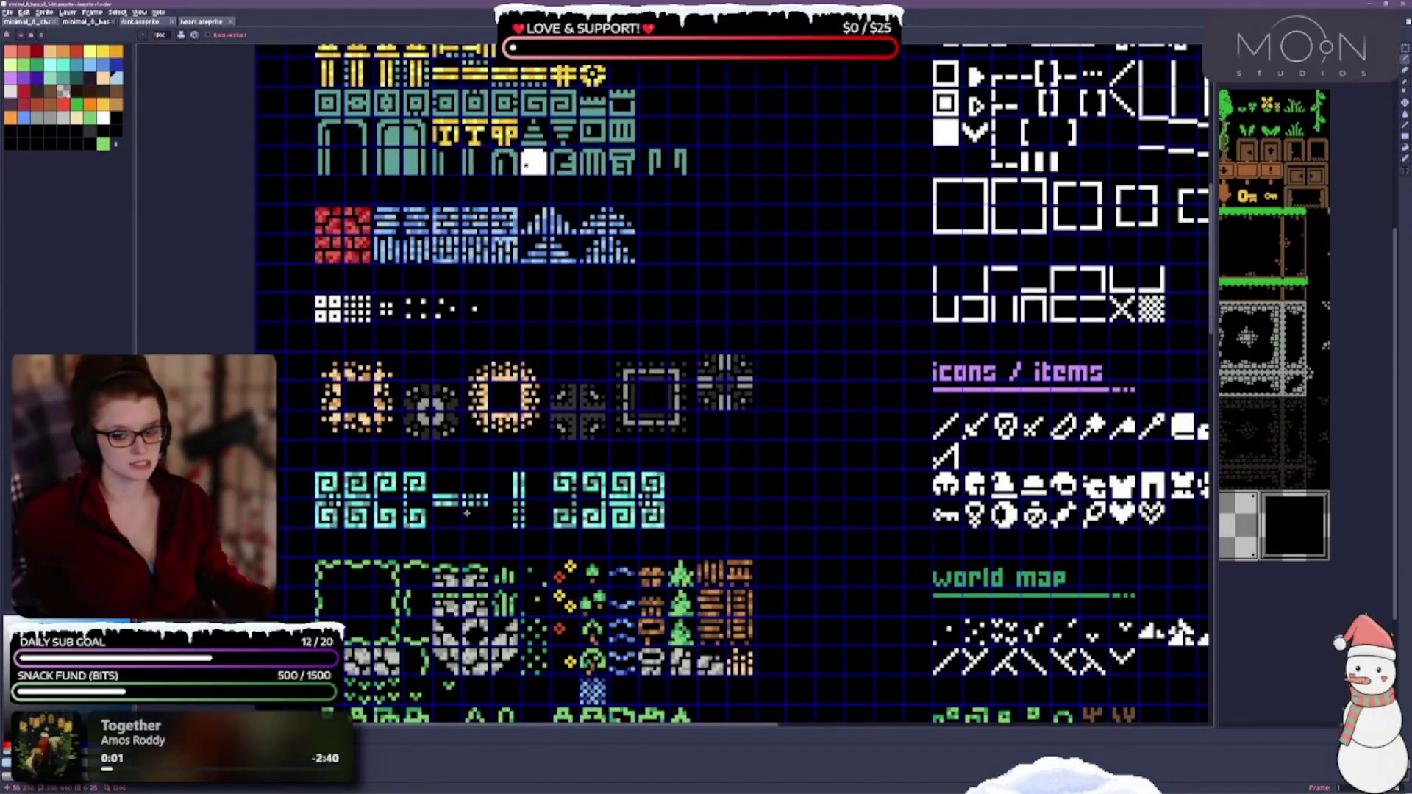
drag(490, 459, 584, 663)
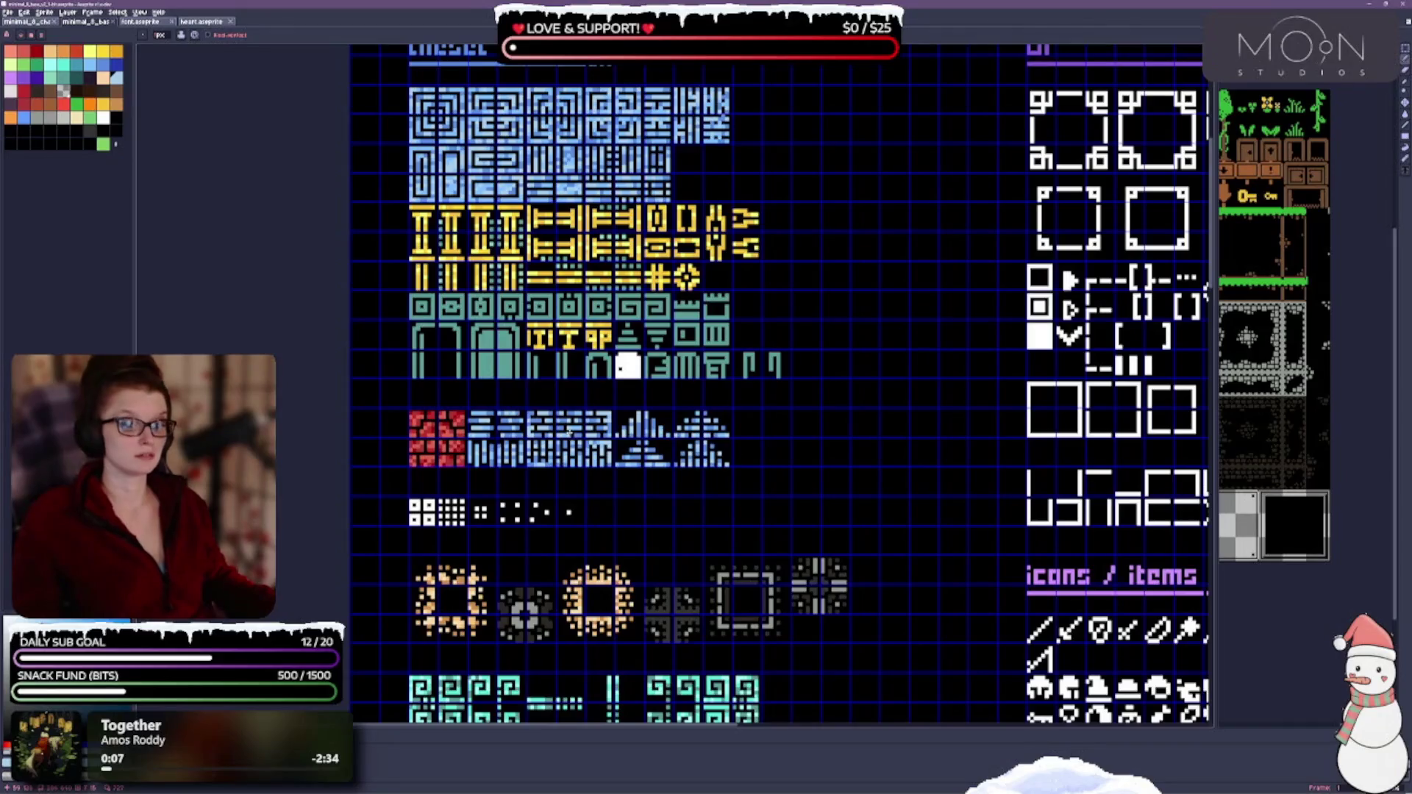
drag(627, 365, 668, 487)
scroll(499, 376, up, 1)
scroll(498, 375, up, 1)
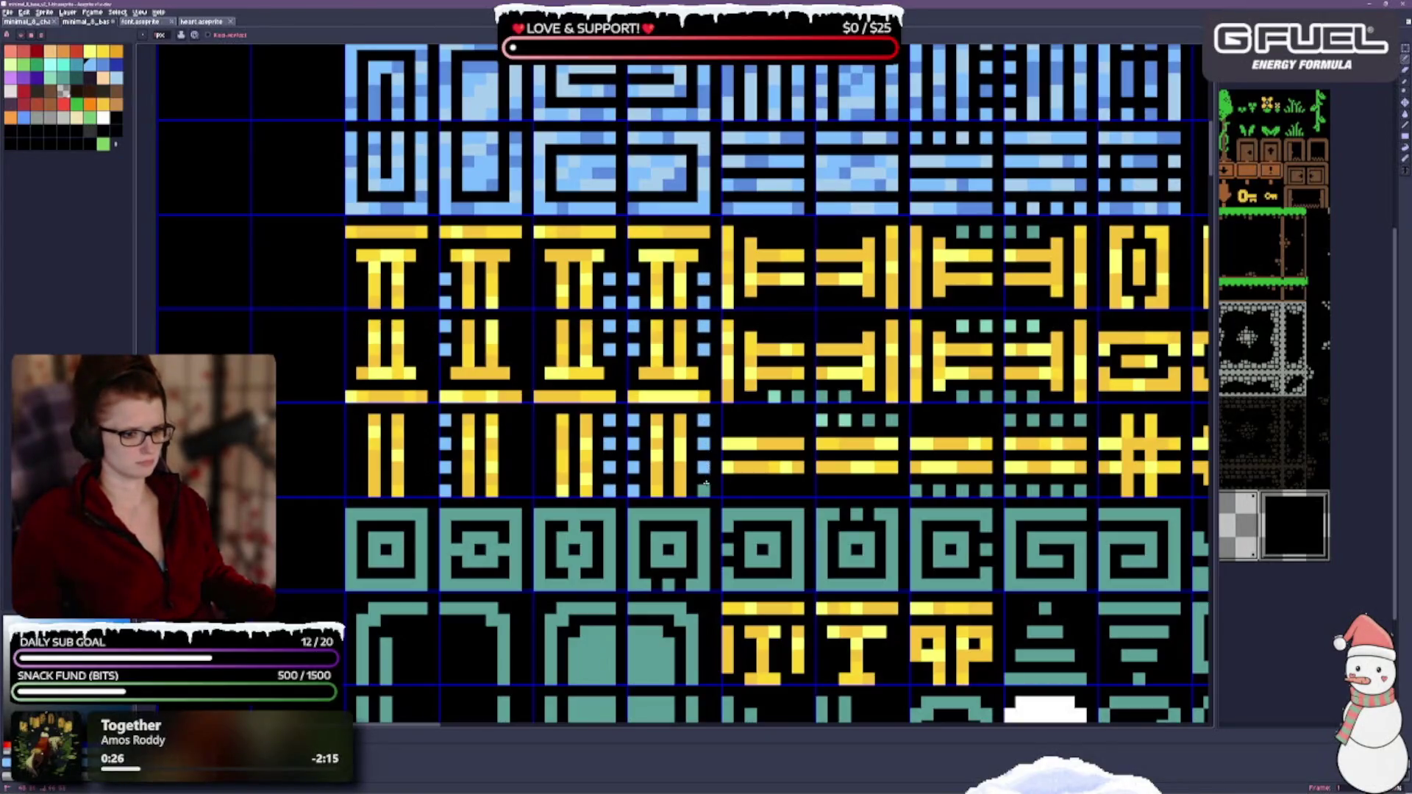
Step: Pencil the teal glyph row and the castle tiles over in light blue
drag(845, 500, 652, 433)
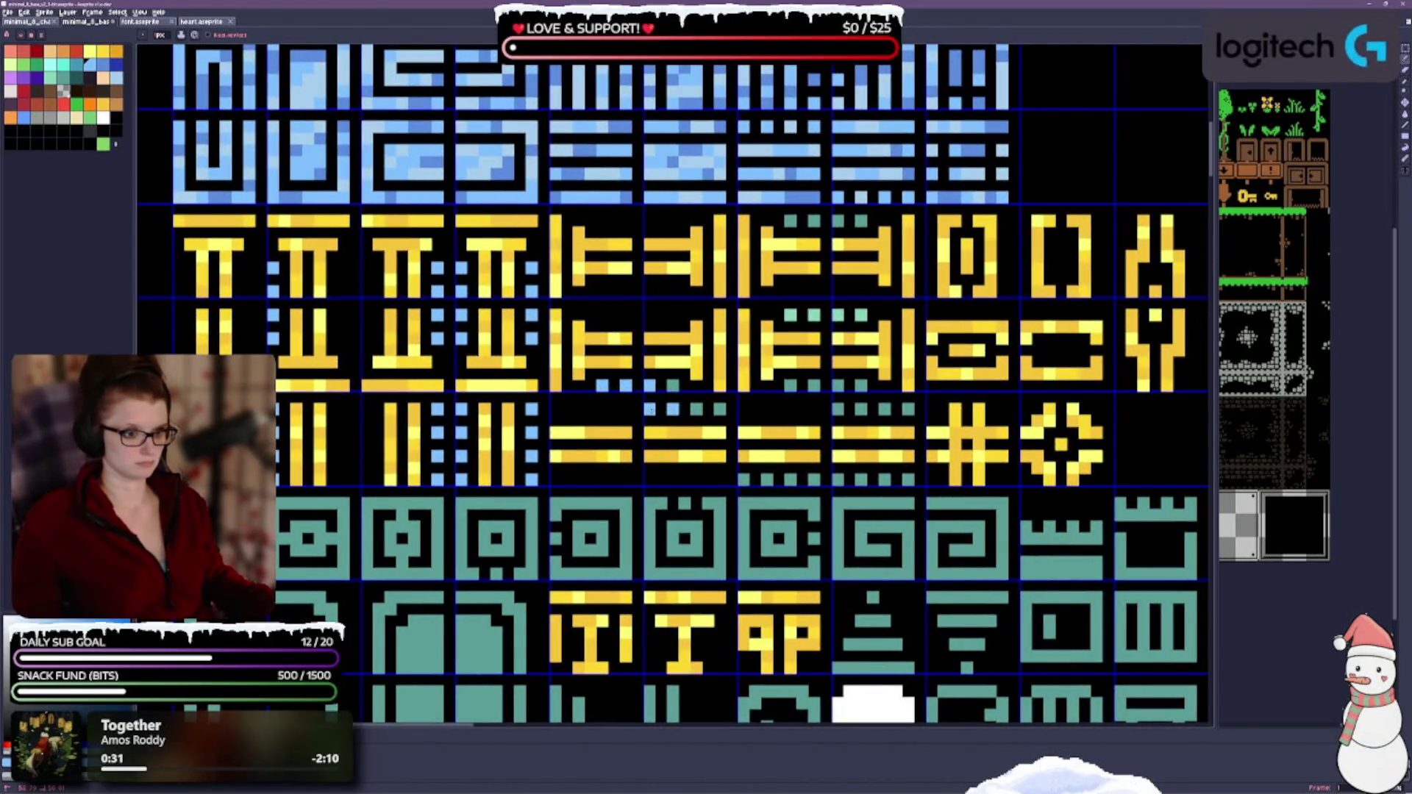
scroll(673, 370, right, 3)
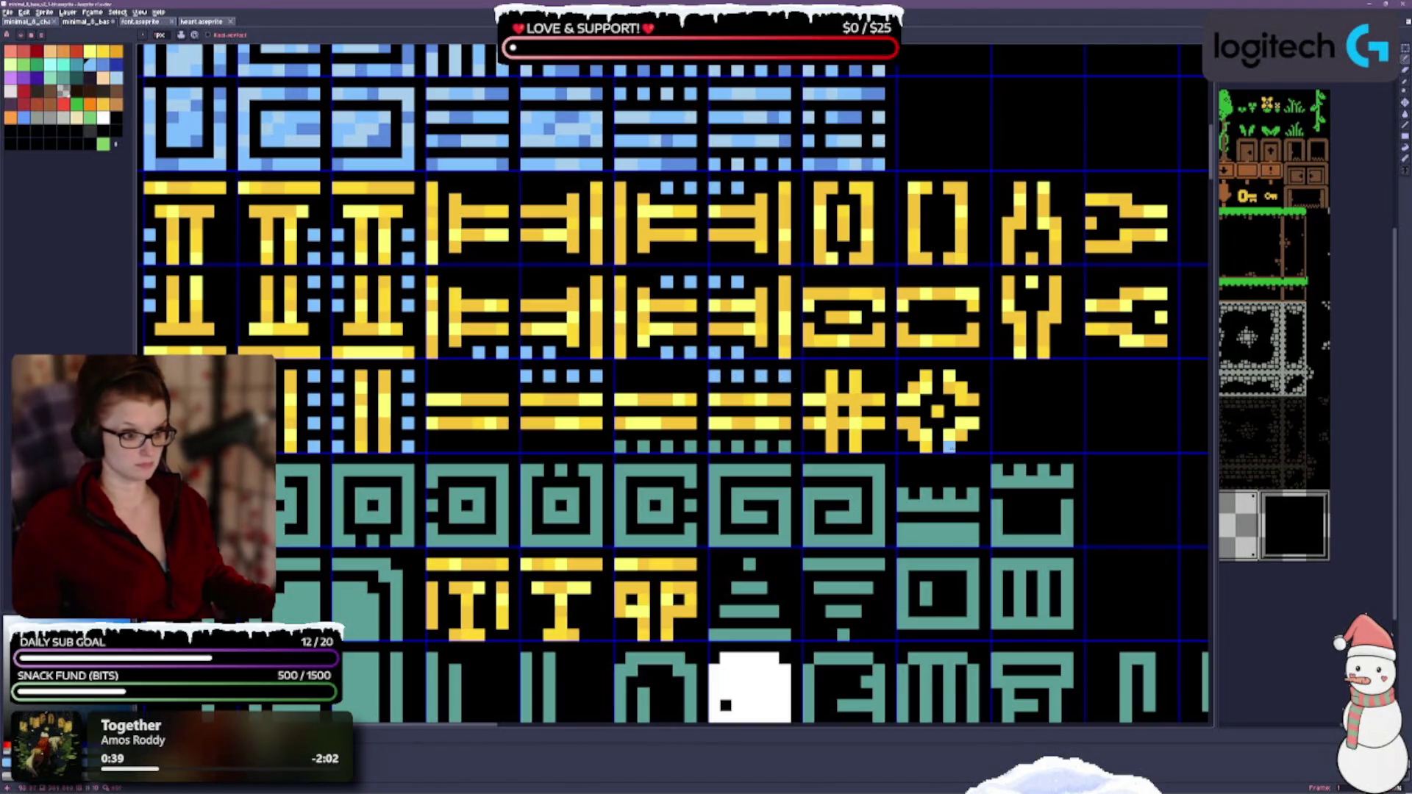
scroll(948, 444, down, 3)
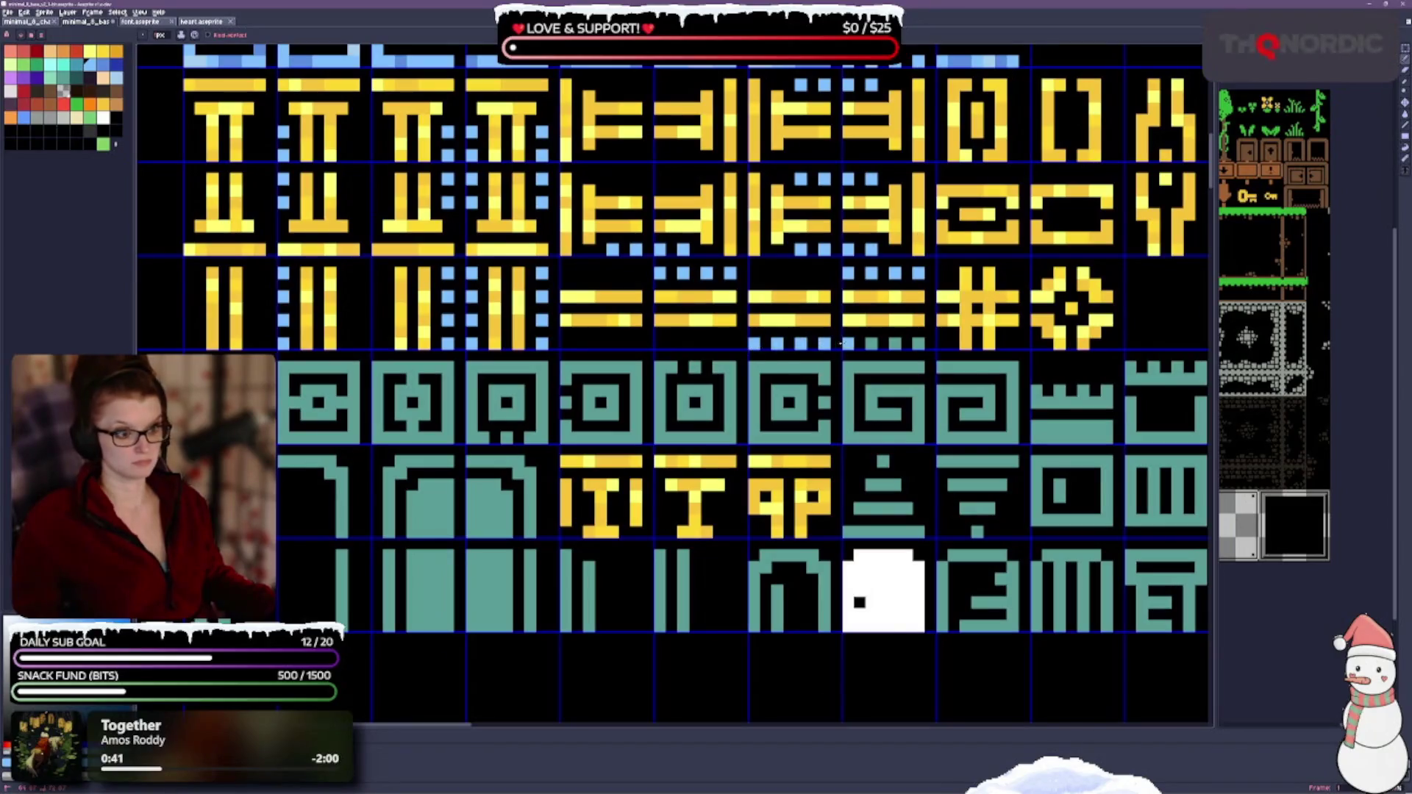
scroll(971, 417, right, 5)
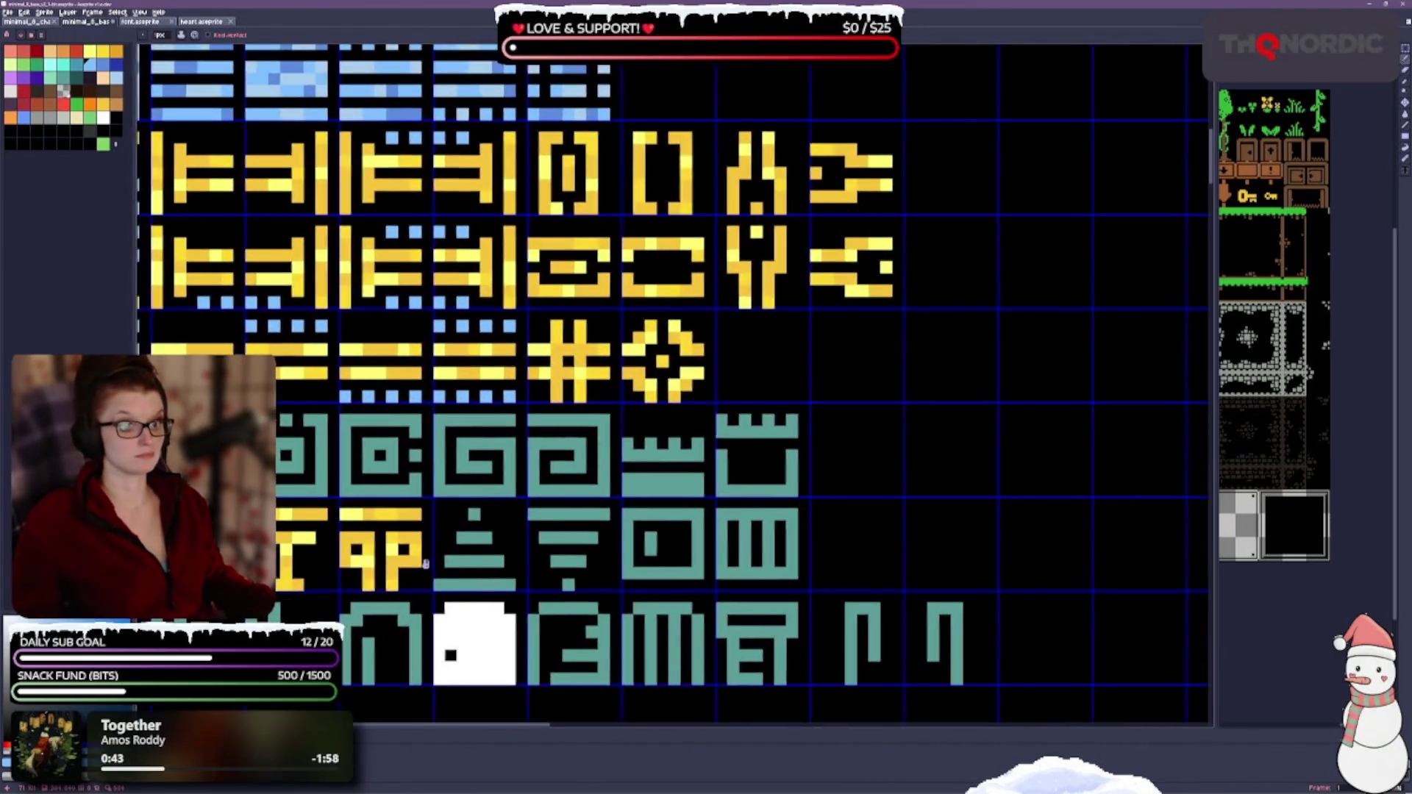
scroll(971, 418, left, 5)
scroll(971, 418, down, 1)
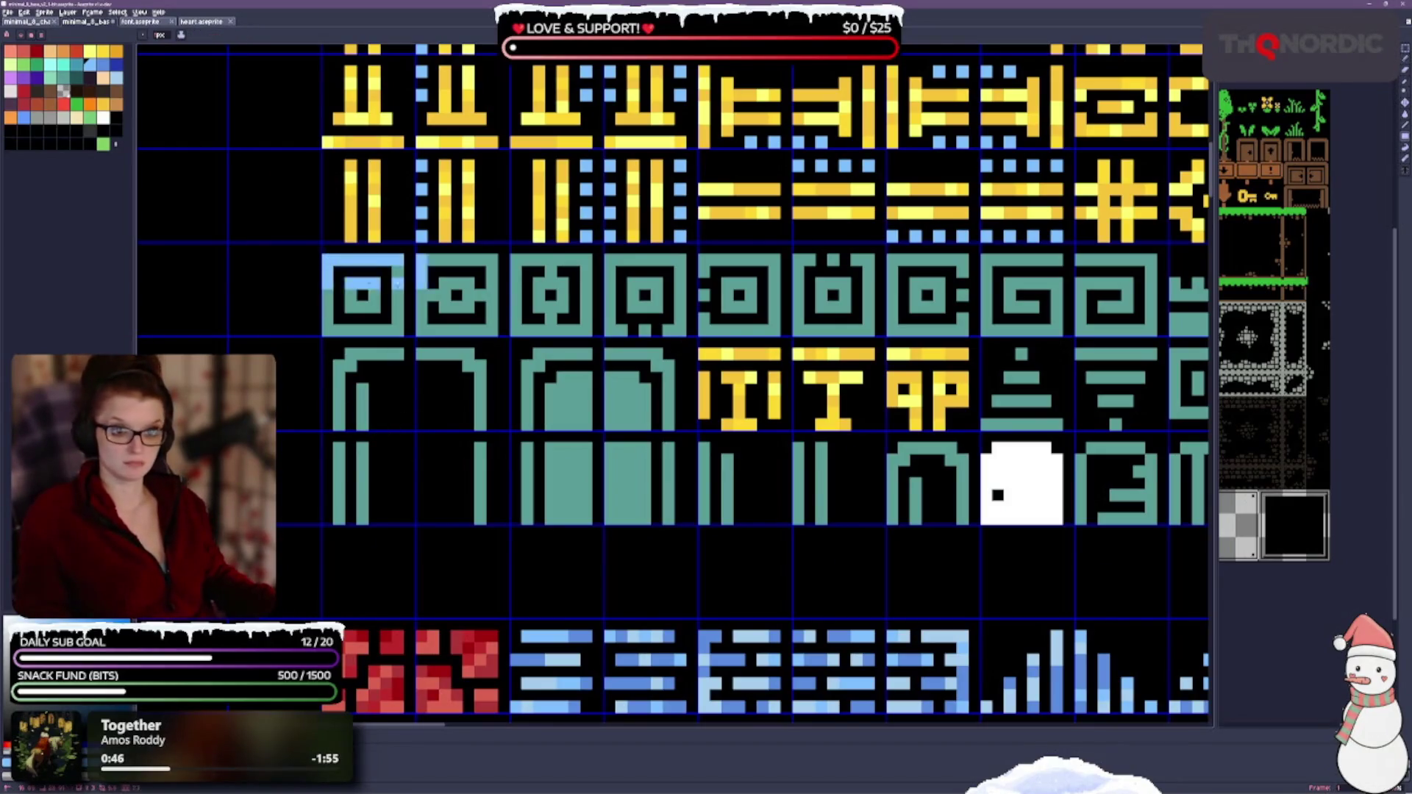
drag(326, 258, 1054, 266)
drag(519, 333, 591, 333)
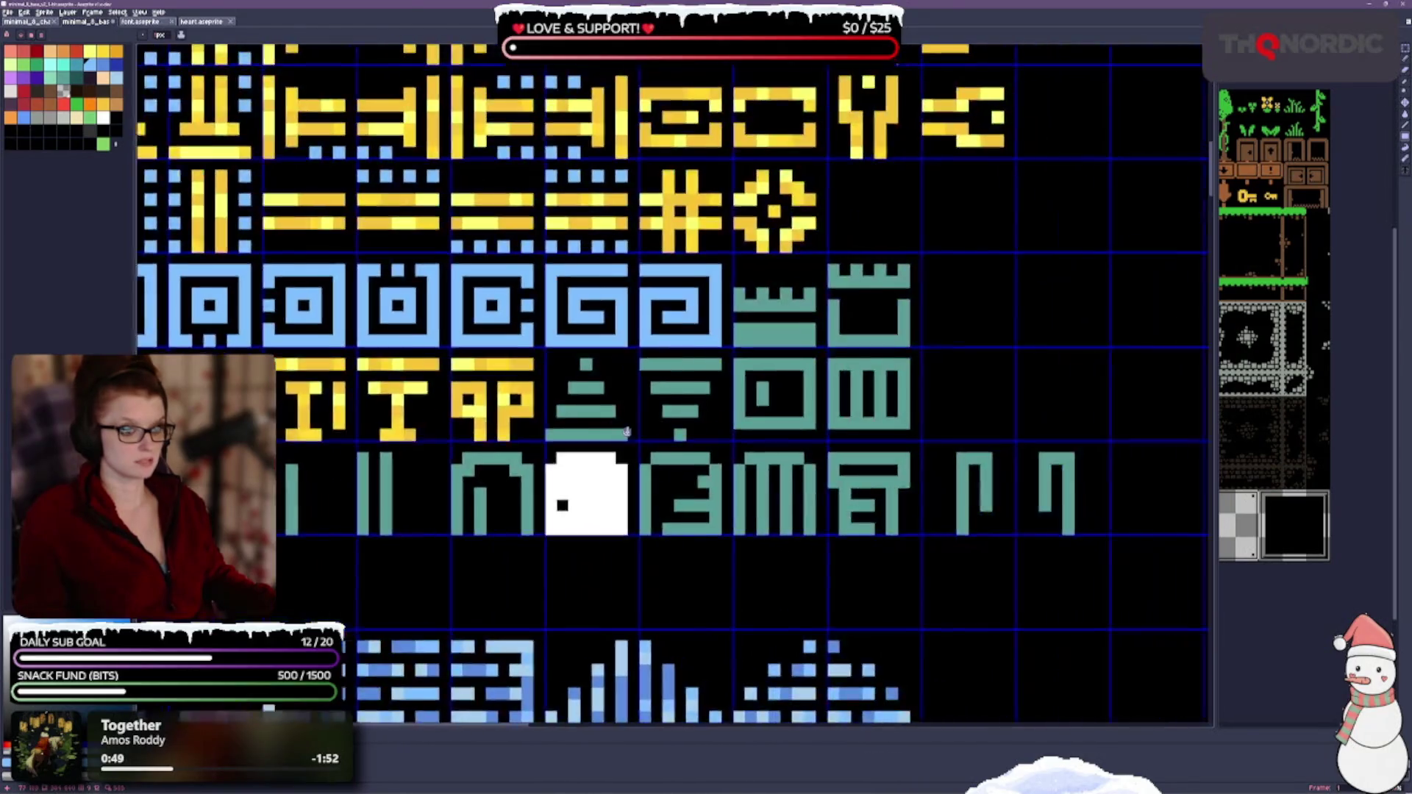
scroll(673, 386, right, 5)
drag(691, 274, 884, 535)
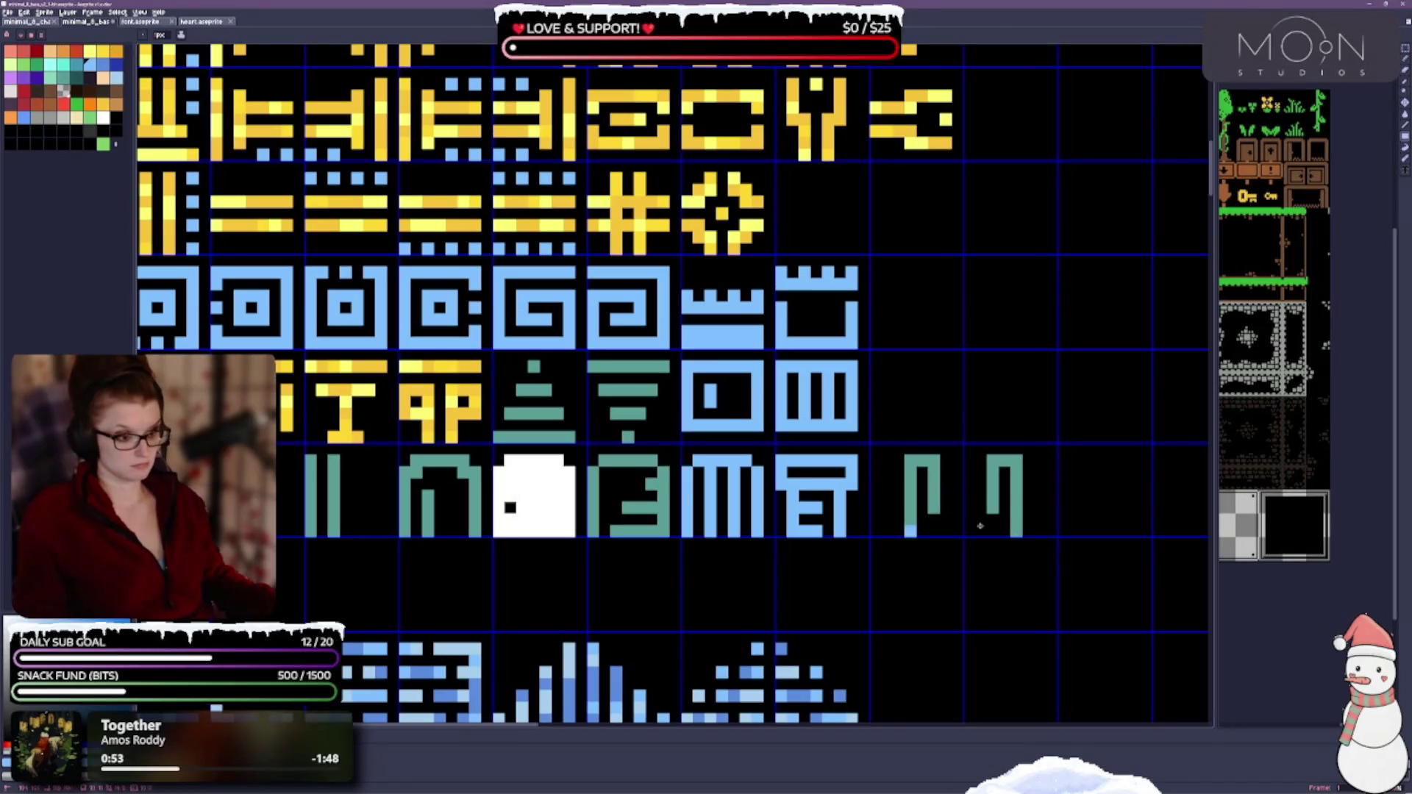
drag(980, 525, 860, 458)
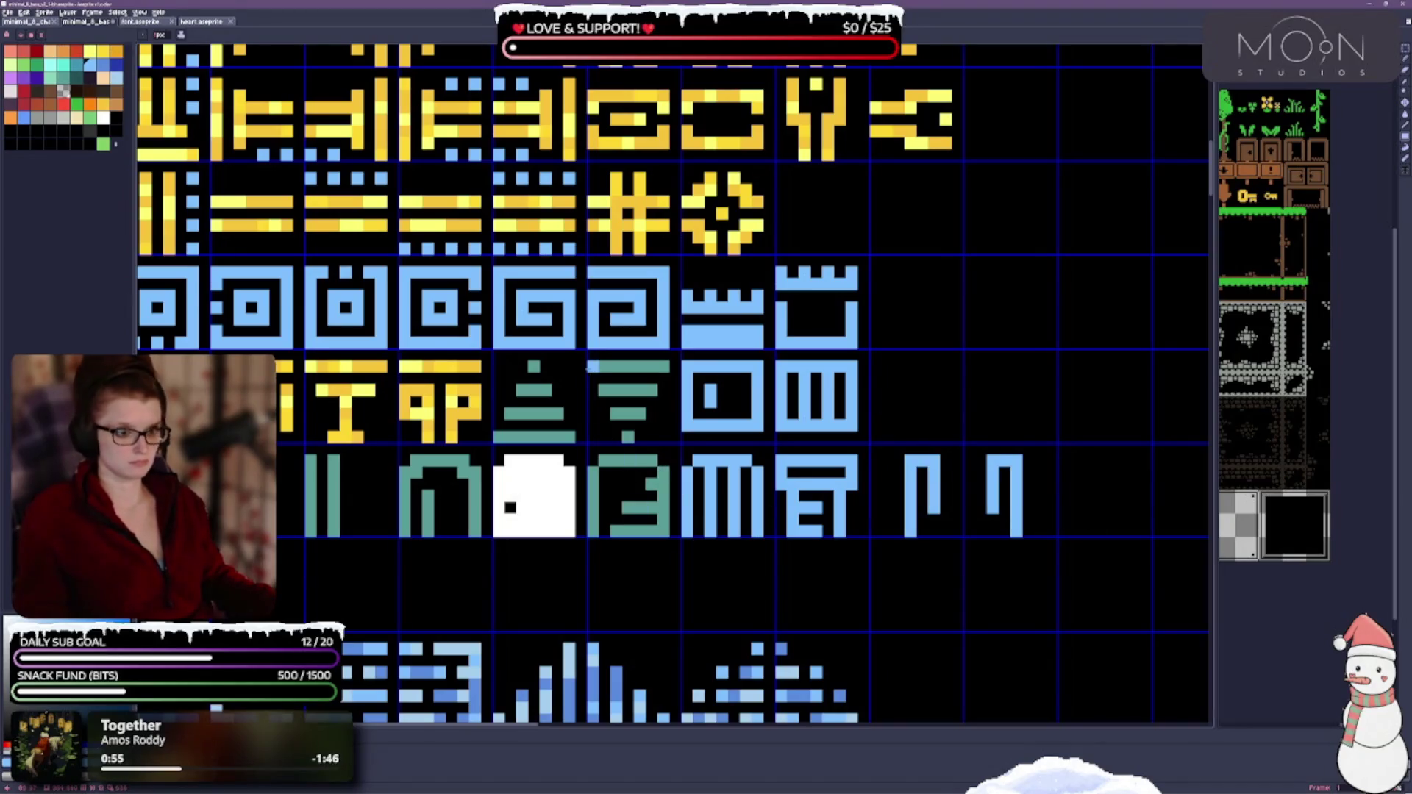
Step: Recolour the 3 tile, bar, arch and triangle tiles, then bucket-replace all remaining teal with light blue
drag(592, 366, 680, 567)
scroll(680, 568, down, 2)
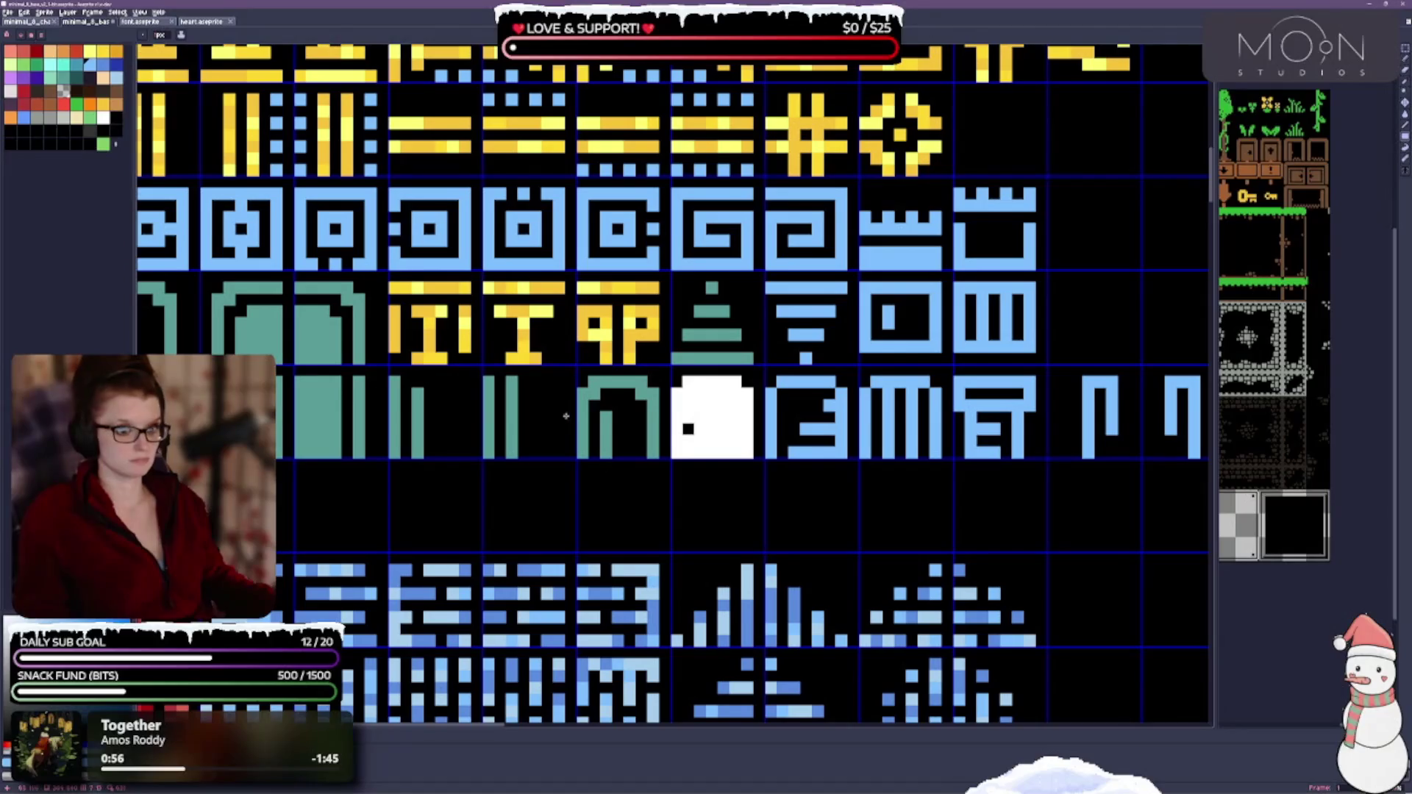
drag(410, 392, 633, 463)
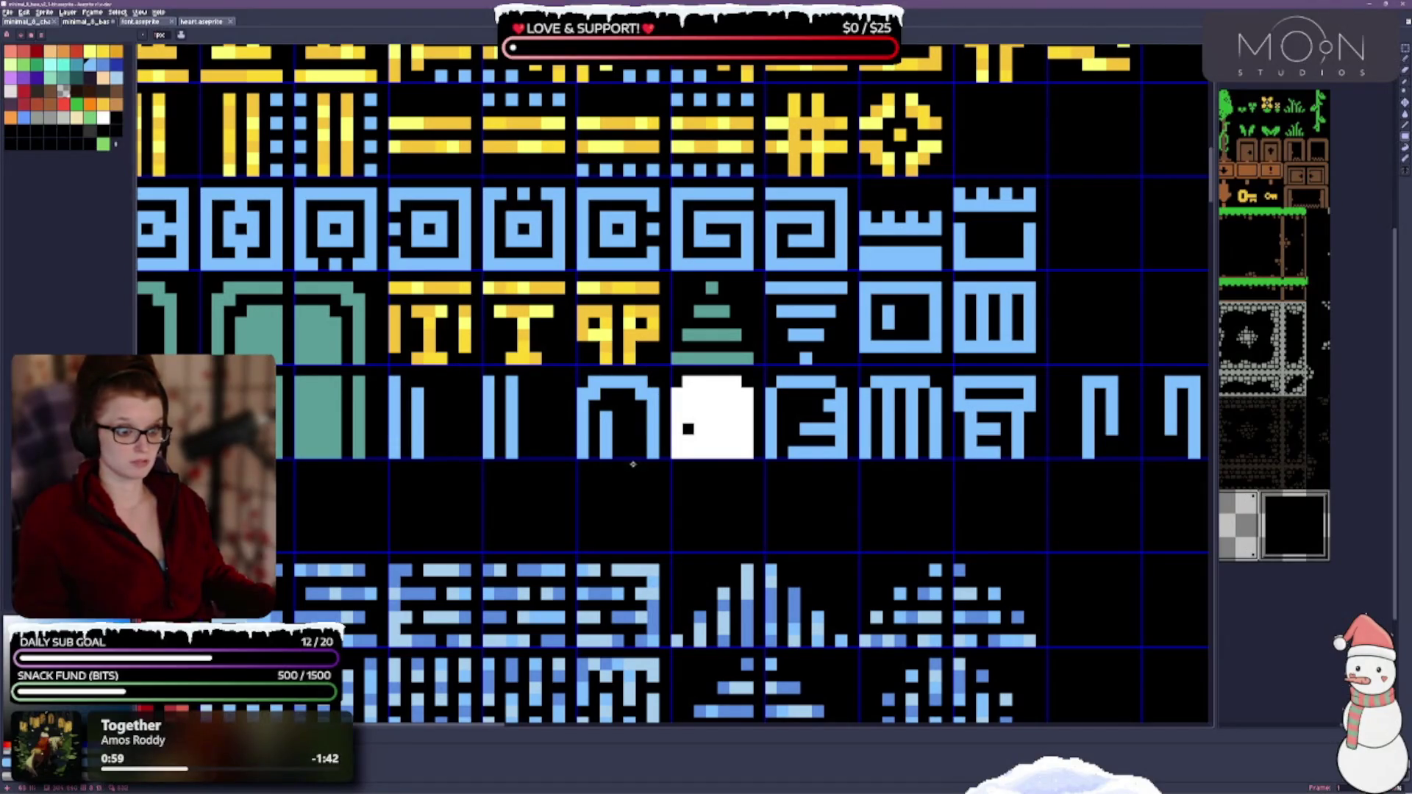
drag(689, 280, 674, 359)
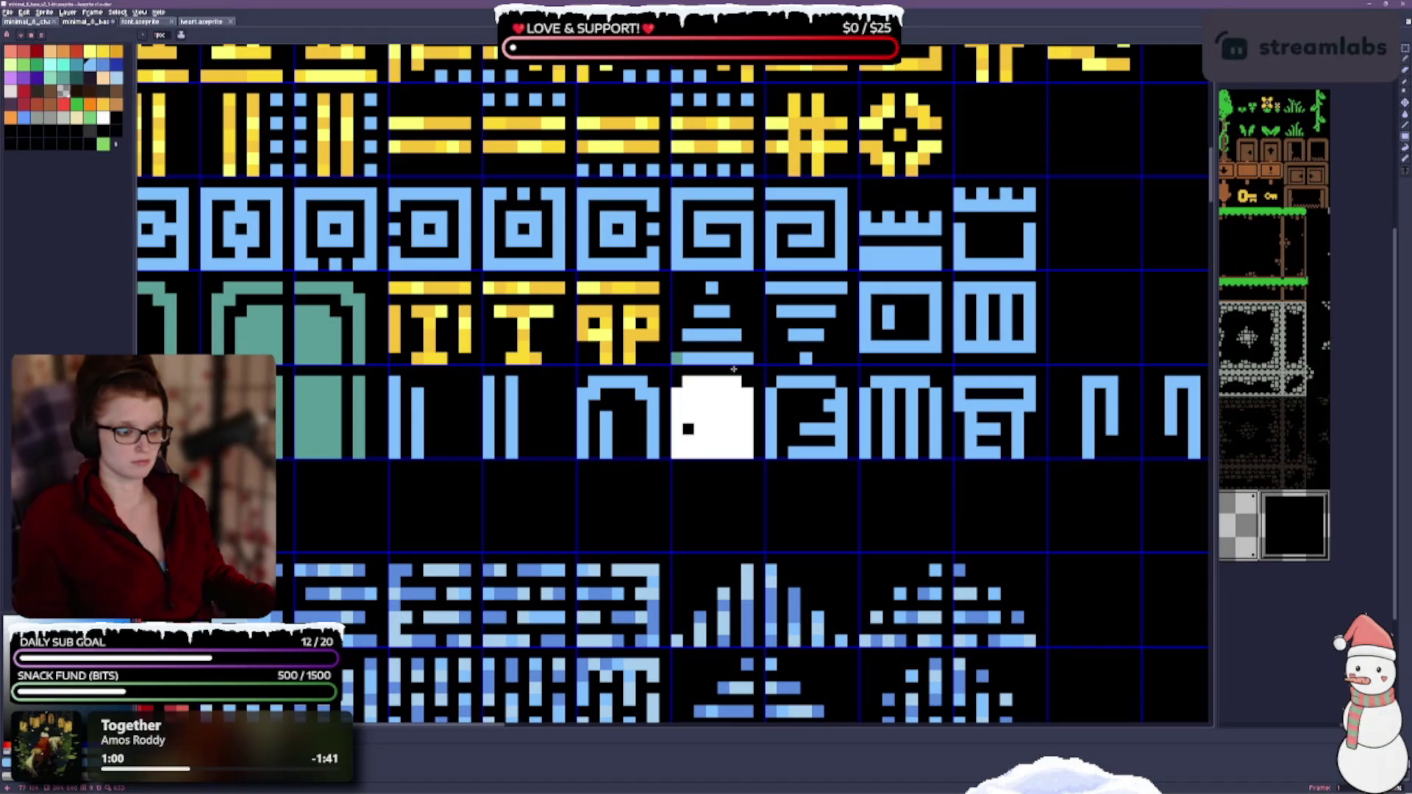
scroll(760, 386, left, 2)
scroll(552, 309, left, 2)
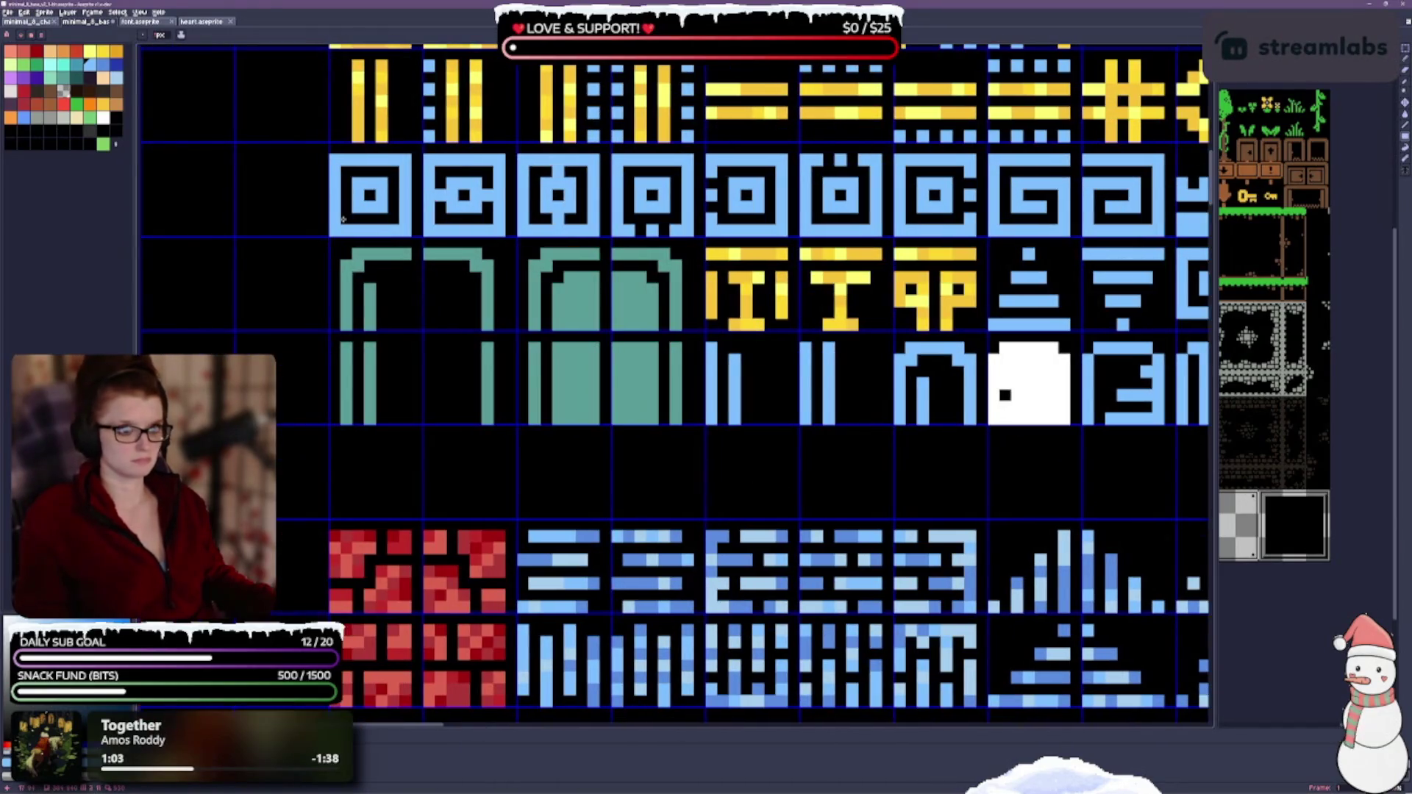
click(627, 375)
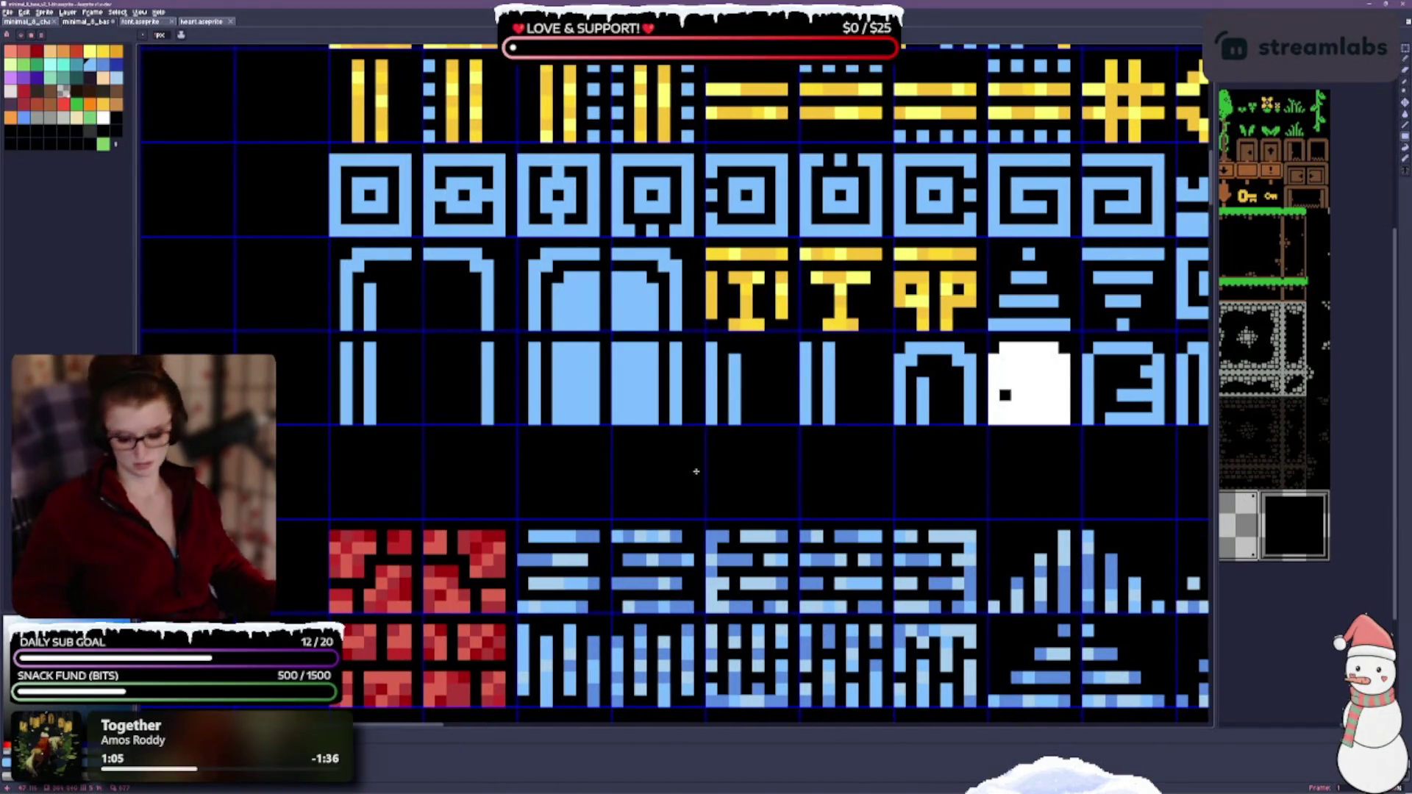
scroll(698, 476, down, 2)
scroll(737, 487, up, 1)
scroll(803, 461, down, 1)
scroll(803, 461, up, 2)
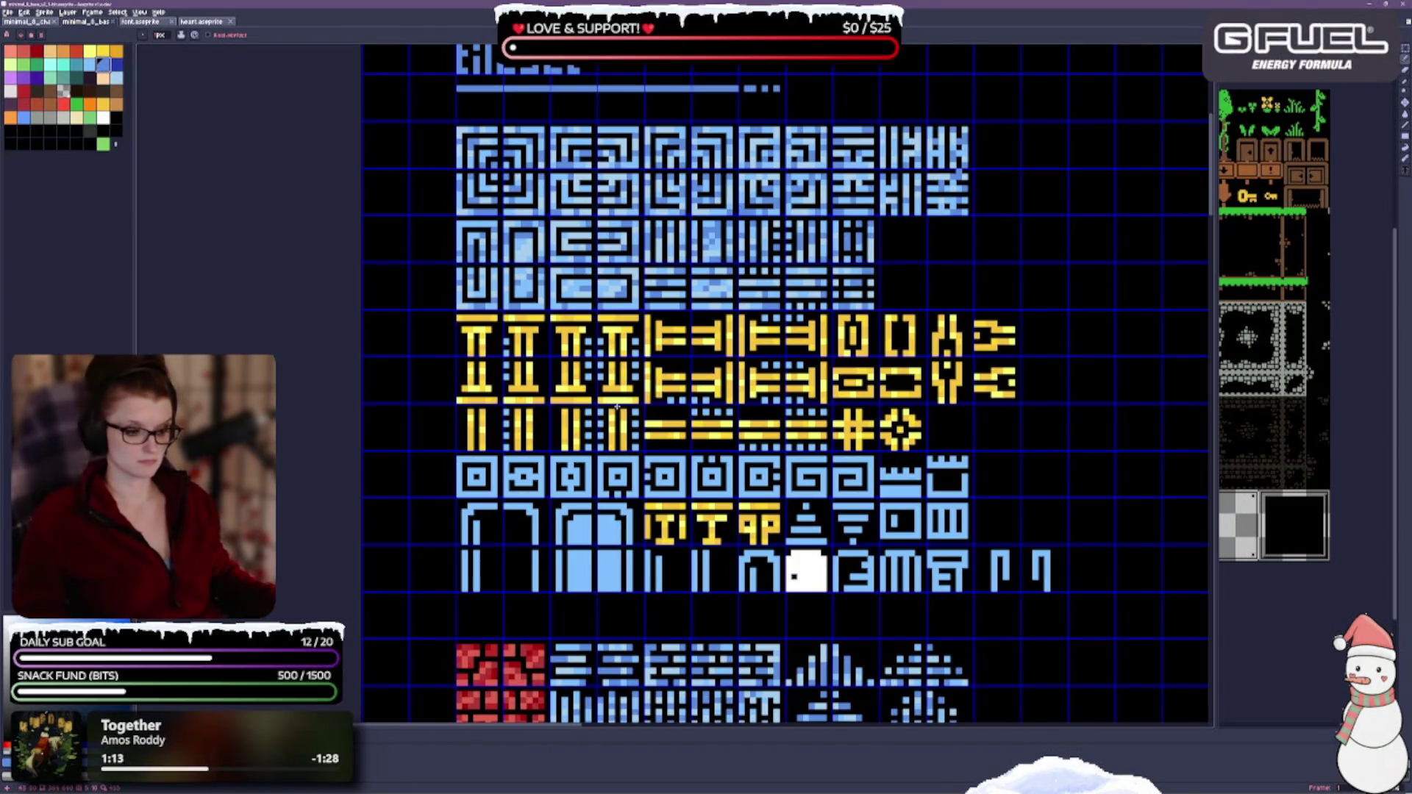
scroll(651, 269, down, 3)
scroll(651, 268, up, 1)
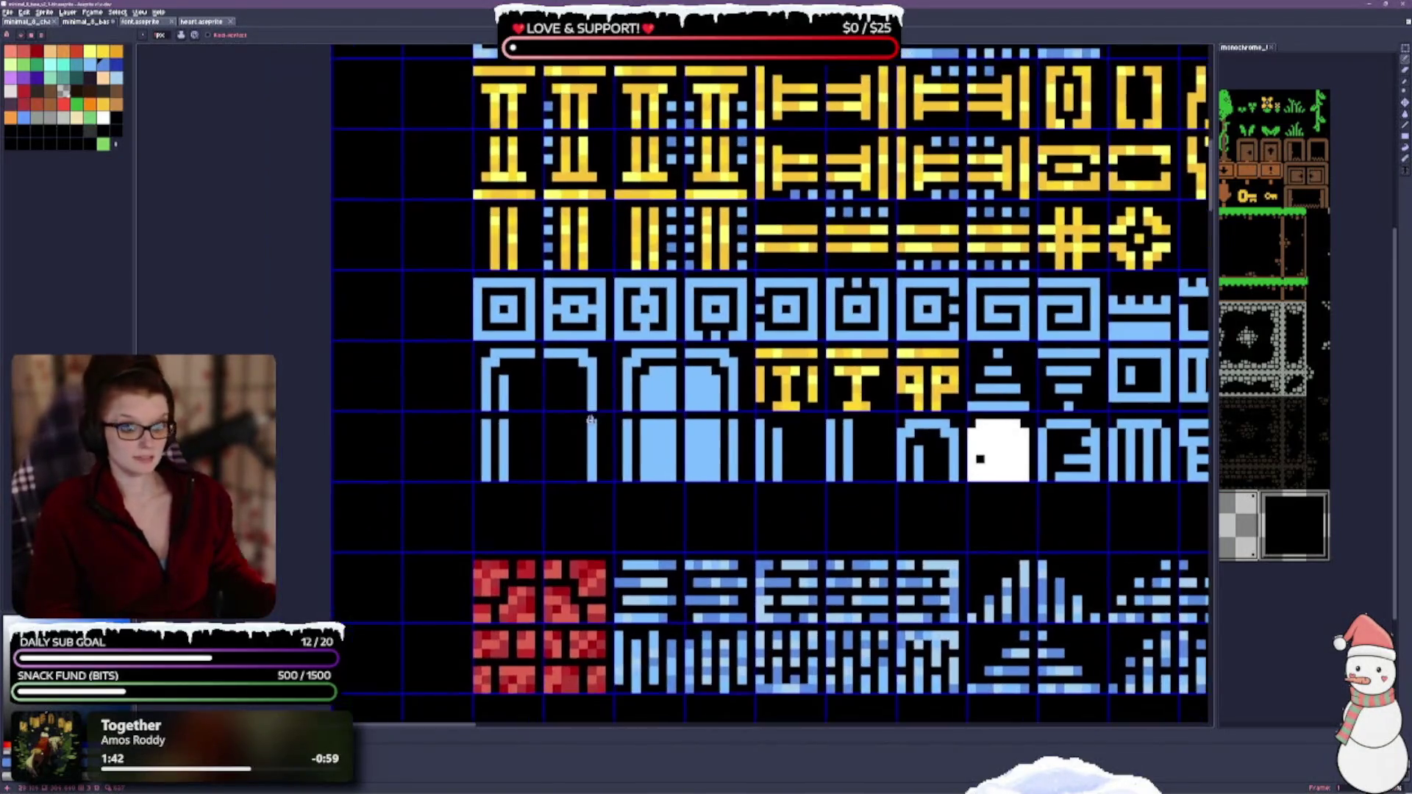
Step: Dab darker blue shading pixels into the glyph, square, arch and door tiles
drag(647, 160, 698, 112)
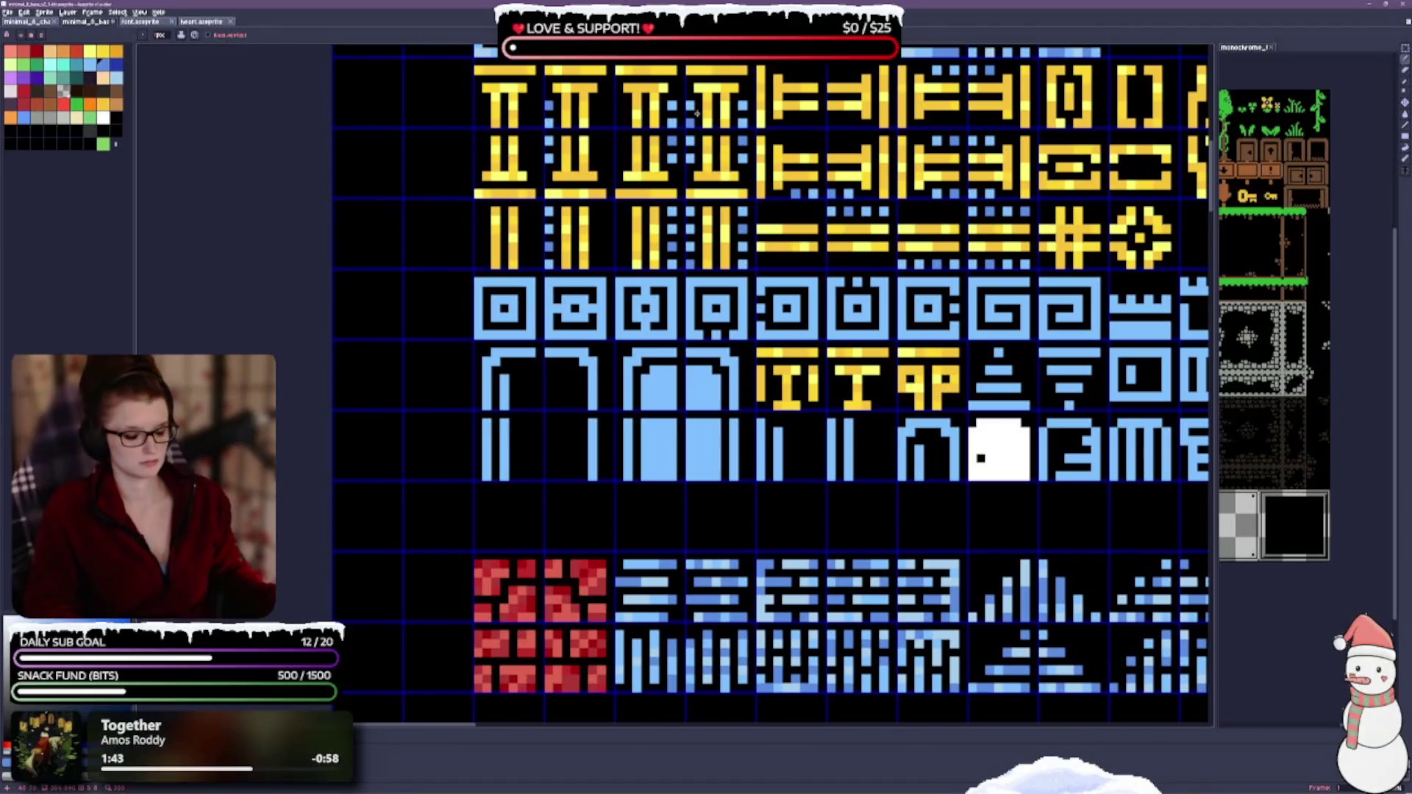
click(509, 312)
click(557, 308)
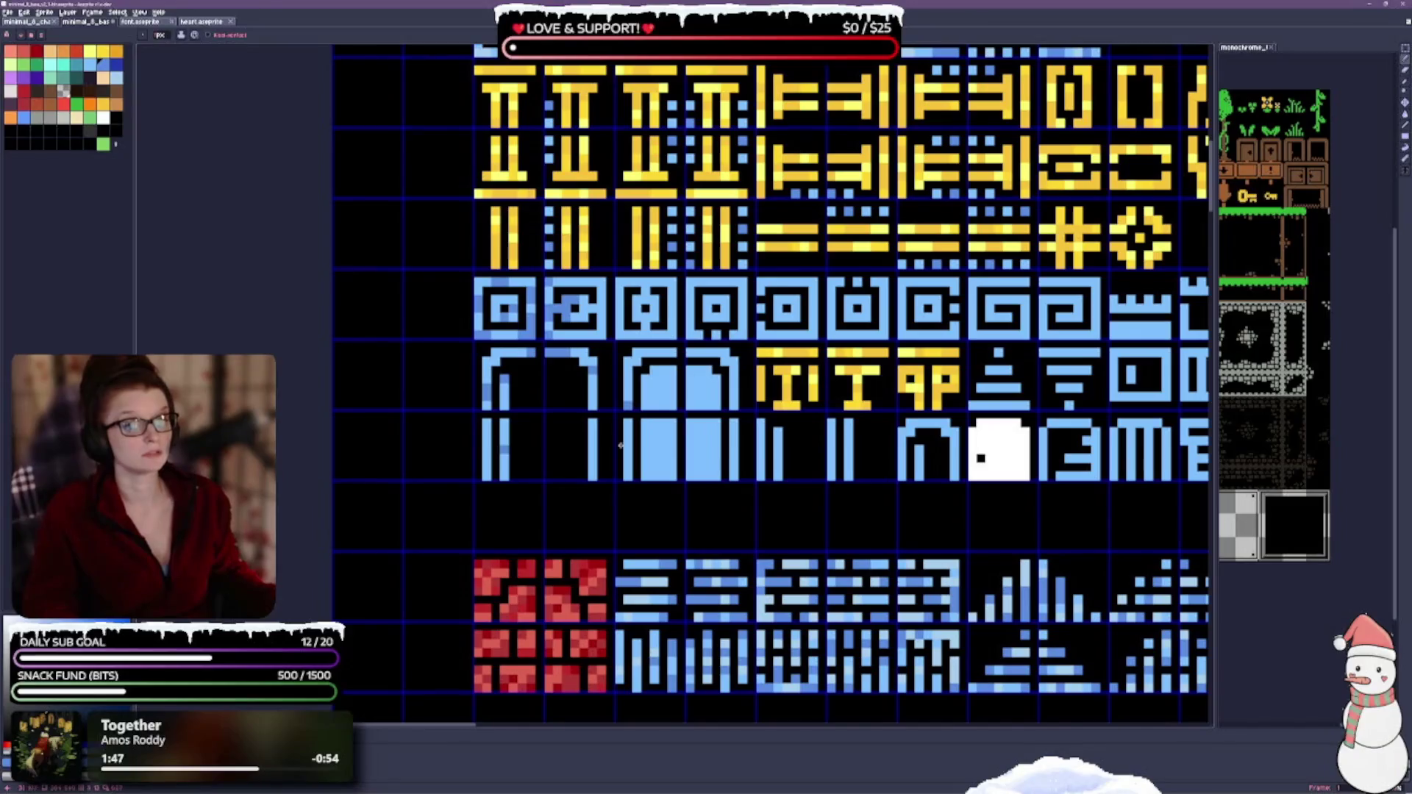
drag(627, 381, 667, 334)
drag(674, 238, 689, 287)
mouse_move(767, 315)
mouse_down()
mouse_move(734, 351)
mouse_move(689, 359)
mouse_move(685, 344)
mouse_up()
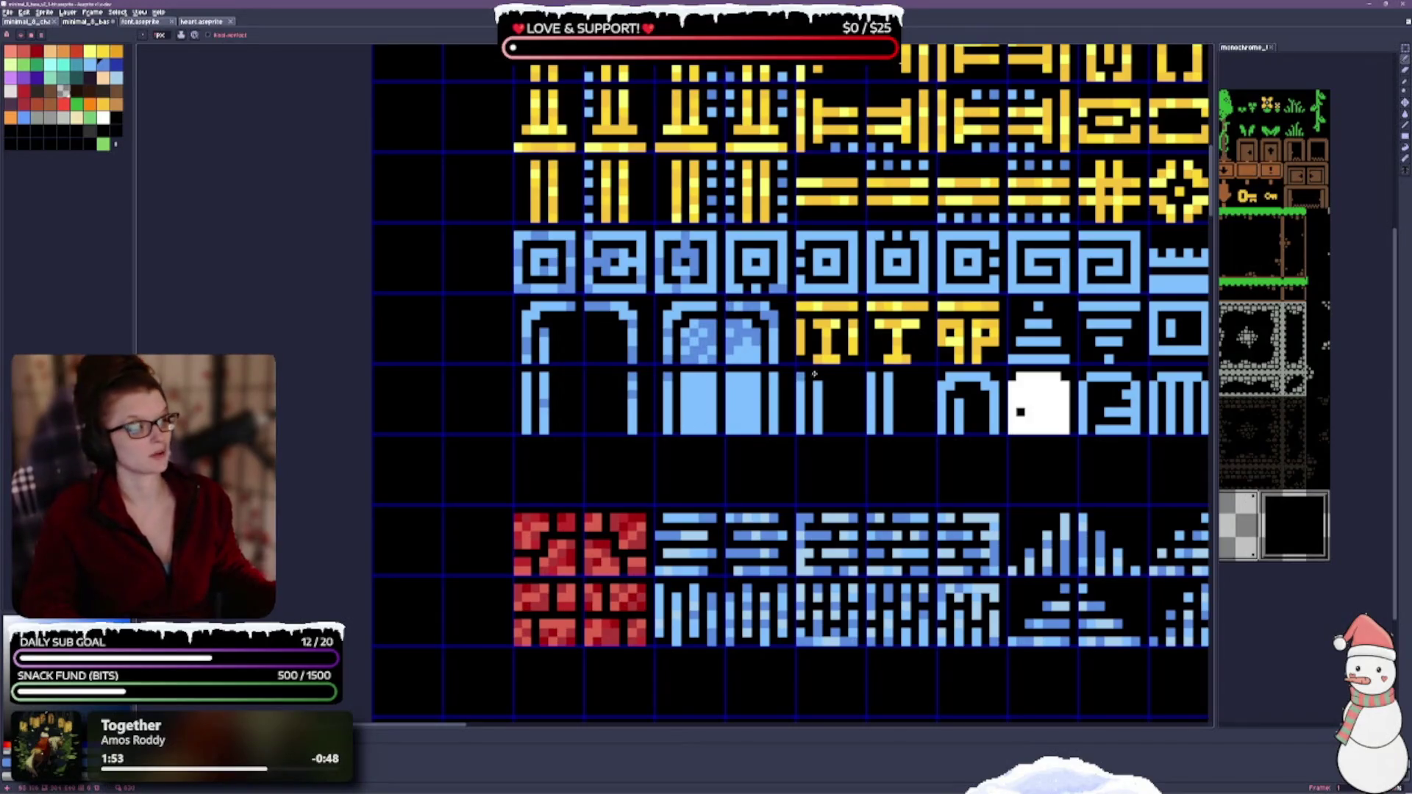
drag(759, 373, 682, 431)
Step: Pan across the tileset to inspect the rows above and to the left
drag(577, 328, 452, 390)
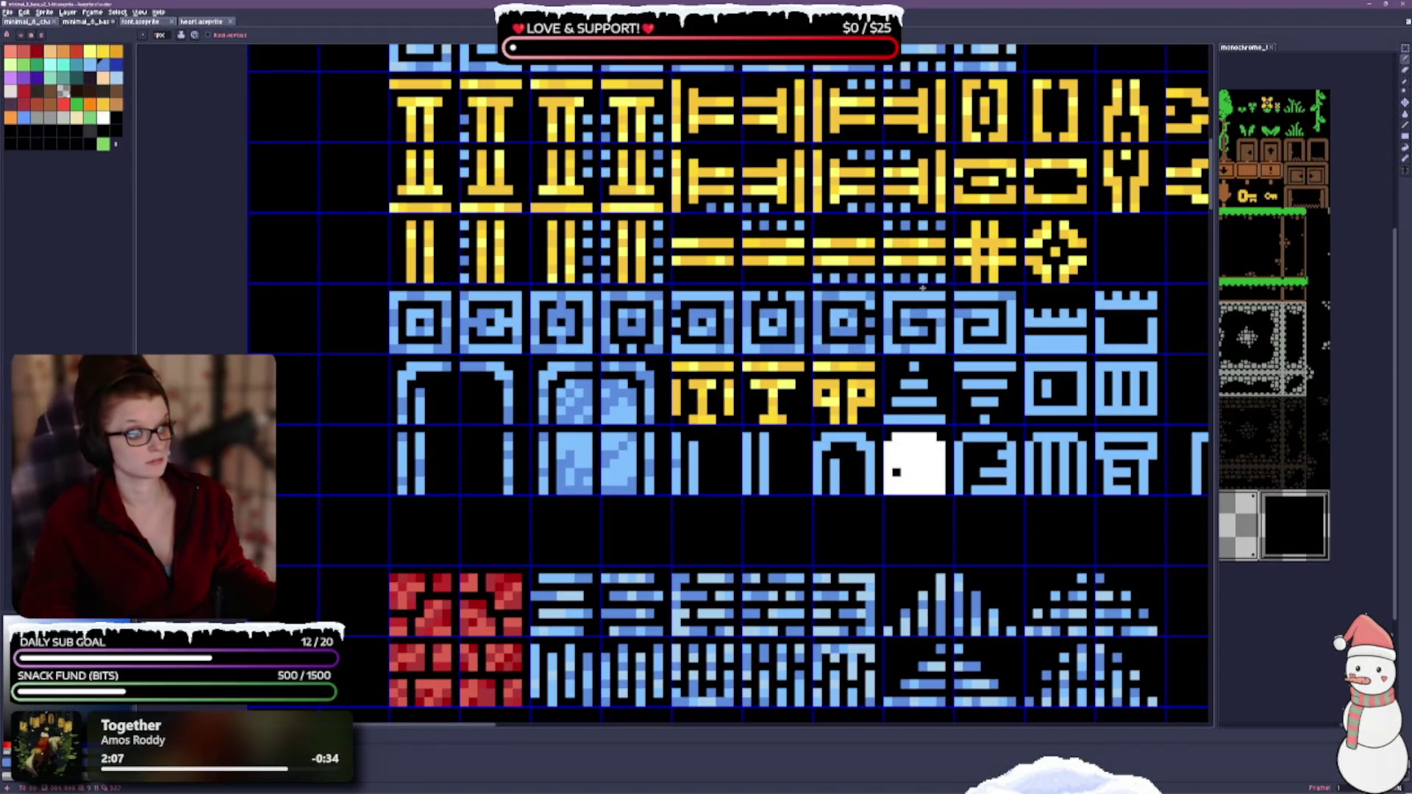
scroll(922, 287, down, 2)
scroll(922, 287, right, 2)
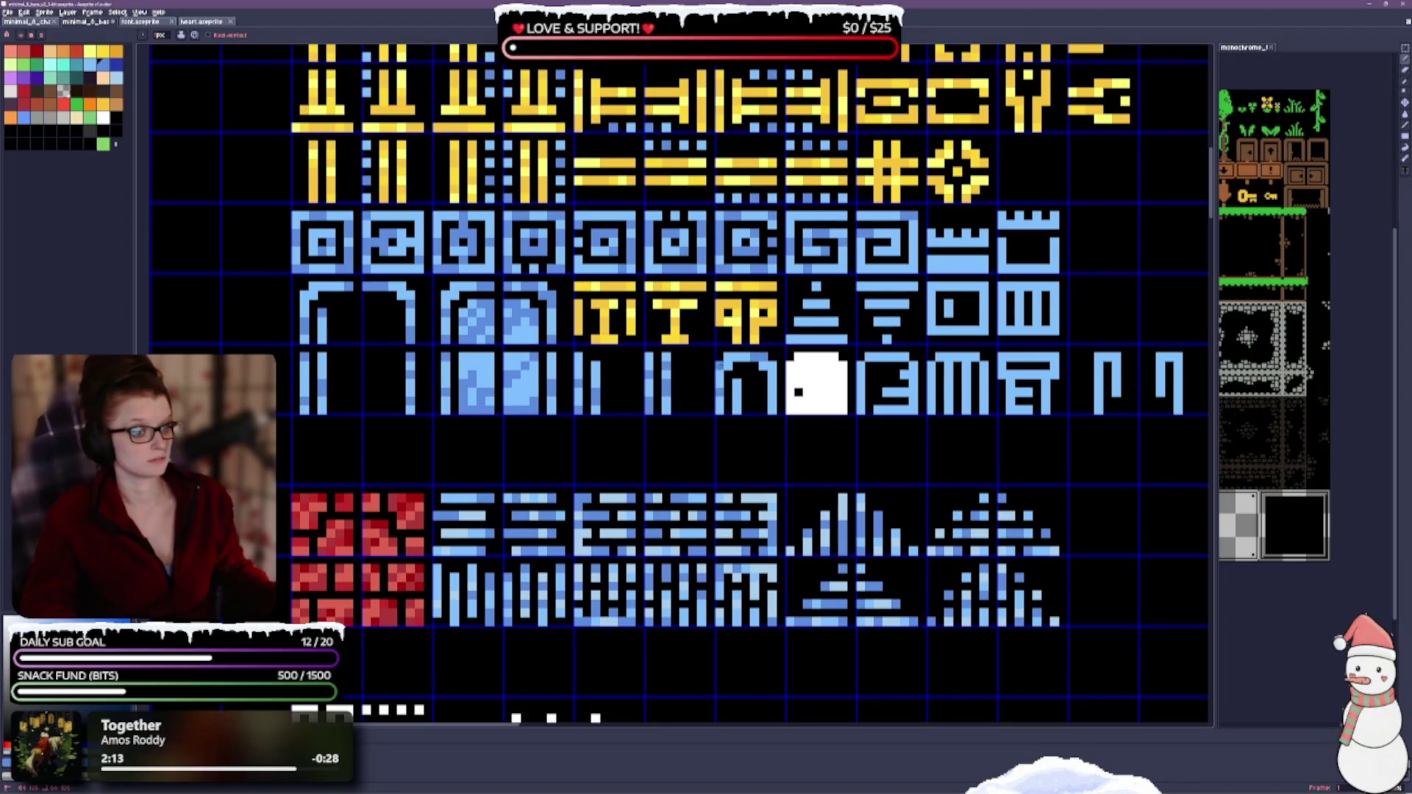
scroll(711, 415, right, 1)
scroll(694, 283, right, 3)
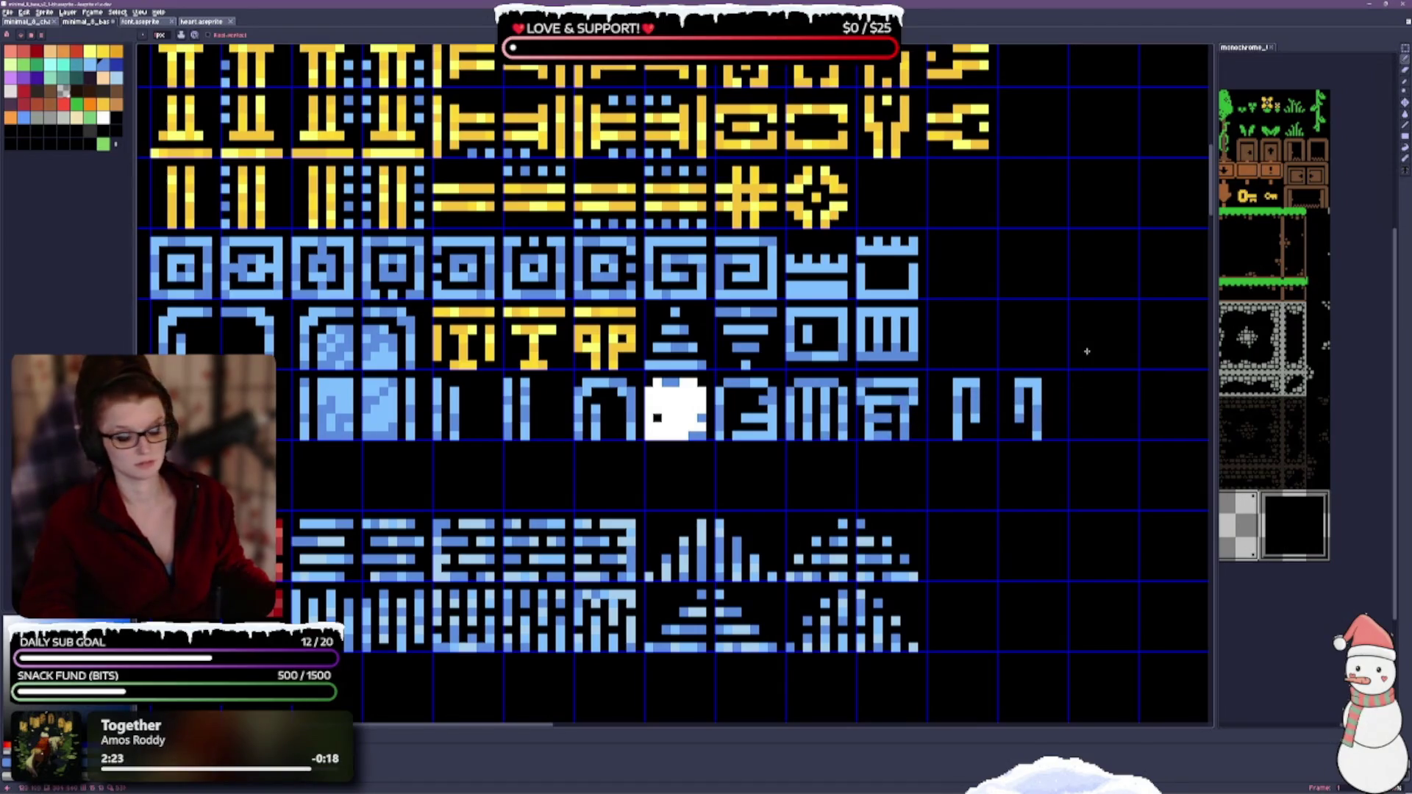
drag(908, 521, 885, 593)
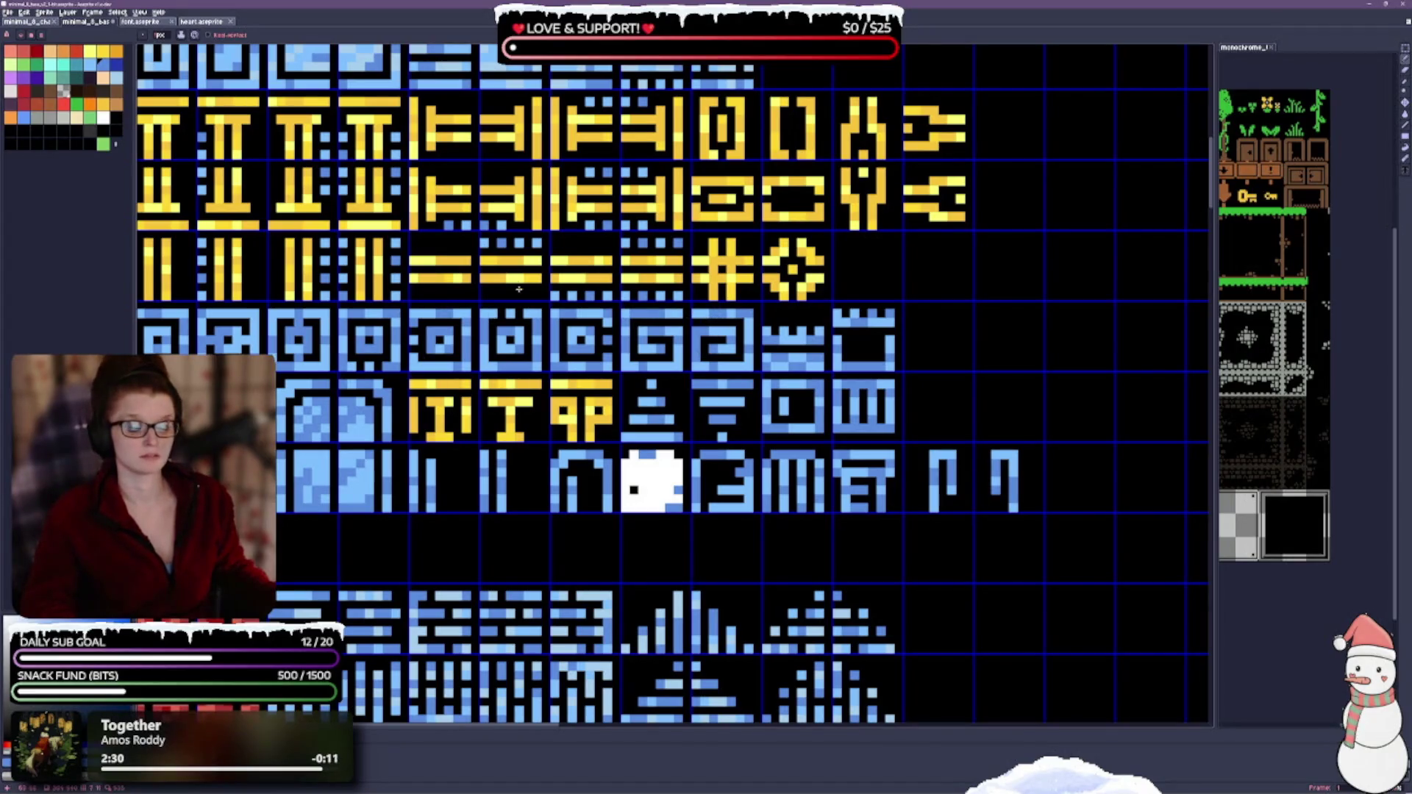
drag(519, 289, 826, 226)
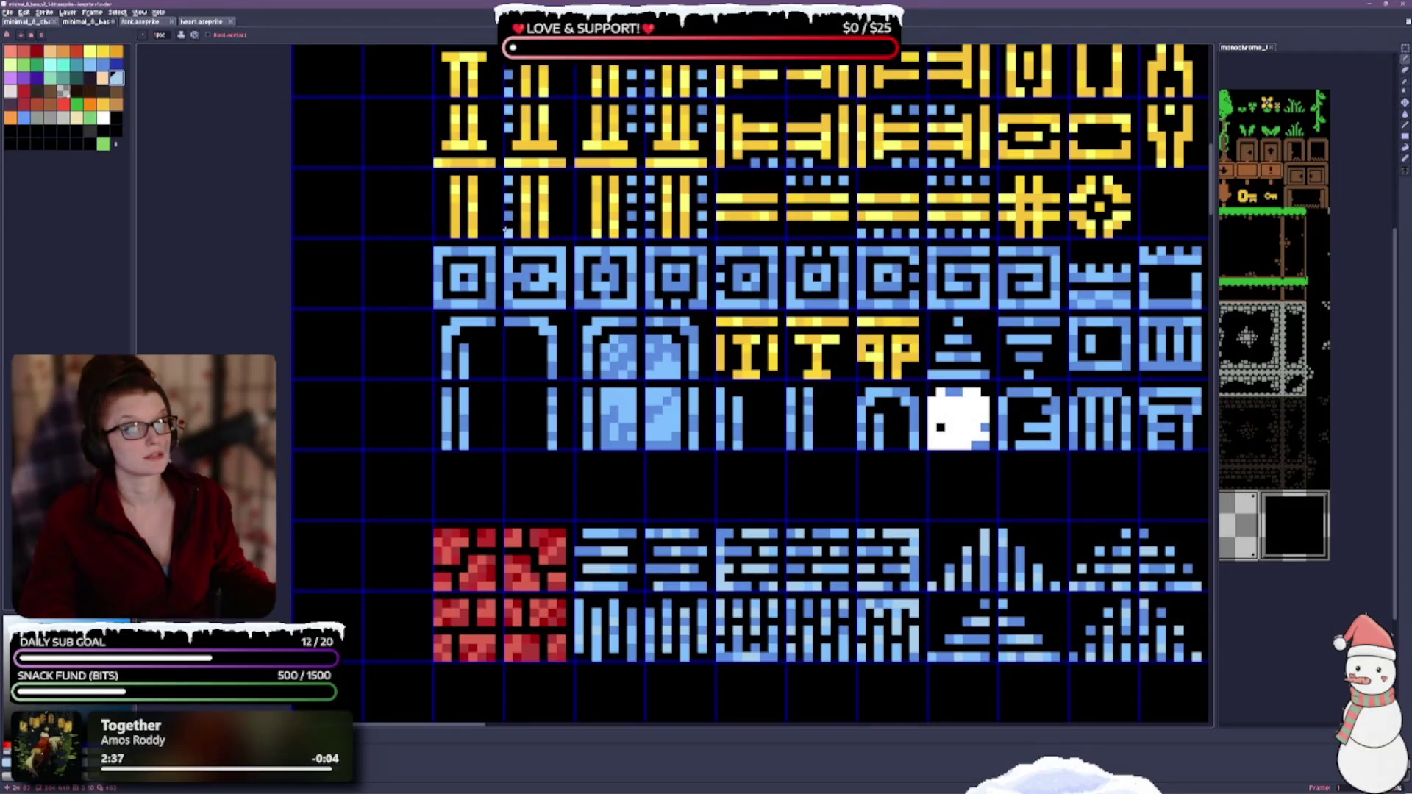
drag(506, 231, 529, 381)
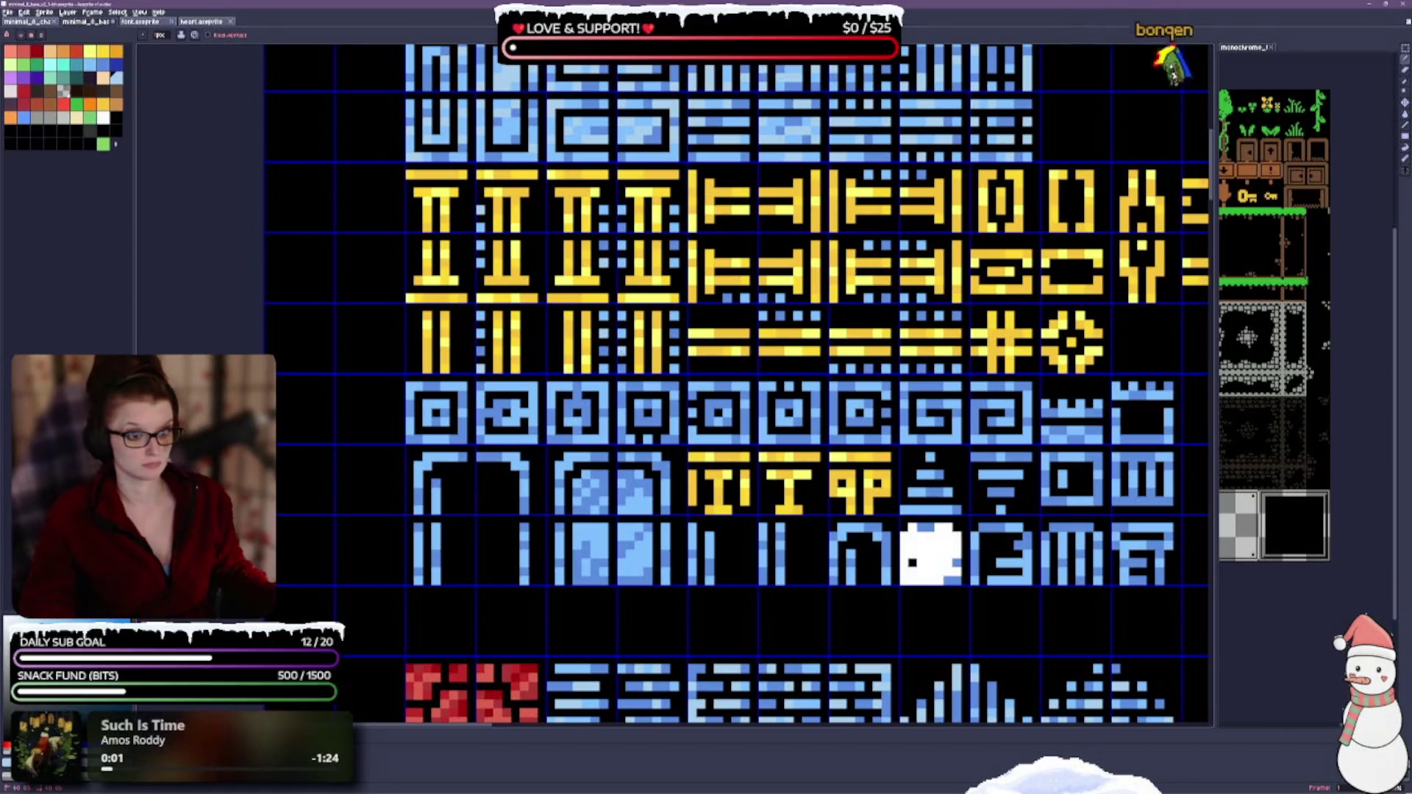
scroll(651, 264, up, 1)
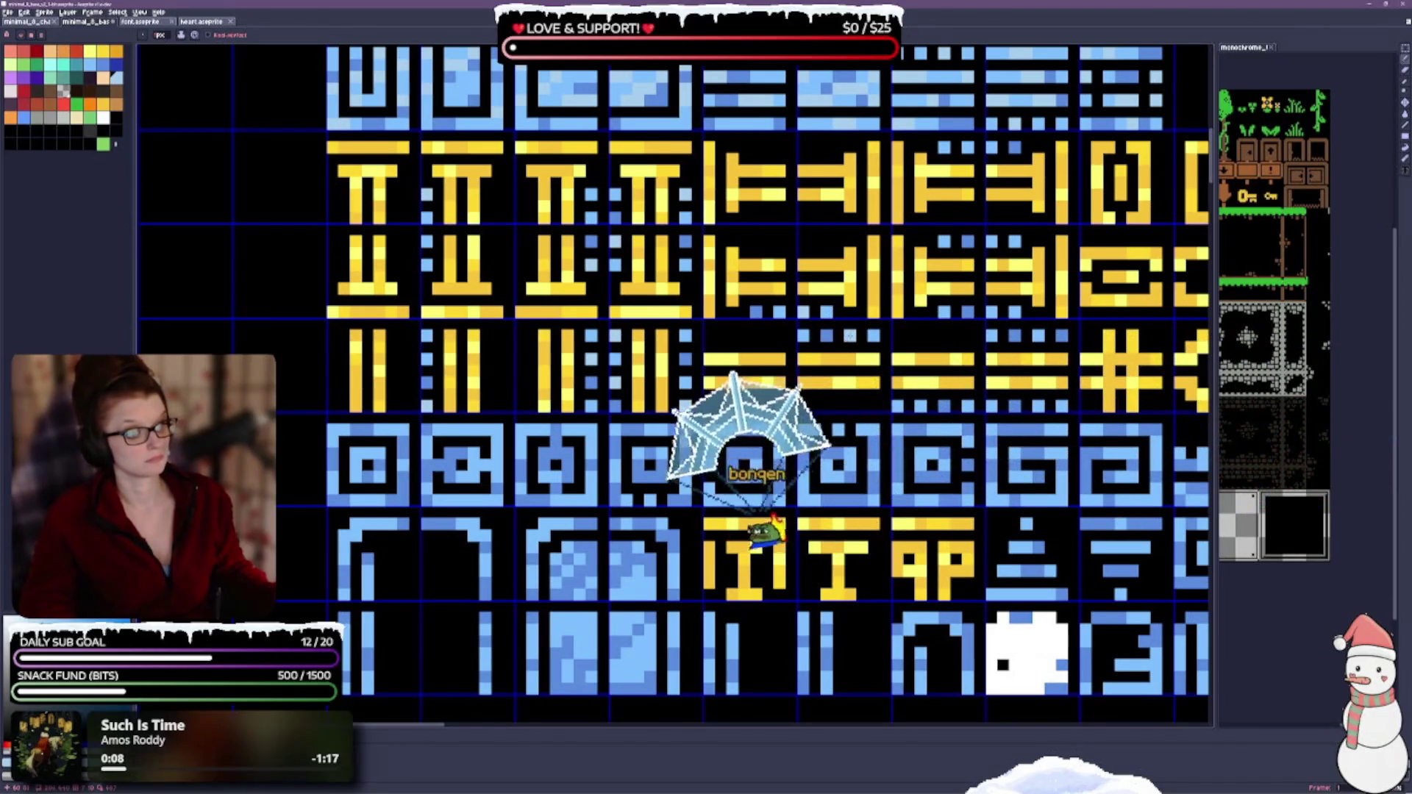
drag(843, 333, 654, 388)
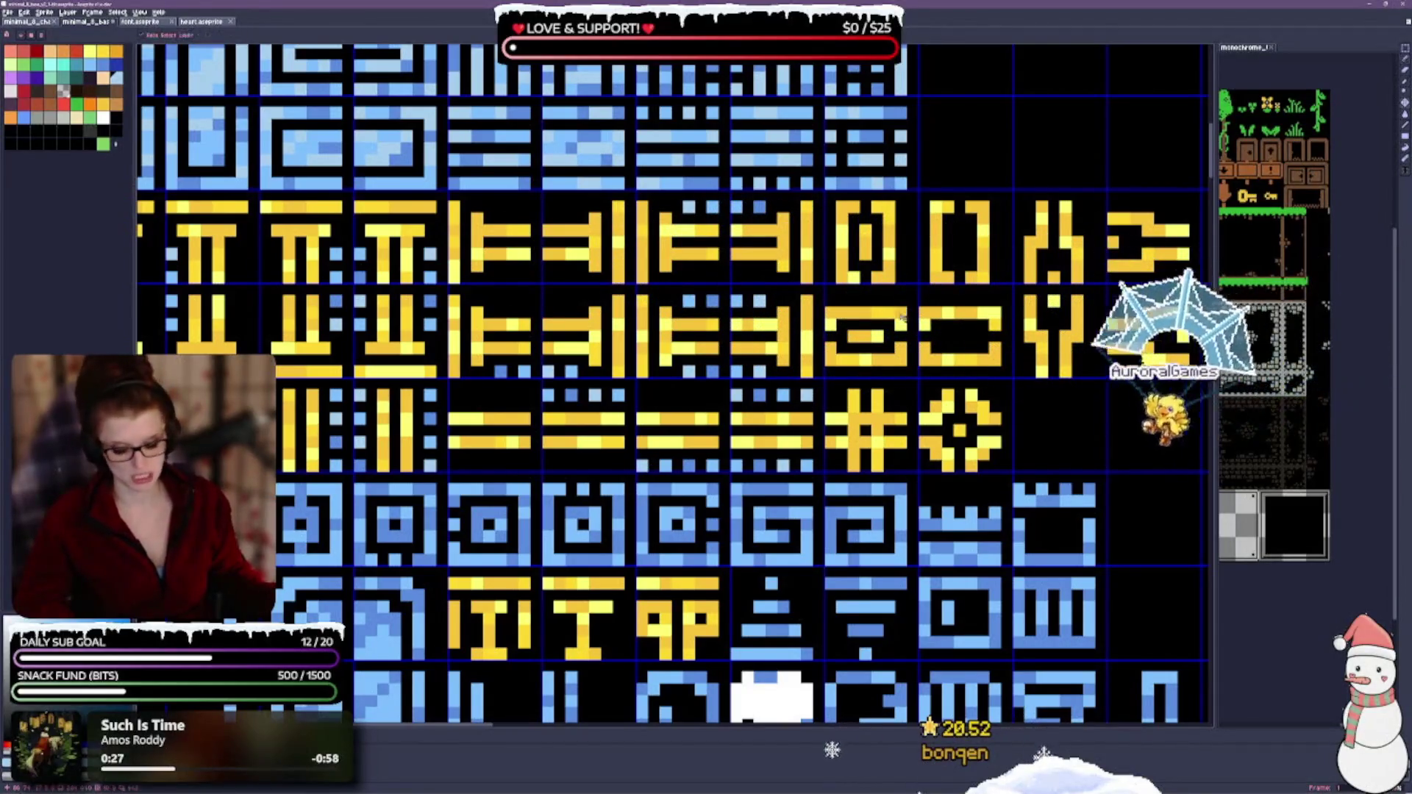
drag(644, 465, 881, 288)
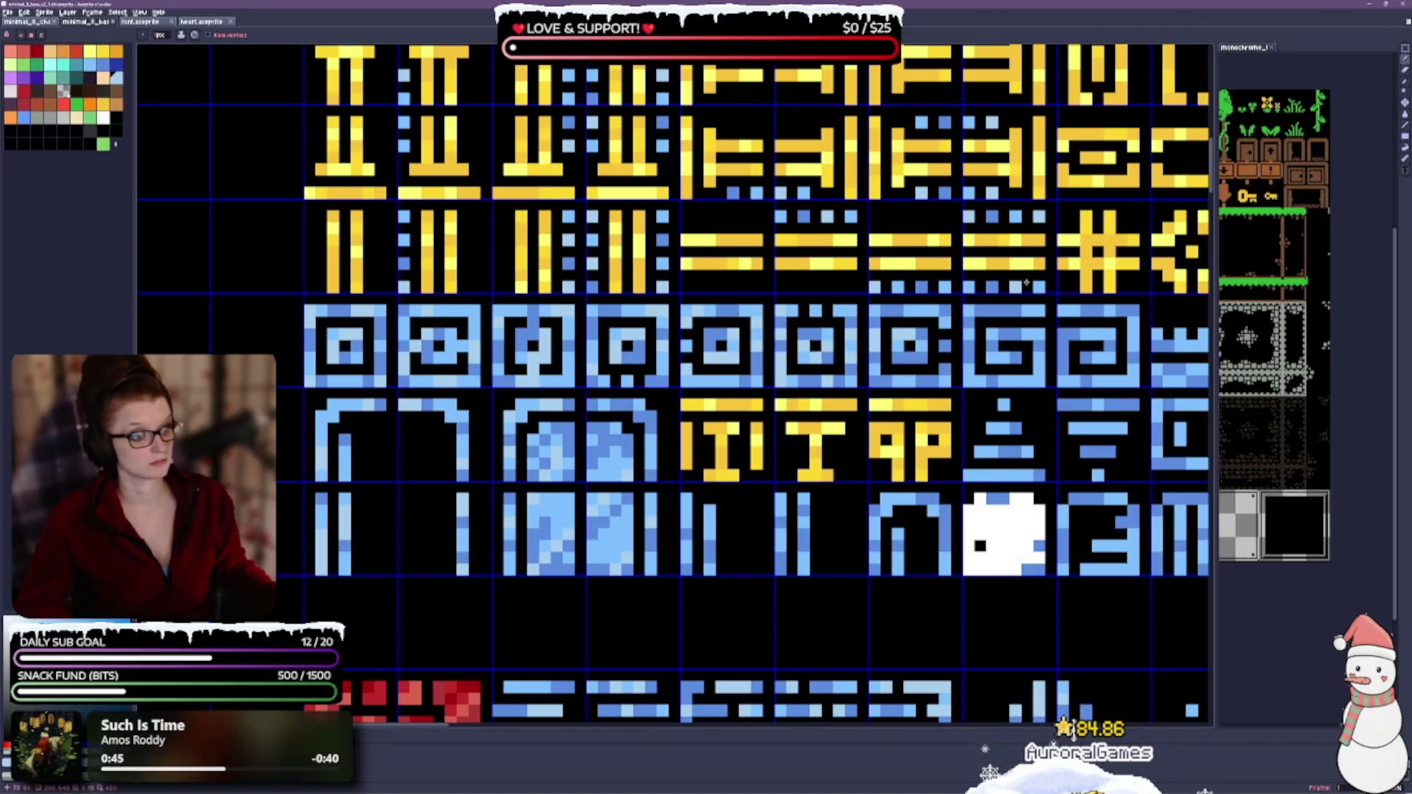
drag(894, 334, 623, 345)
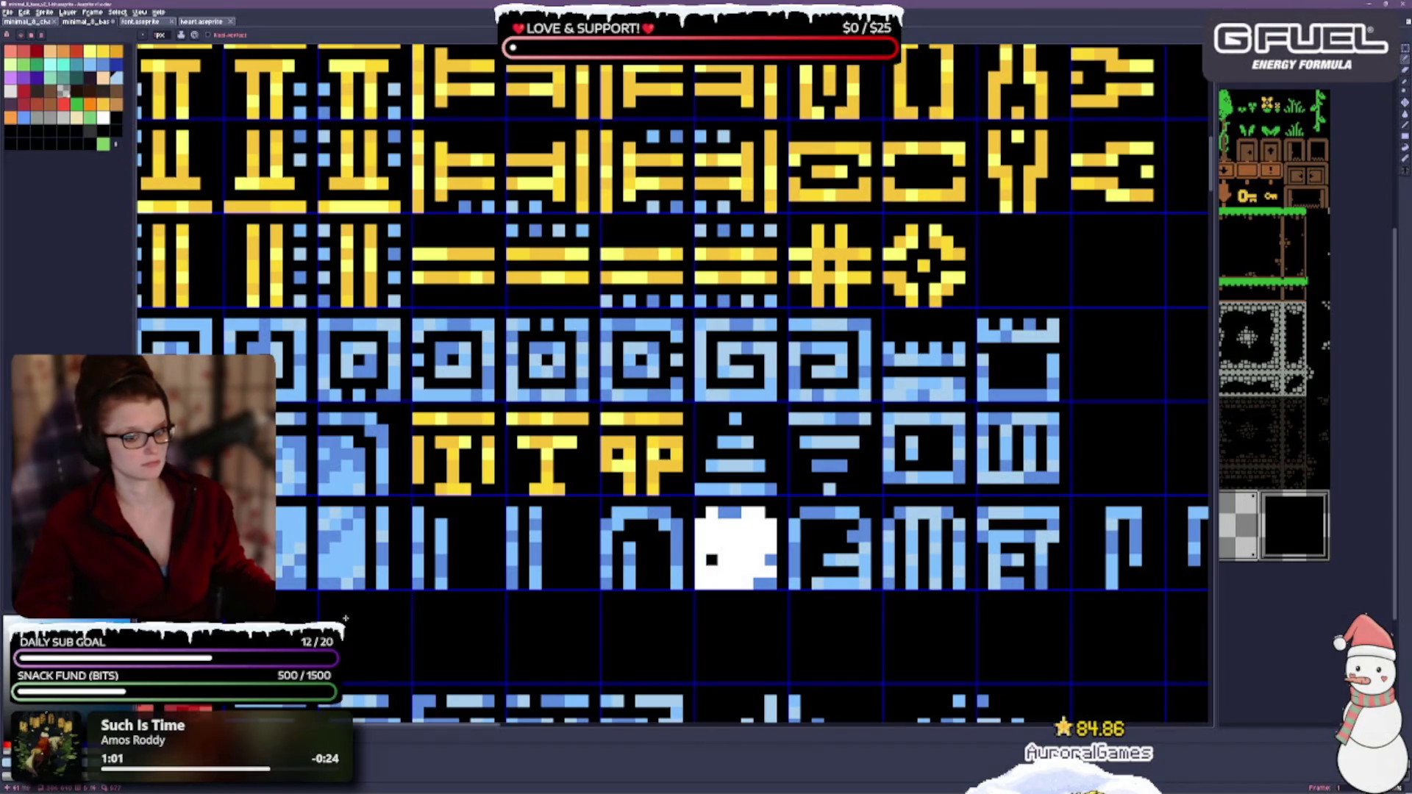
scroll(766, 534, down, 2)
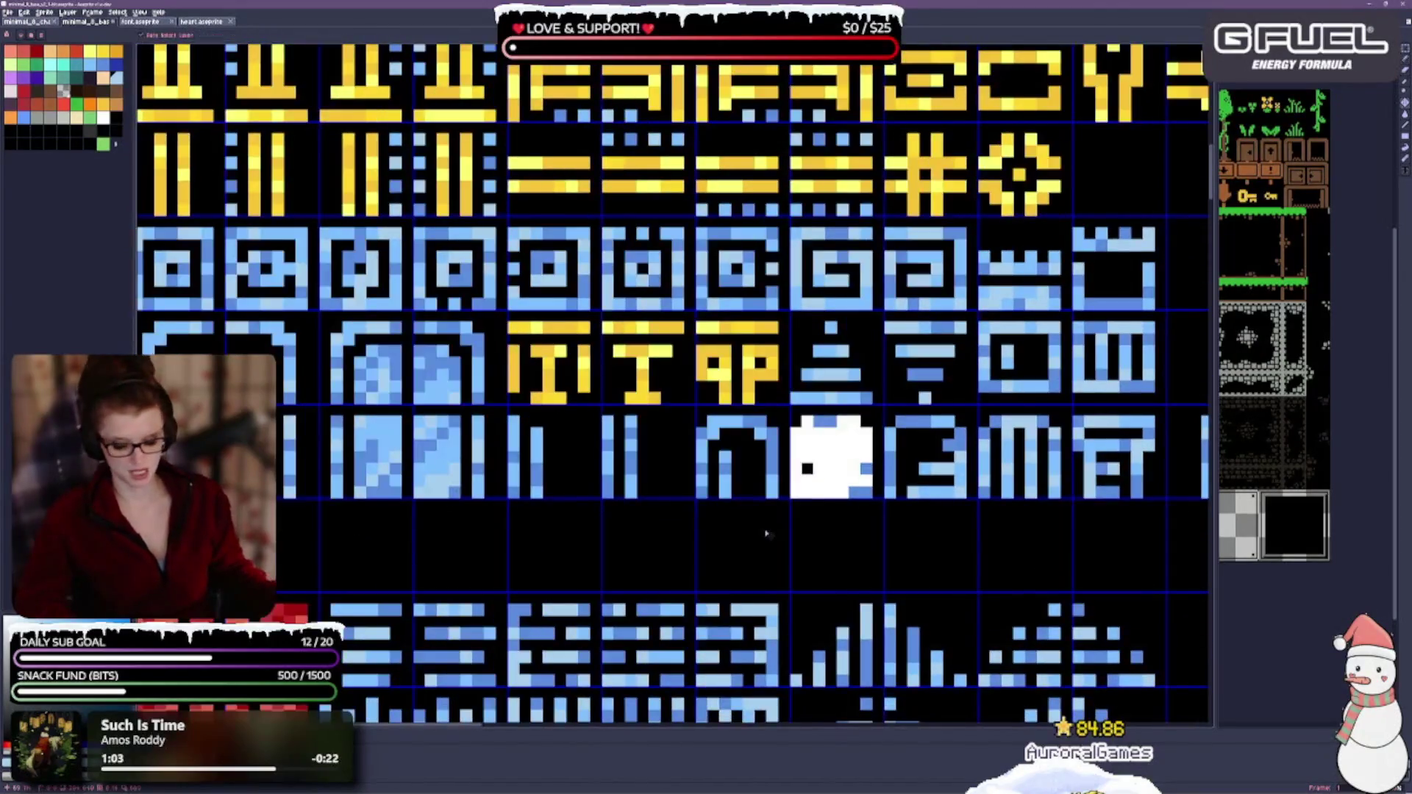
Step: Save the tileset and pencil white over the round tile's blue edge pixels
key(b)
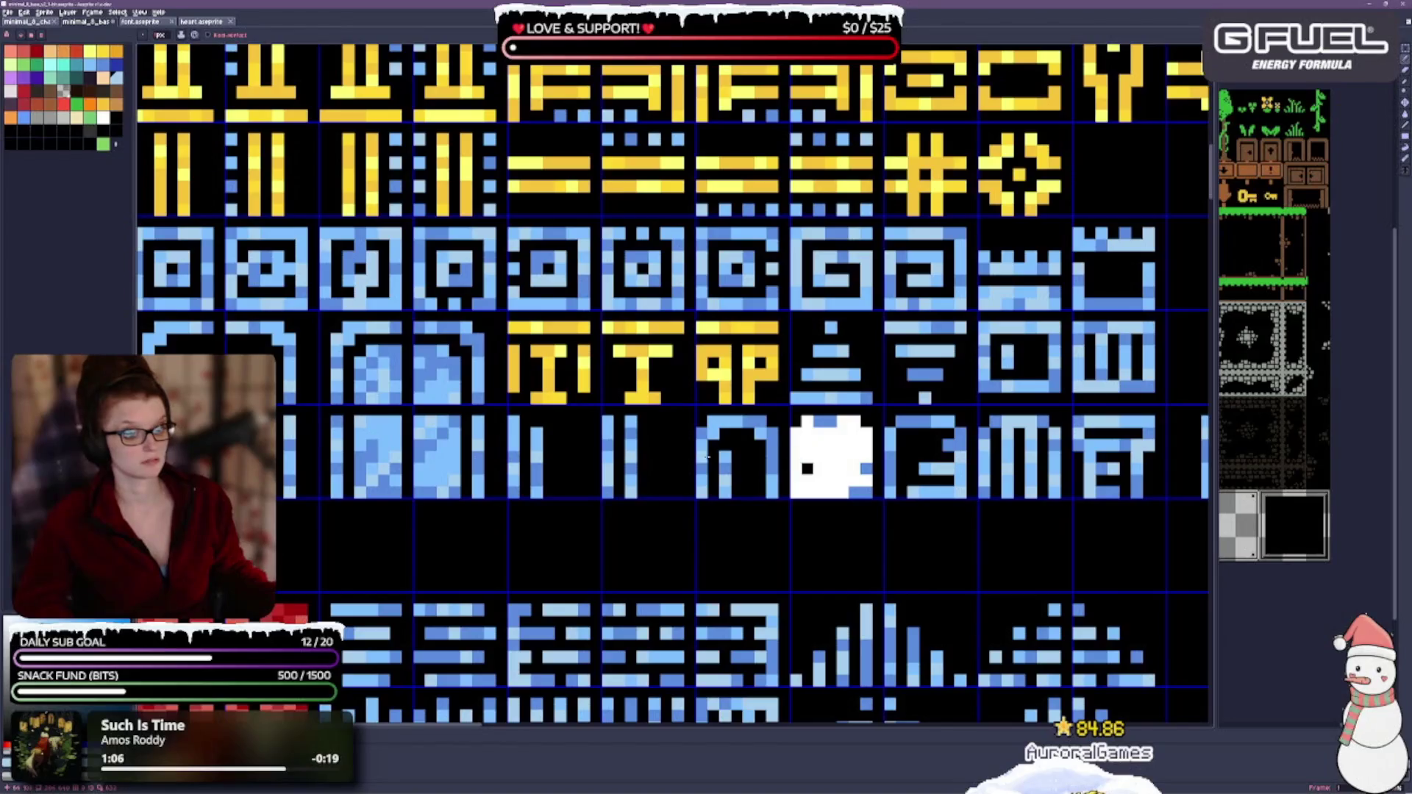
scroll(1095, 322, right, 3)
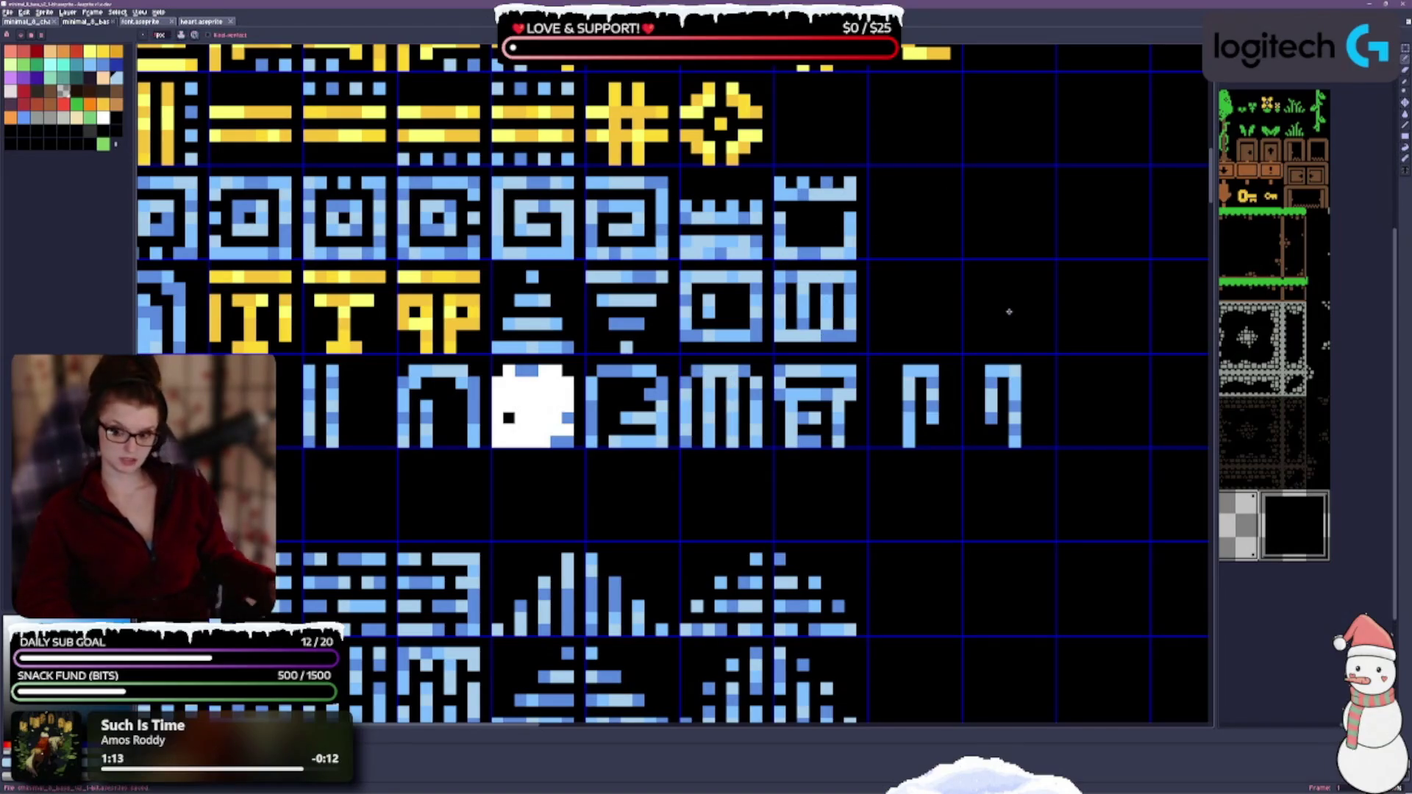
key(ctrl+s)
scroll(442, 464, down, 1)
scroll(740, 381, up, 1)
scroll(740, 381, up, 1)
scroll(756, 367, up, 1)
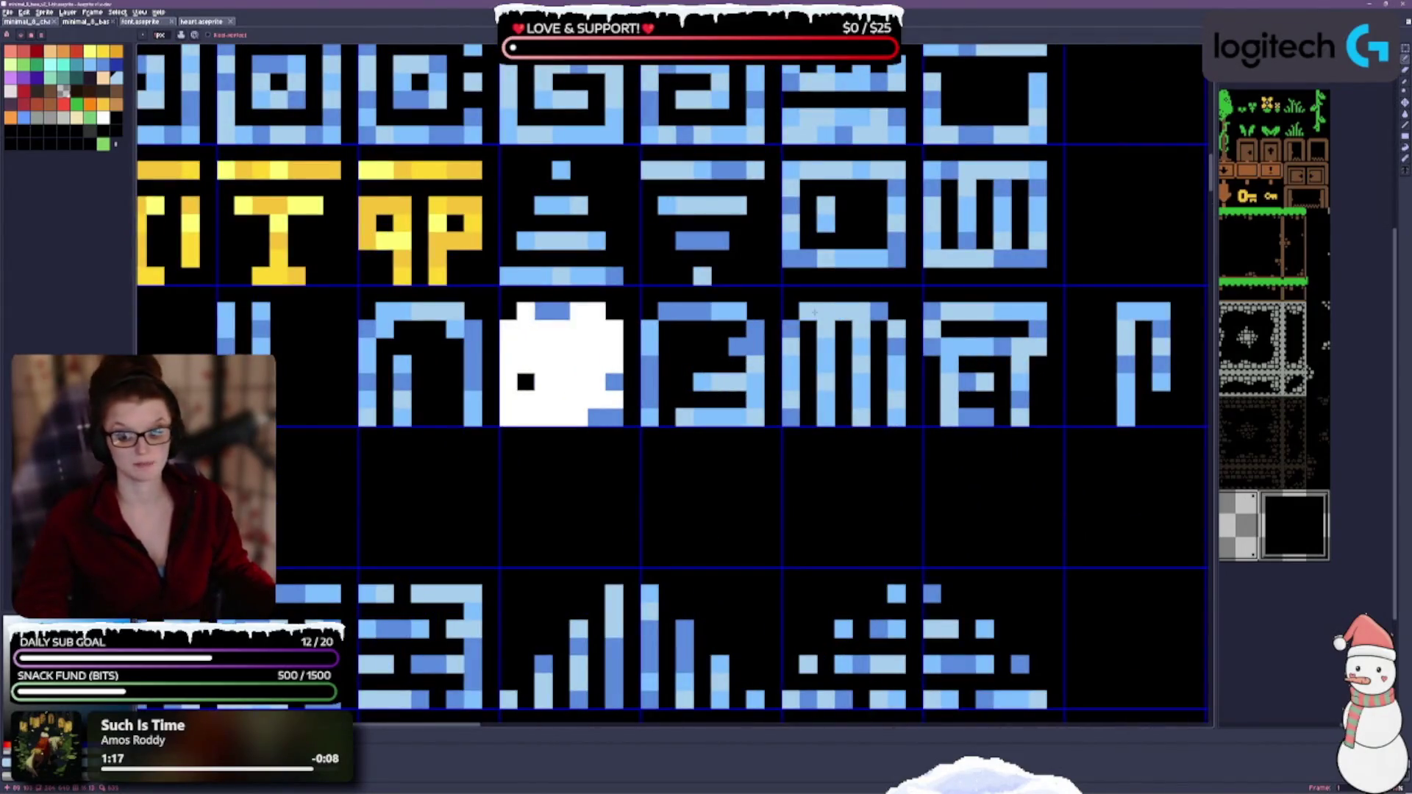
drag(541, 310, 563, 311)
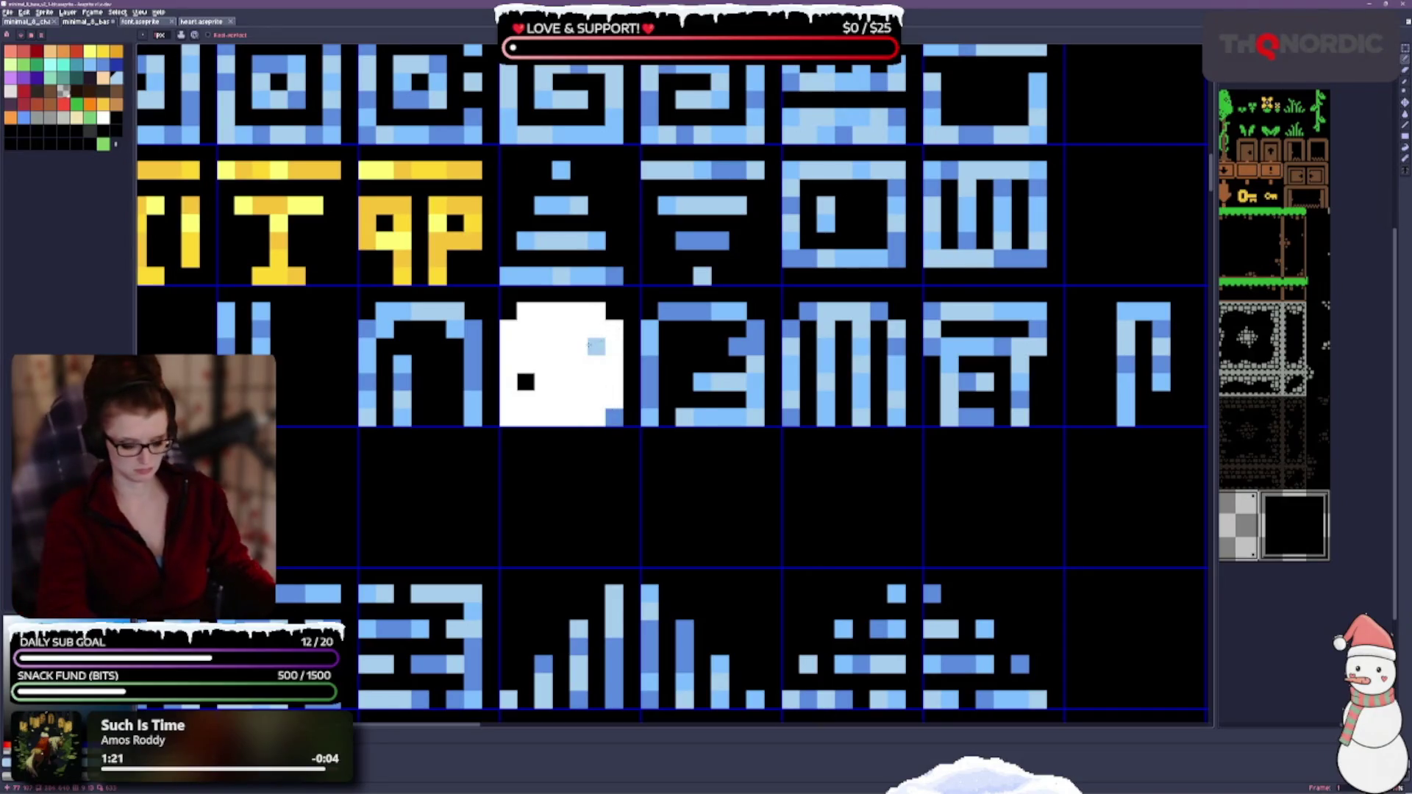
click(519, 309)
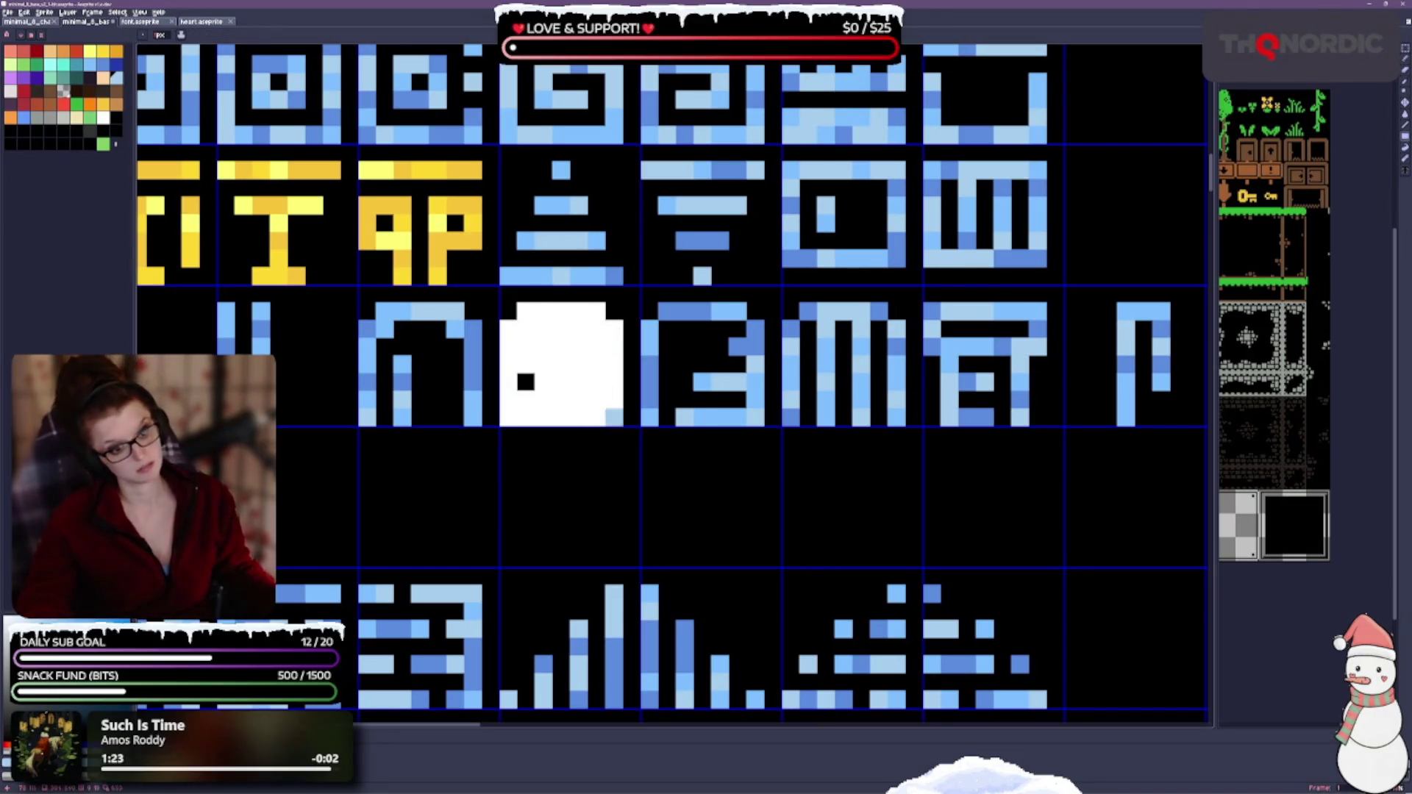
click(614, 417)
drag(487, 353, 732, 308)
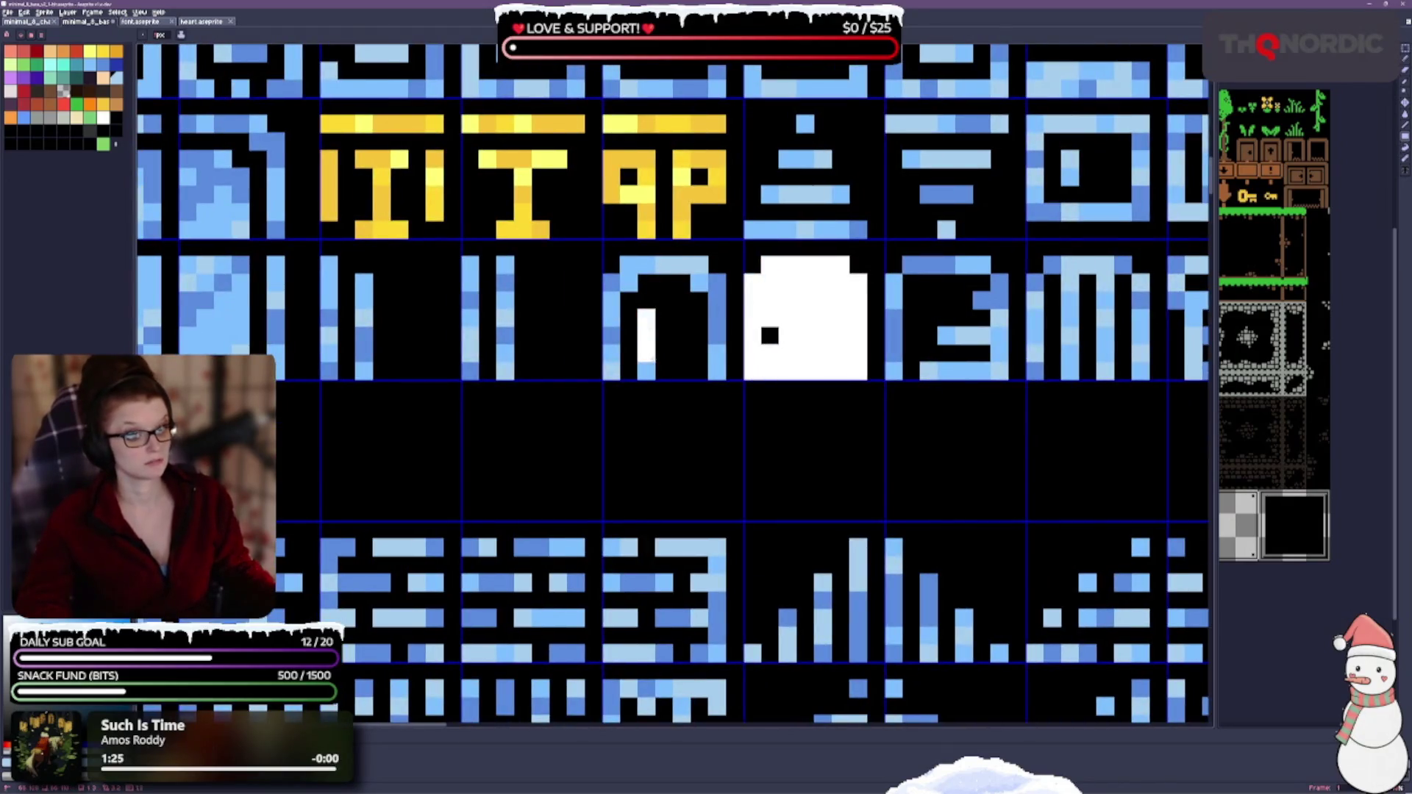
scroll(707, 392, left, 5)
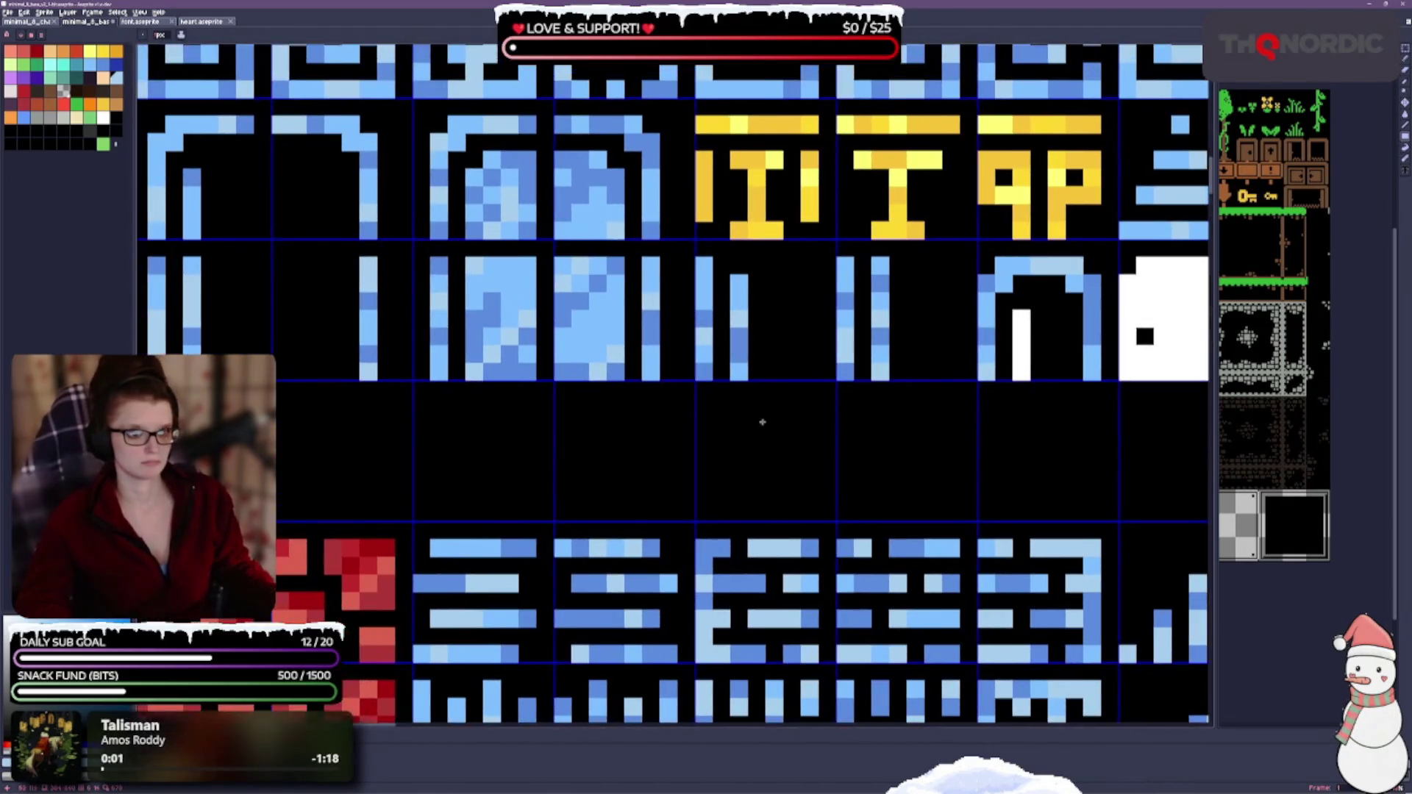
Step: Paint the double door's blue panels solid white and add a white line inside the plain arch
mouse_move(494, 162)
mouse_down()
mouse_move(617, 198)
mouse_move(607, 383)
mouse_up()
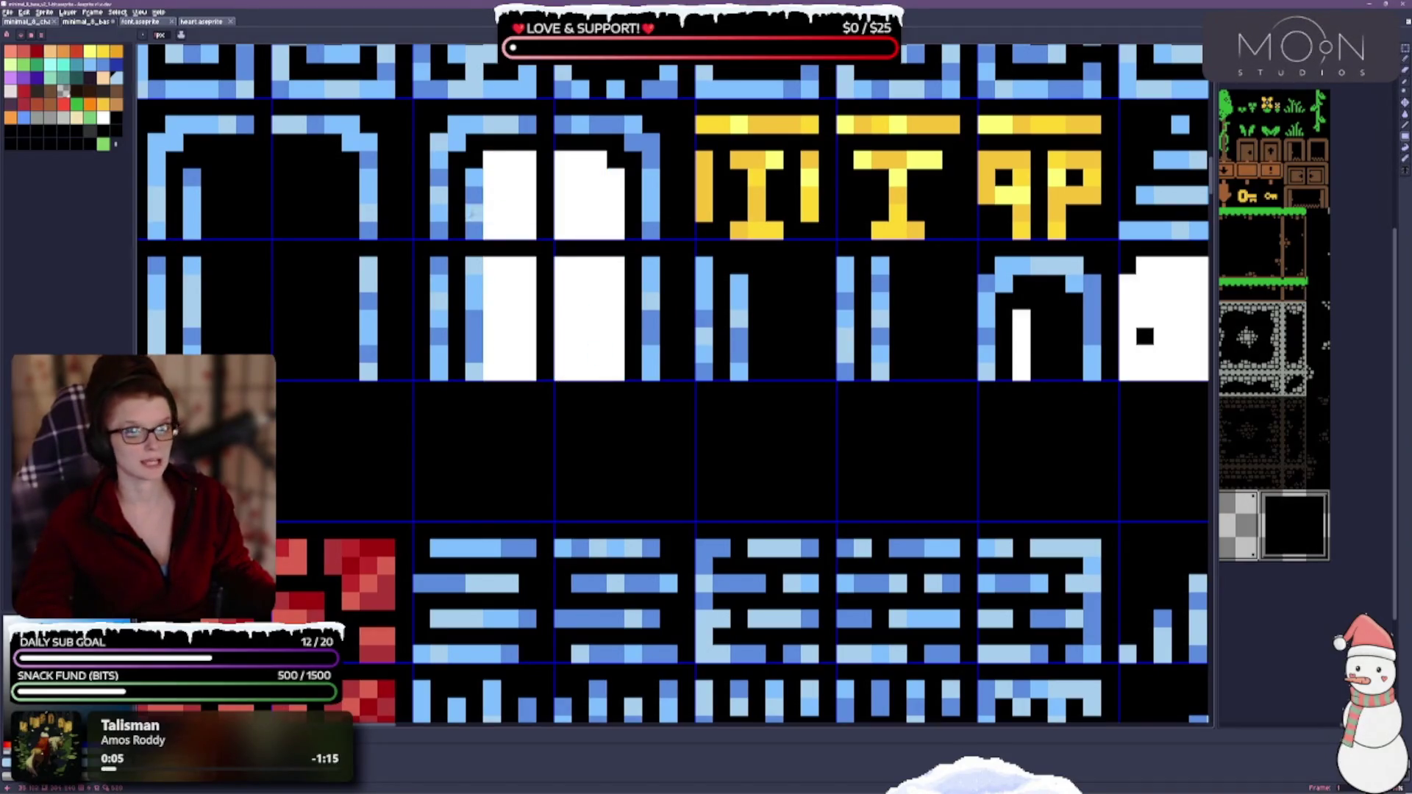
drag(476, 177, 475, 380)
scroll(475, 380, left, 3)
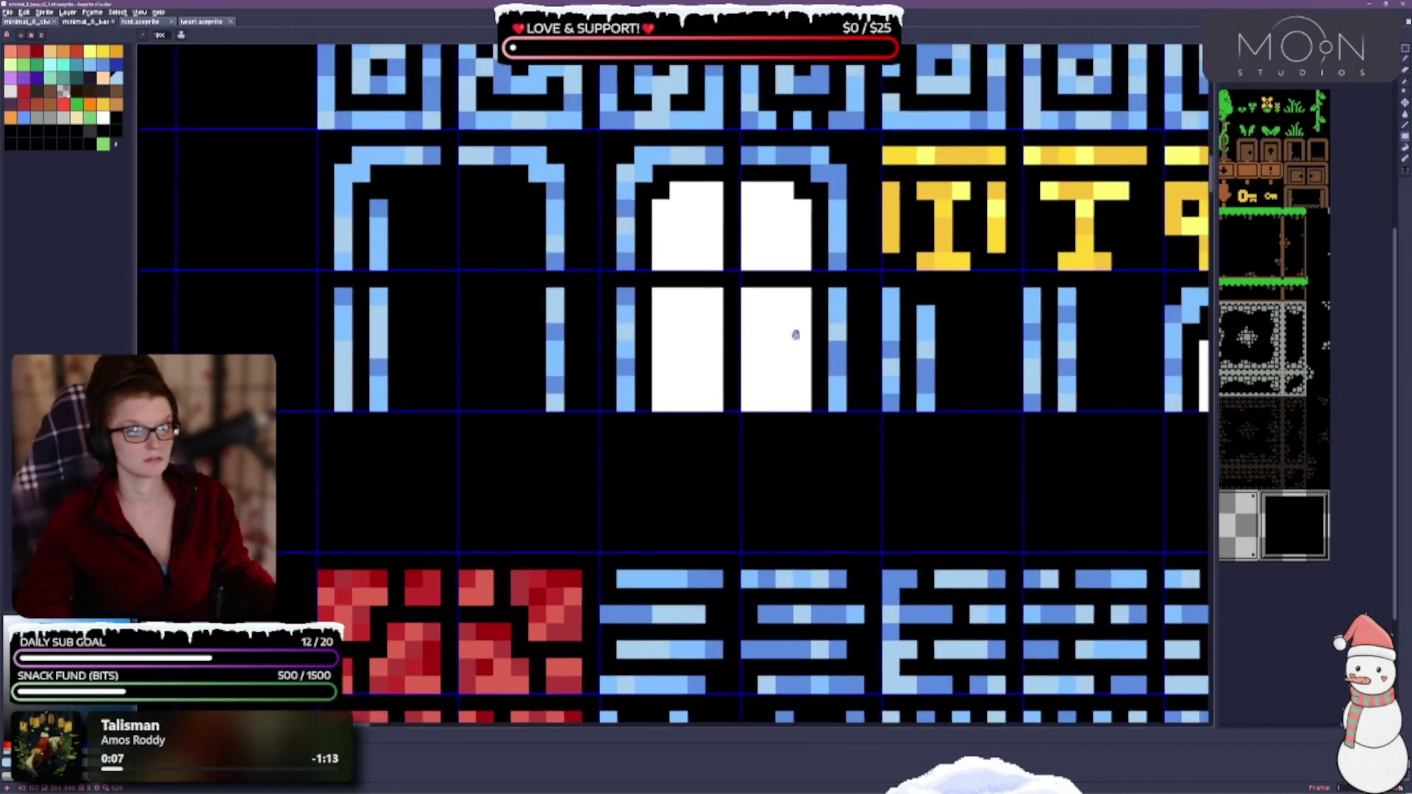
drag(383, 219, 385, 405)
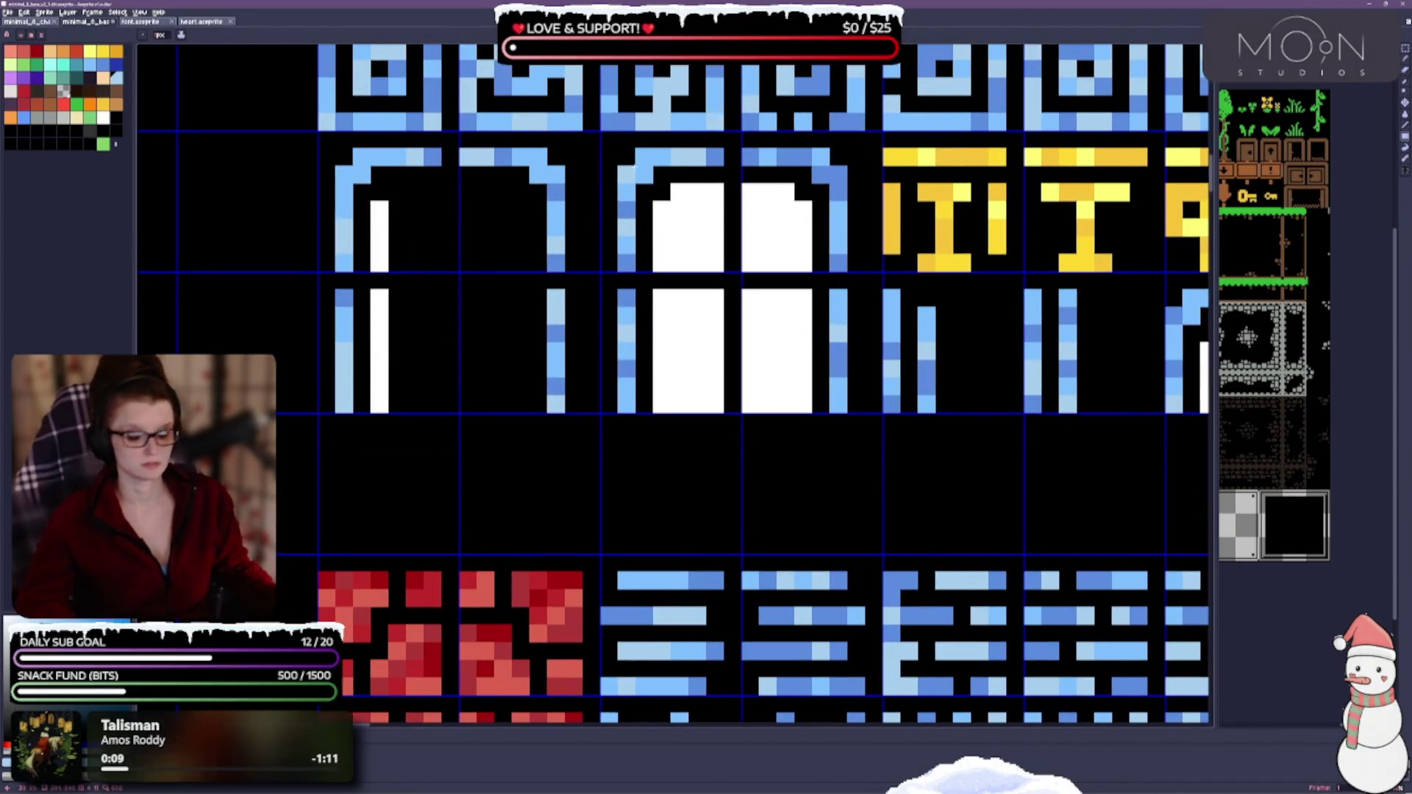
scroll(1010, 301, down, 2)
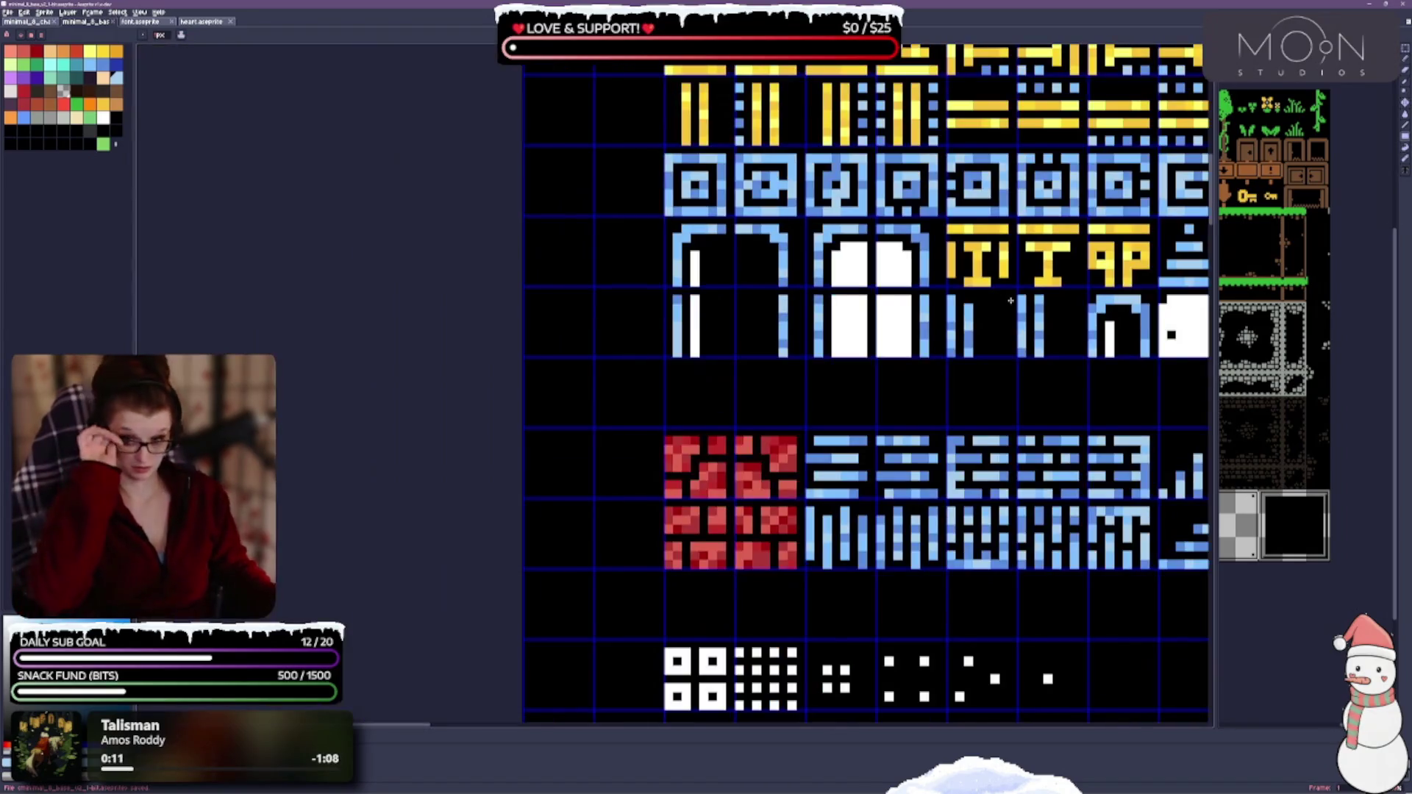
scroll(763, 366, right, 4)
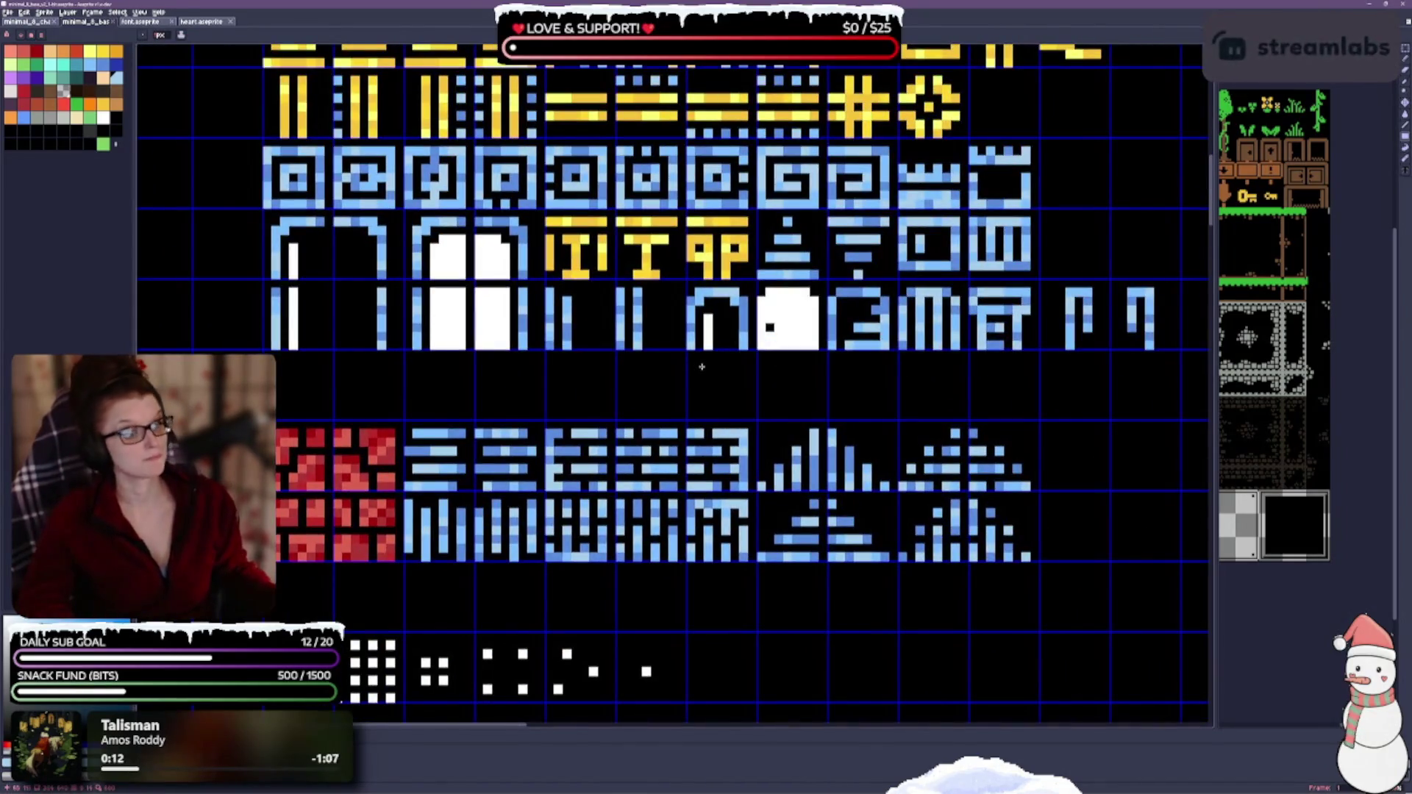
scroll(762, 366, down, 1)
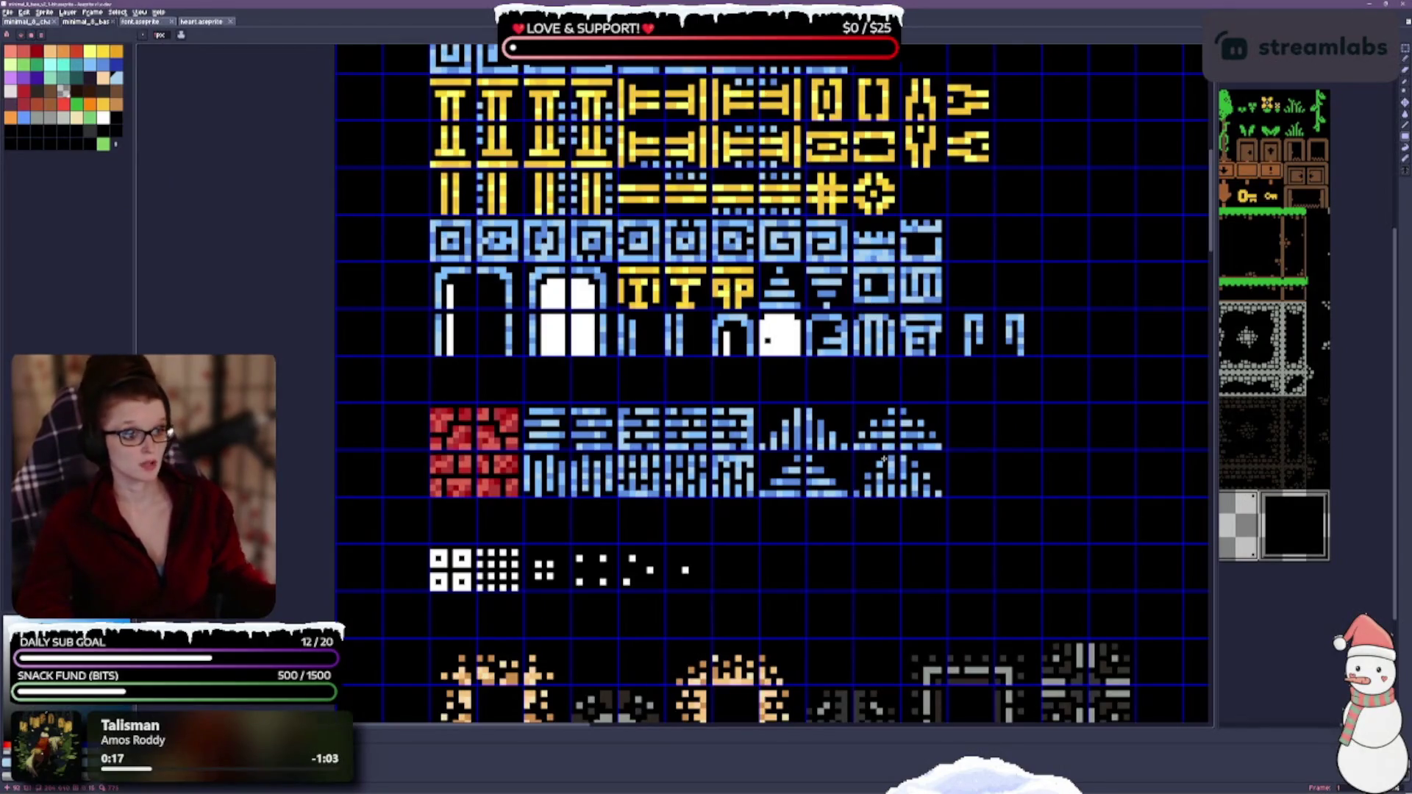
scroll(895, 364, up, 1)
Step: Paint the 3-shaped and comb glyph tiles white and save the tileset
drag(755, 363, 466, 351)
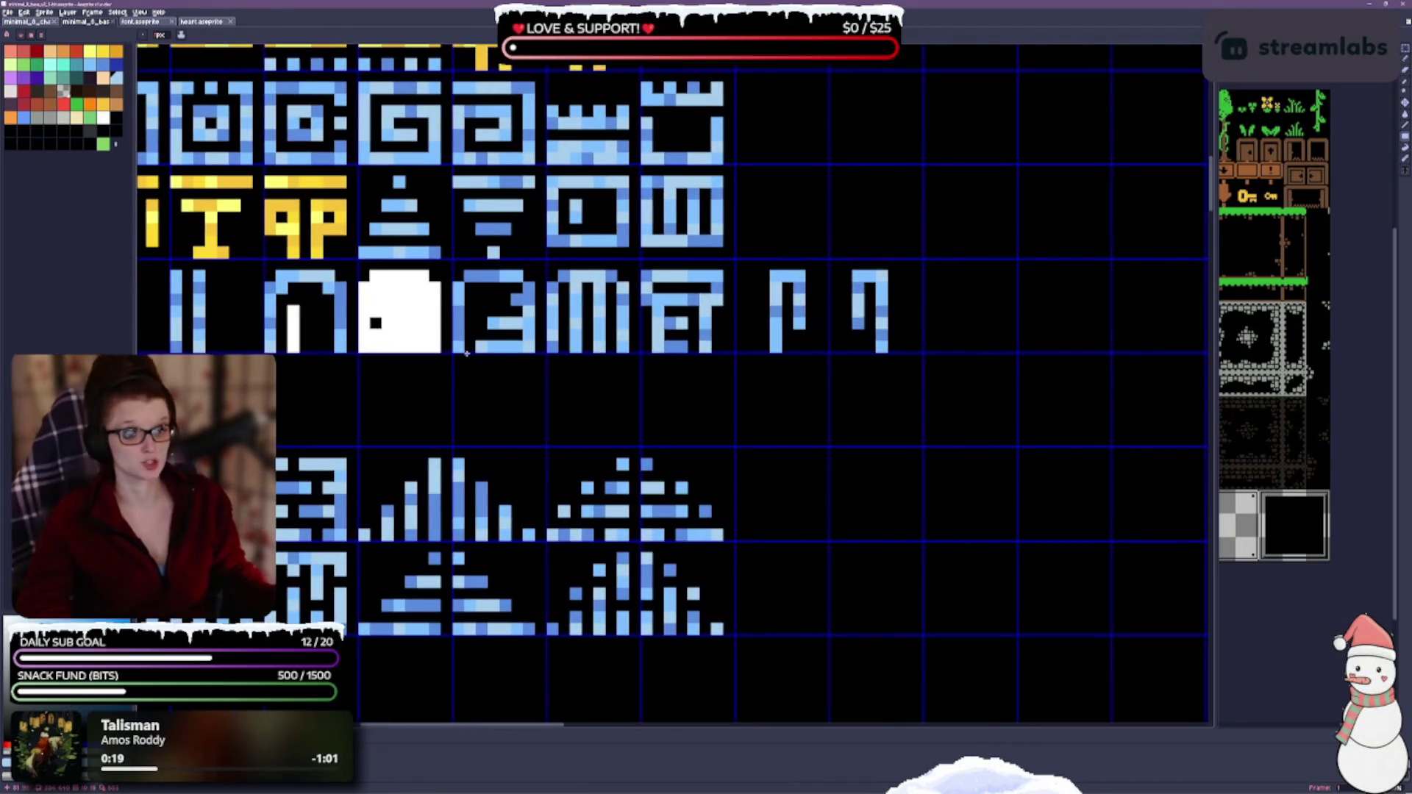
drag(464, 272, 521, 351)
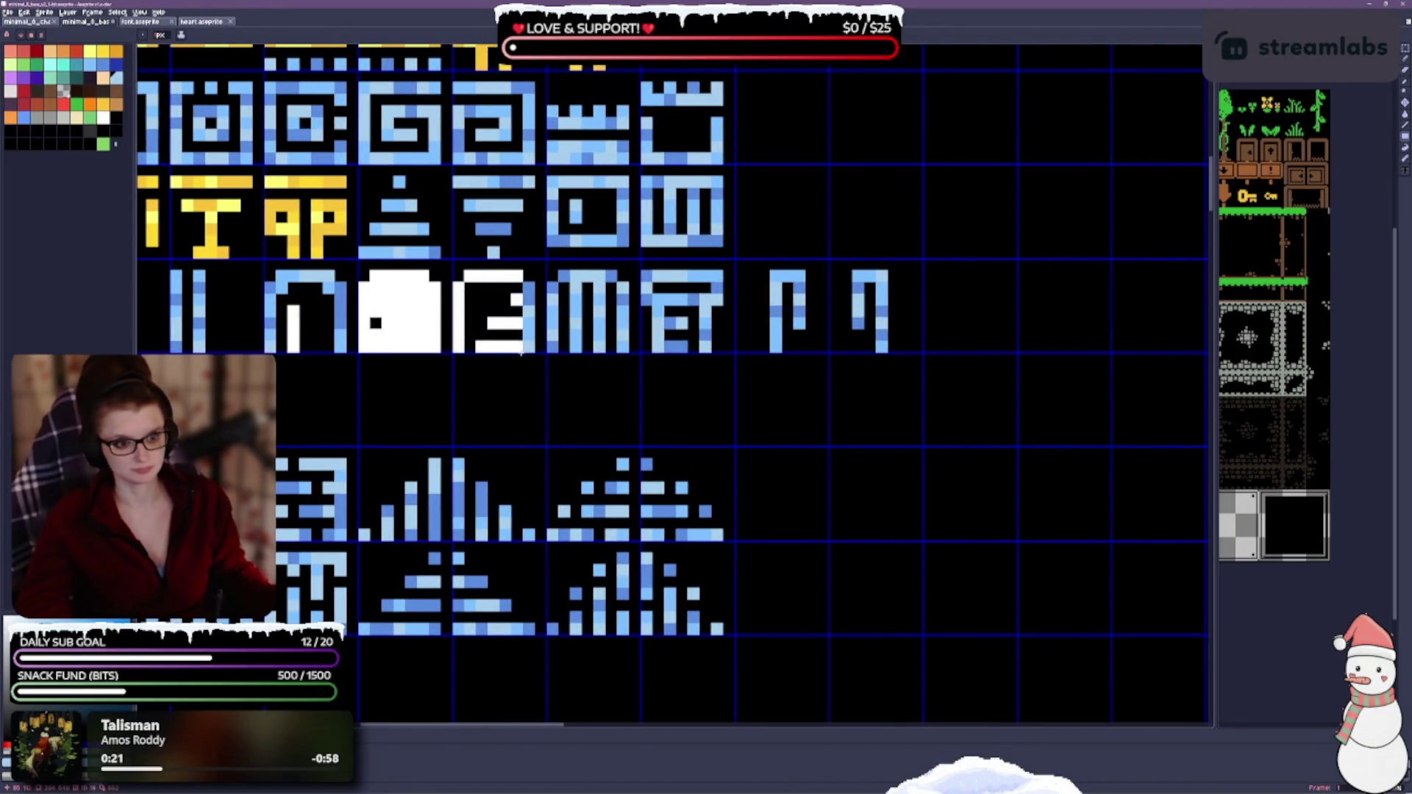
mouse_move(598, 270)
mouse_down()
mouse_move(618, 317)
mouse_move(585, 351)
mouse_up()
key(ctrl+s)
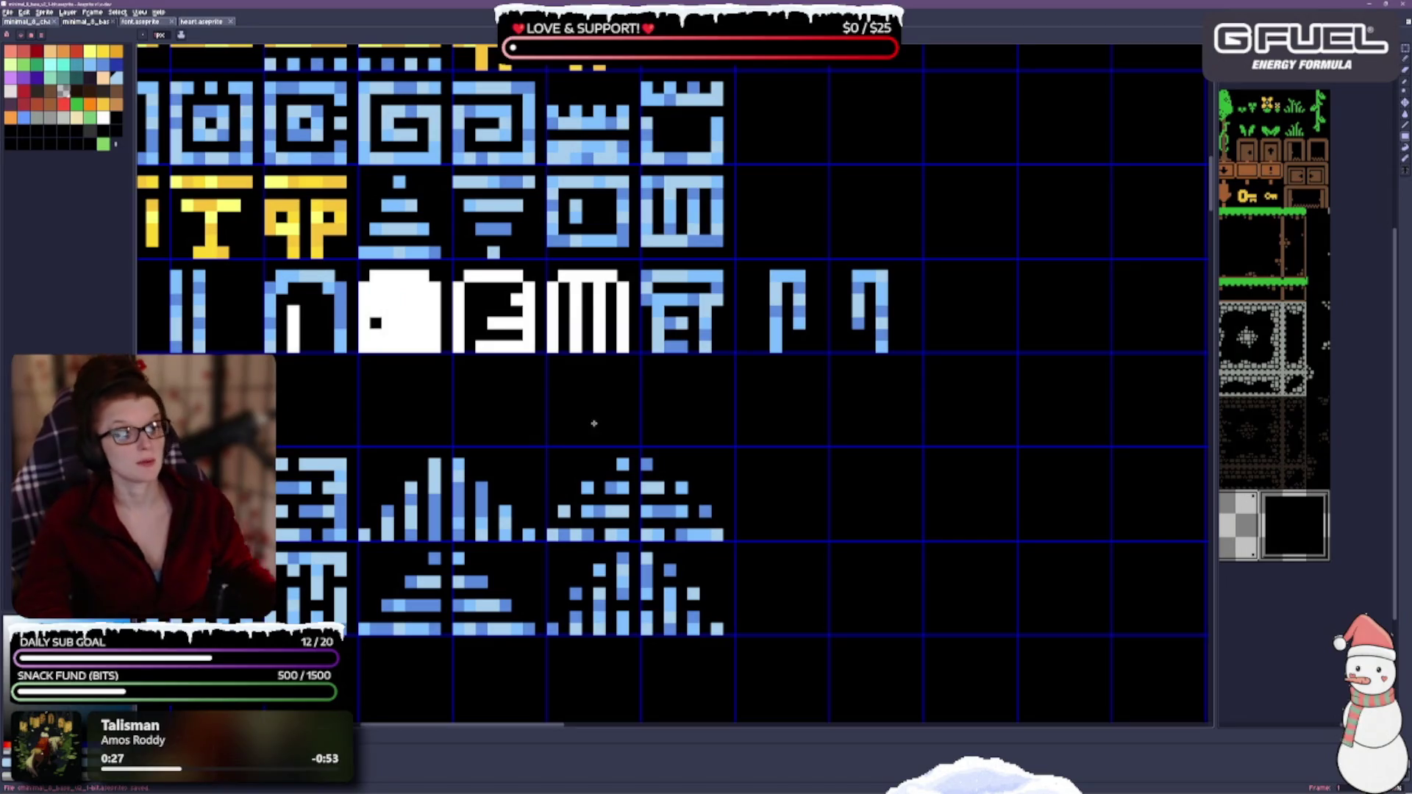
scroll(593, 431, down, 1)
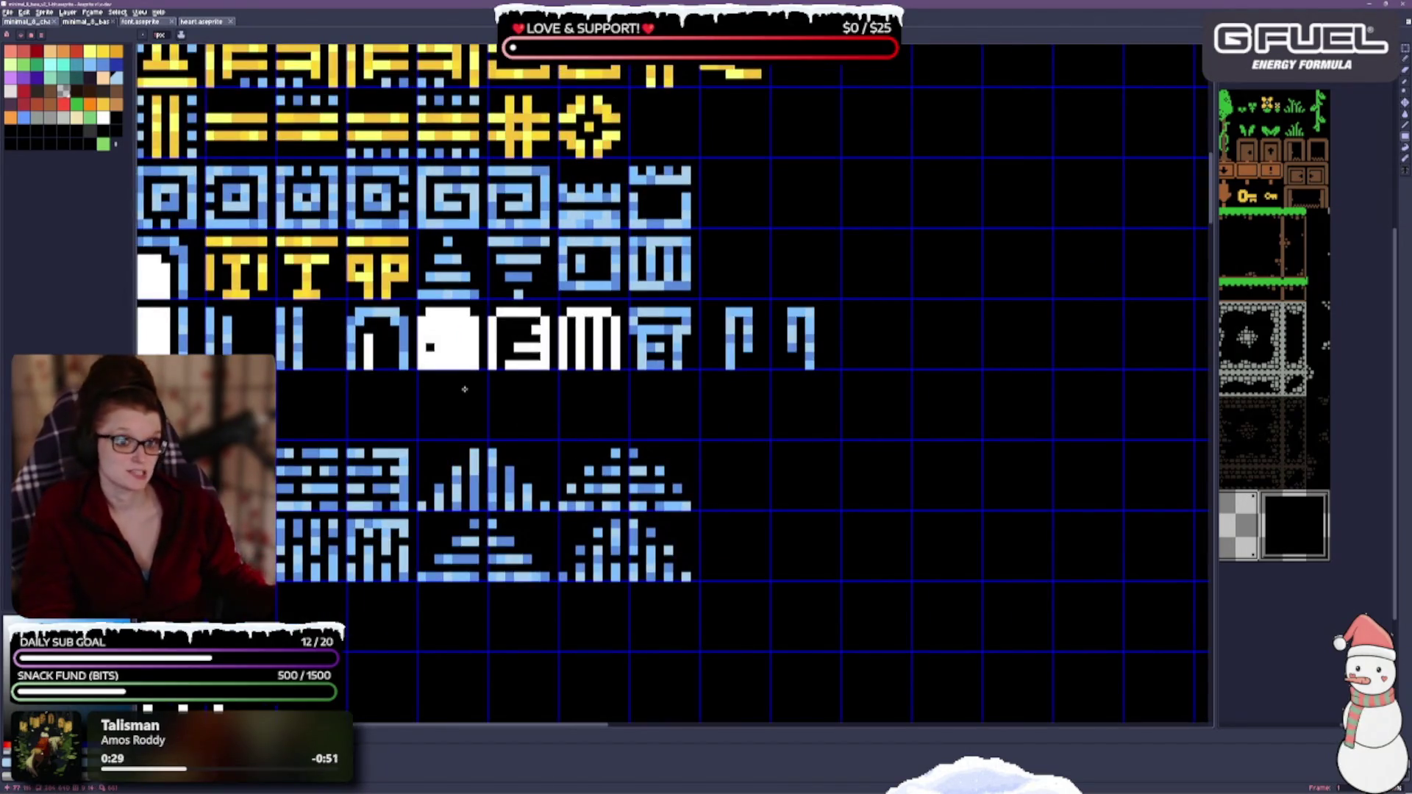
Step: Trace the plain arch and door arch outlines in white
drag(464, 388, 670, 364)
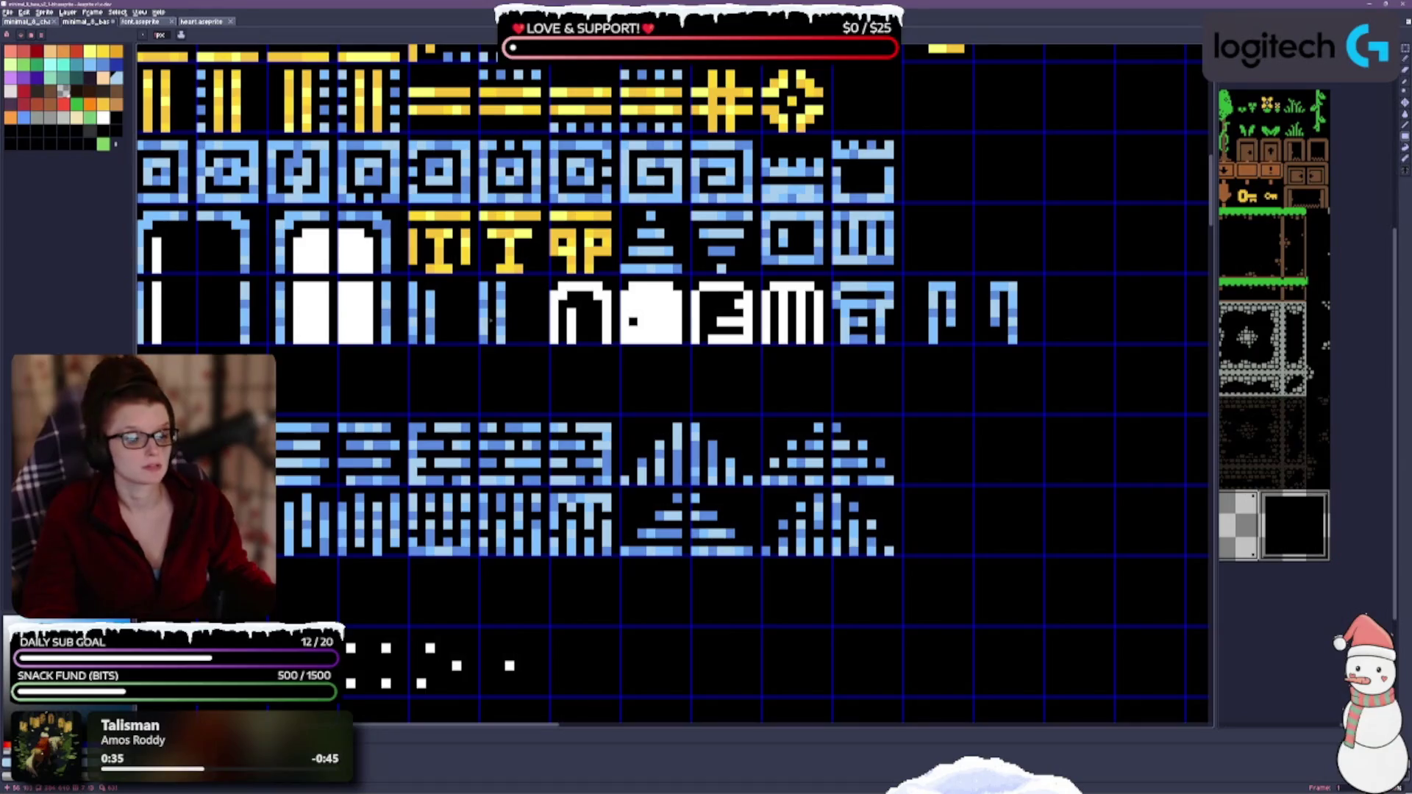
drag(492, 320, 970, 301)
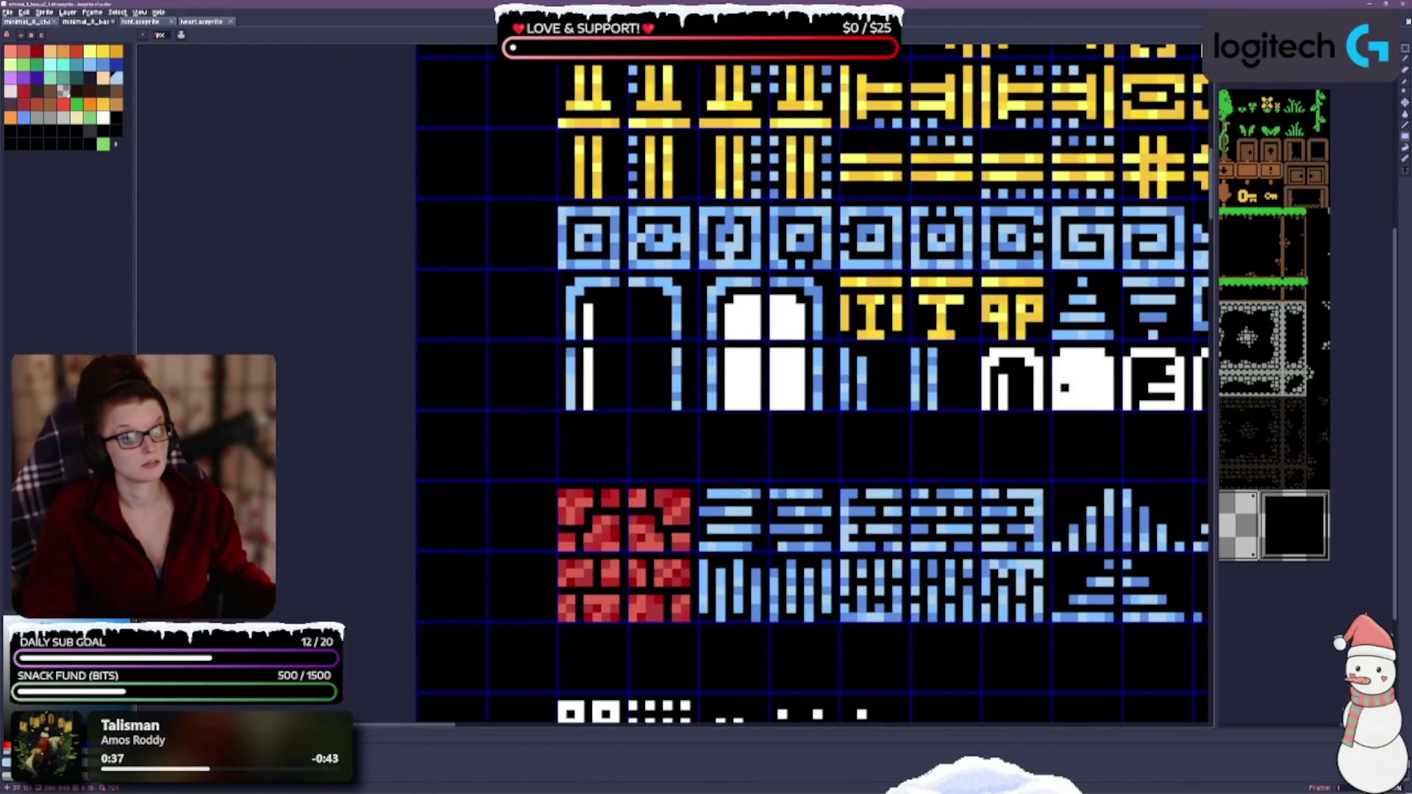
drag(571, 281, 733, 423)
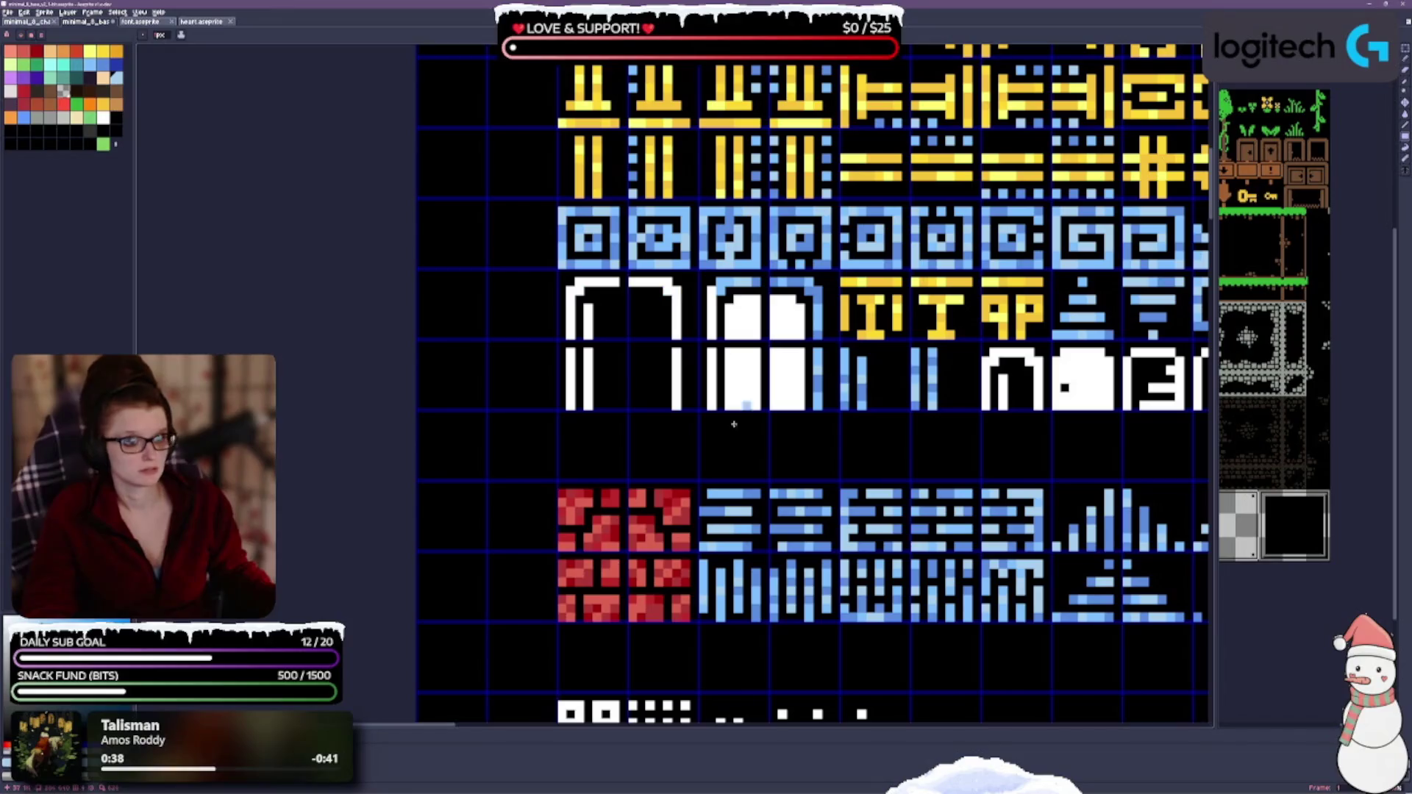
mouse_move(719, 283)
mouse_down()
mouse_move(814, 283)
mouse_move(819, 411)
mouse_up()
drag(852, 350, 777, 317)
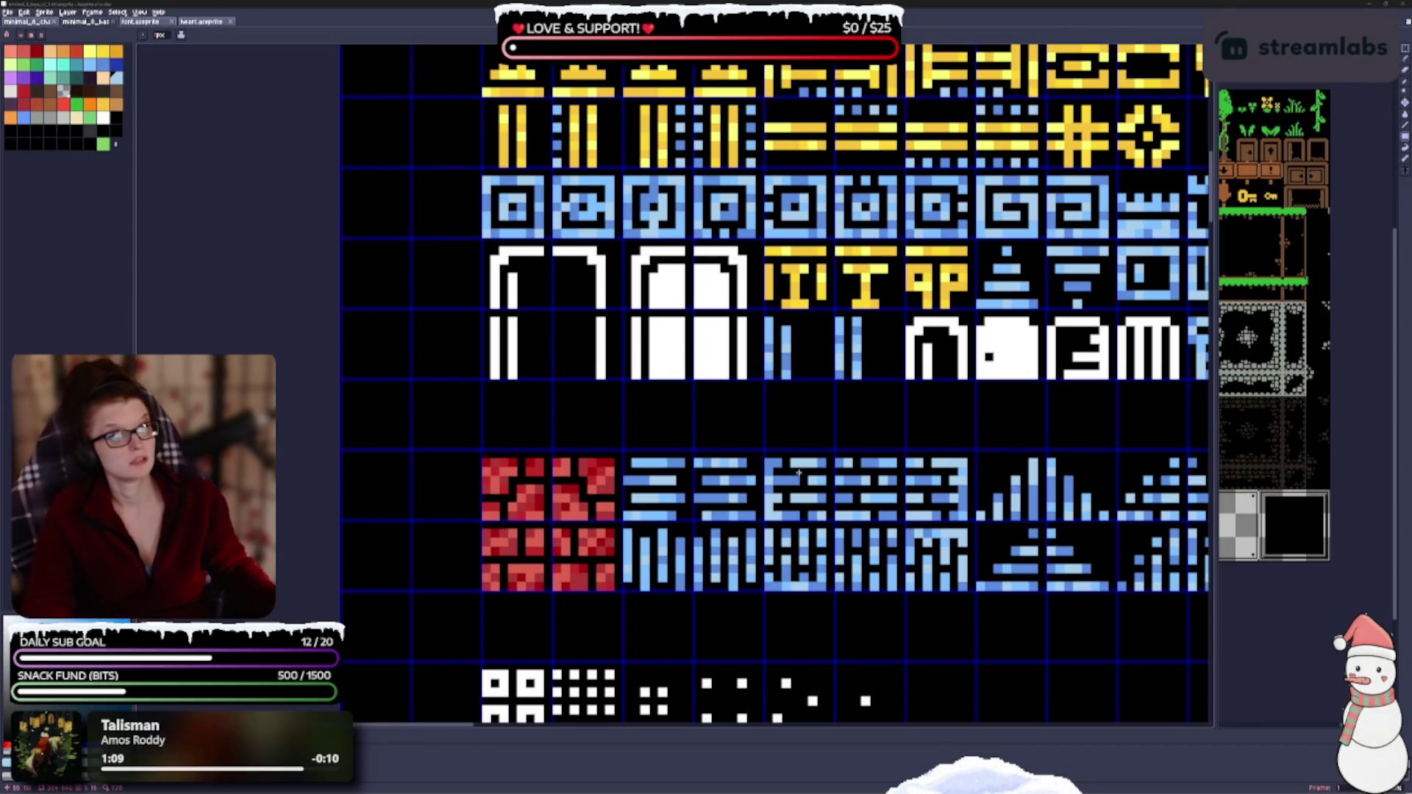
scroll(799, 472, down, 3)
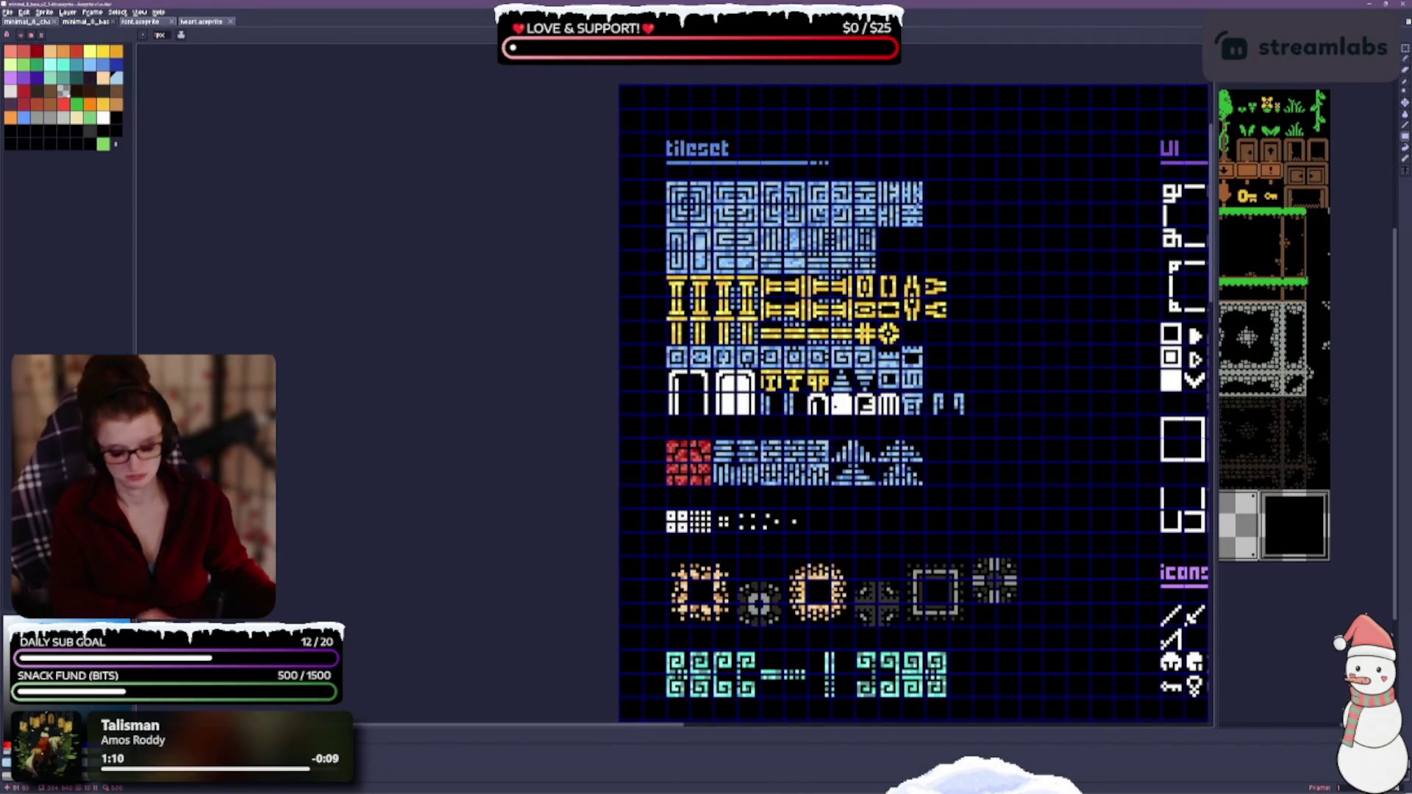